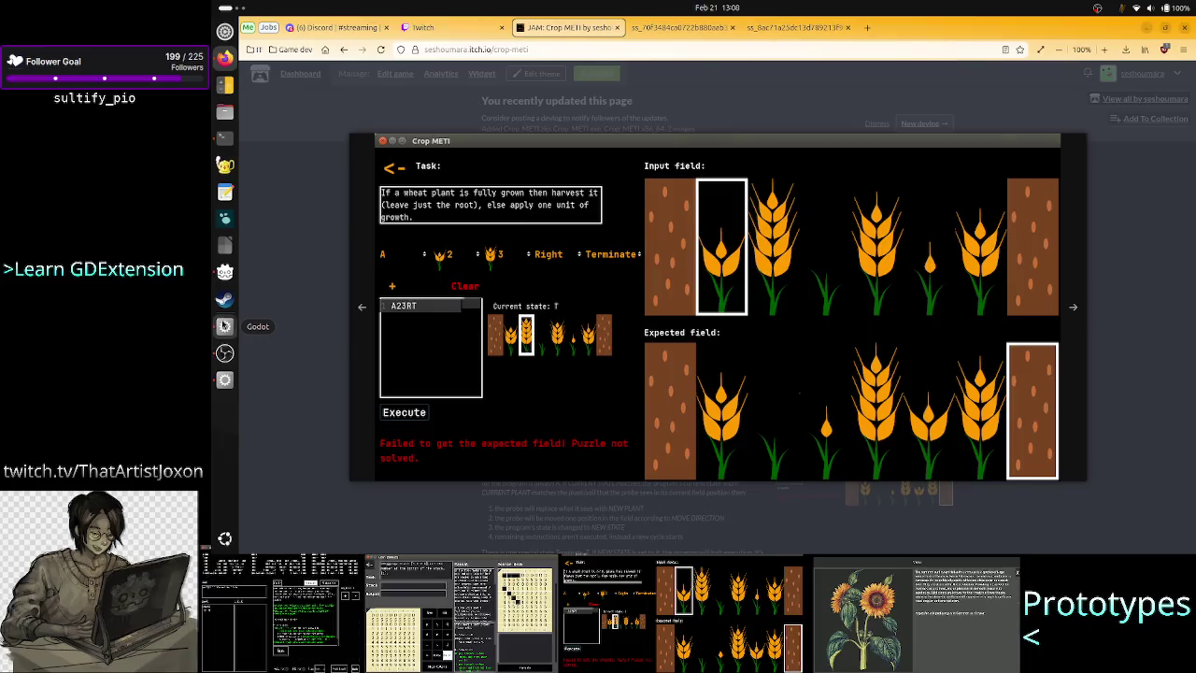
- Inspect the new_state line and line 31 of main.gd in the script editor
left_click(673, 321)
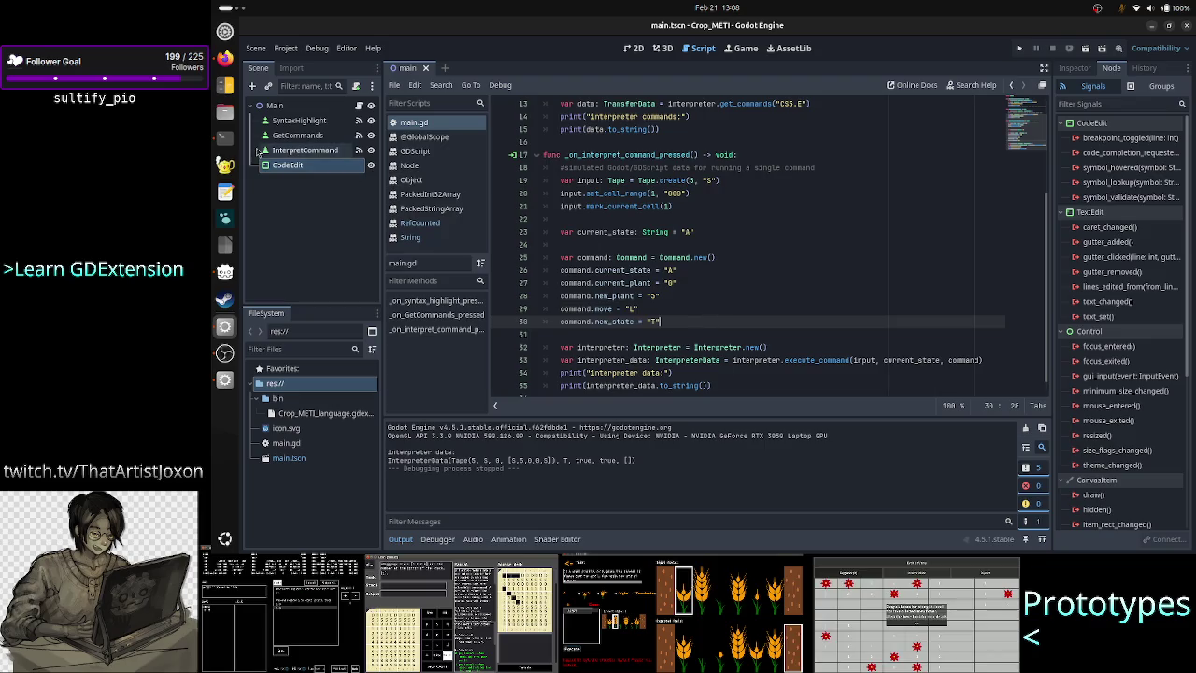
mouse_move(580, 316)
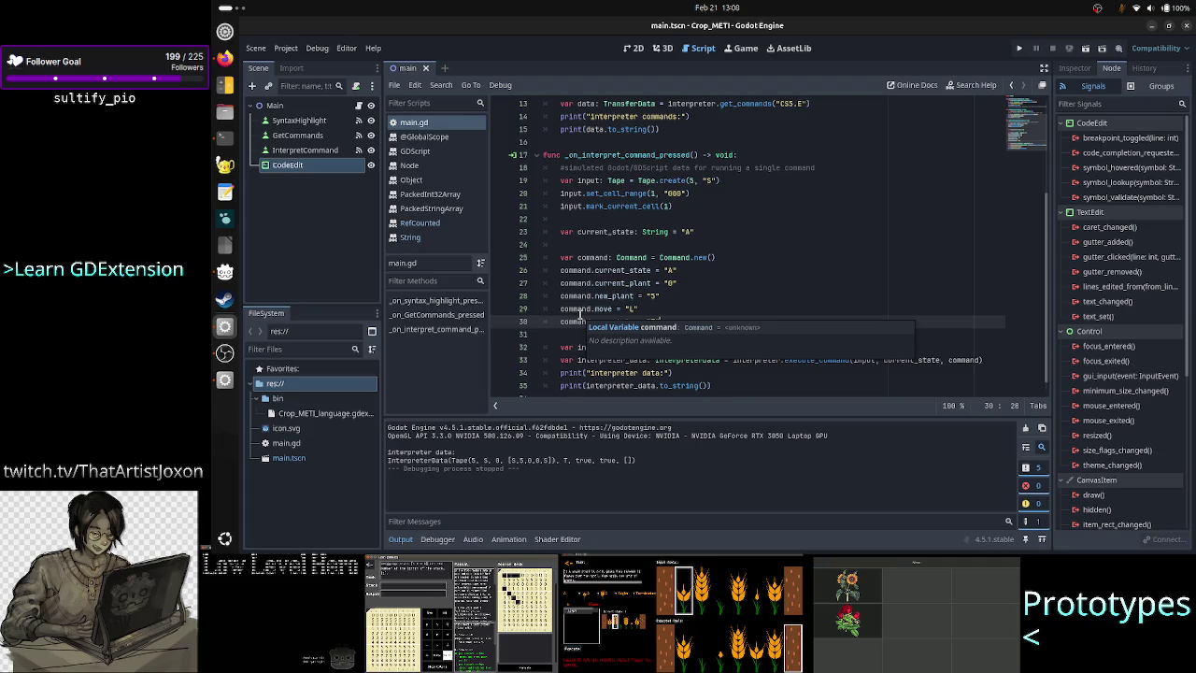
left_click(575, 335)
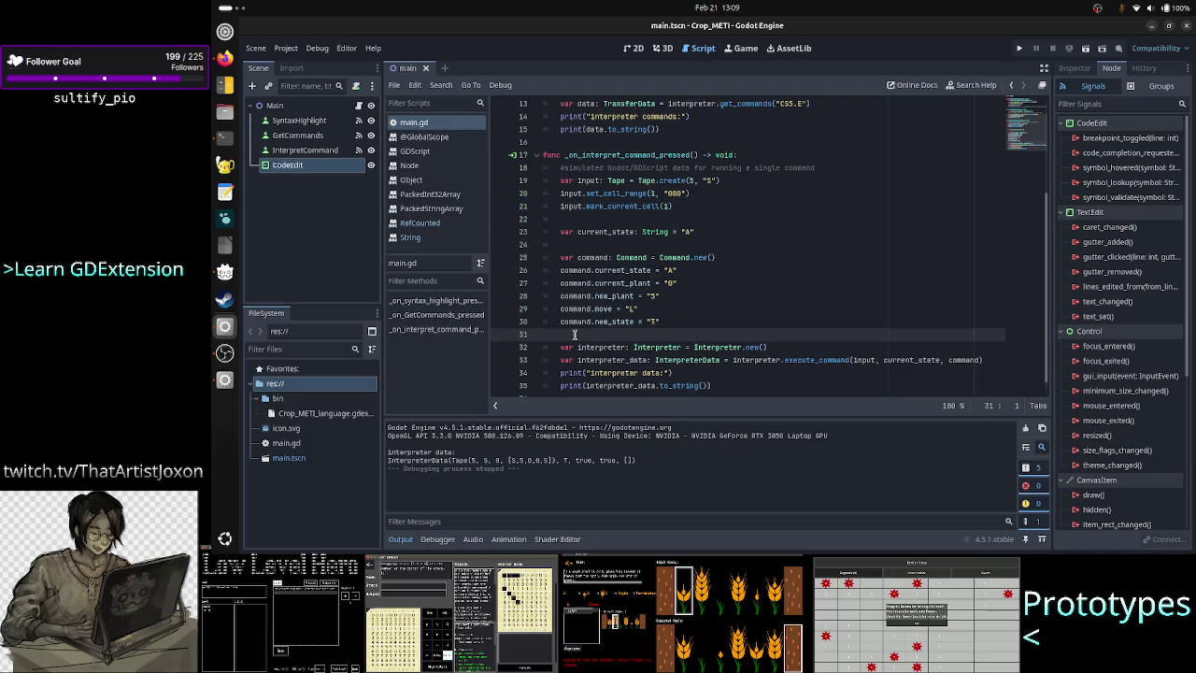
left_click(681, 322)
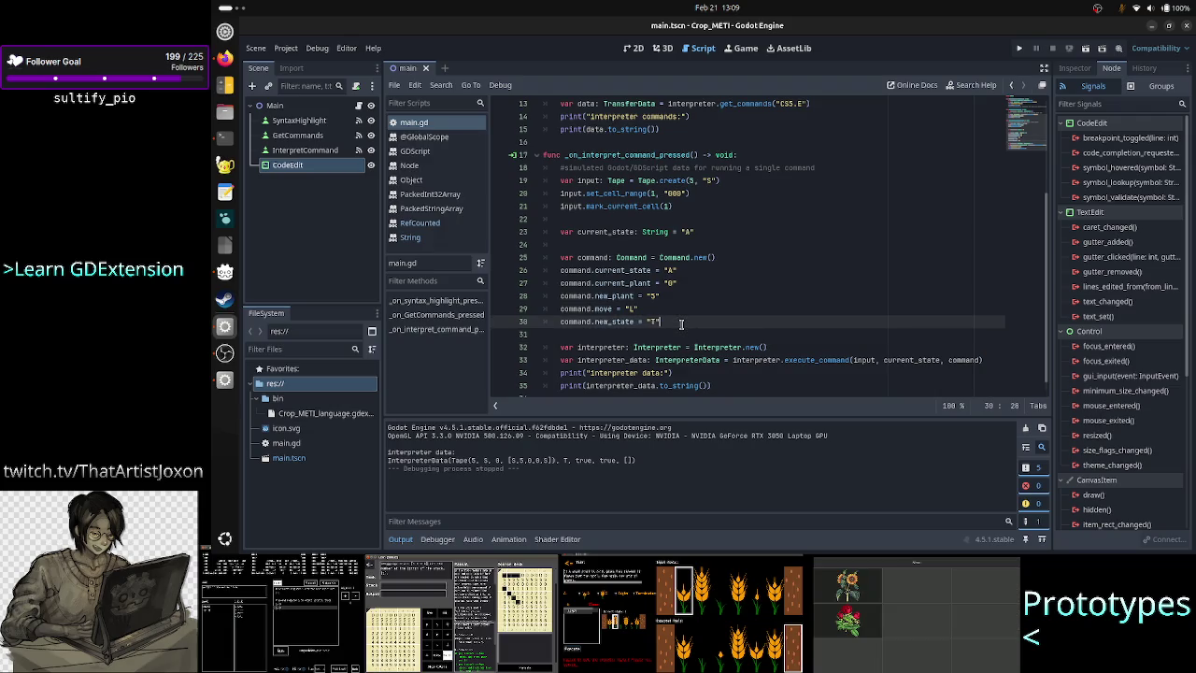
- Check the new_plant and current_plant lines, then bring the terminal to the front
key("Up")
key("Up")
key("Up")
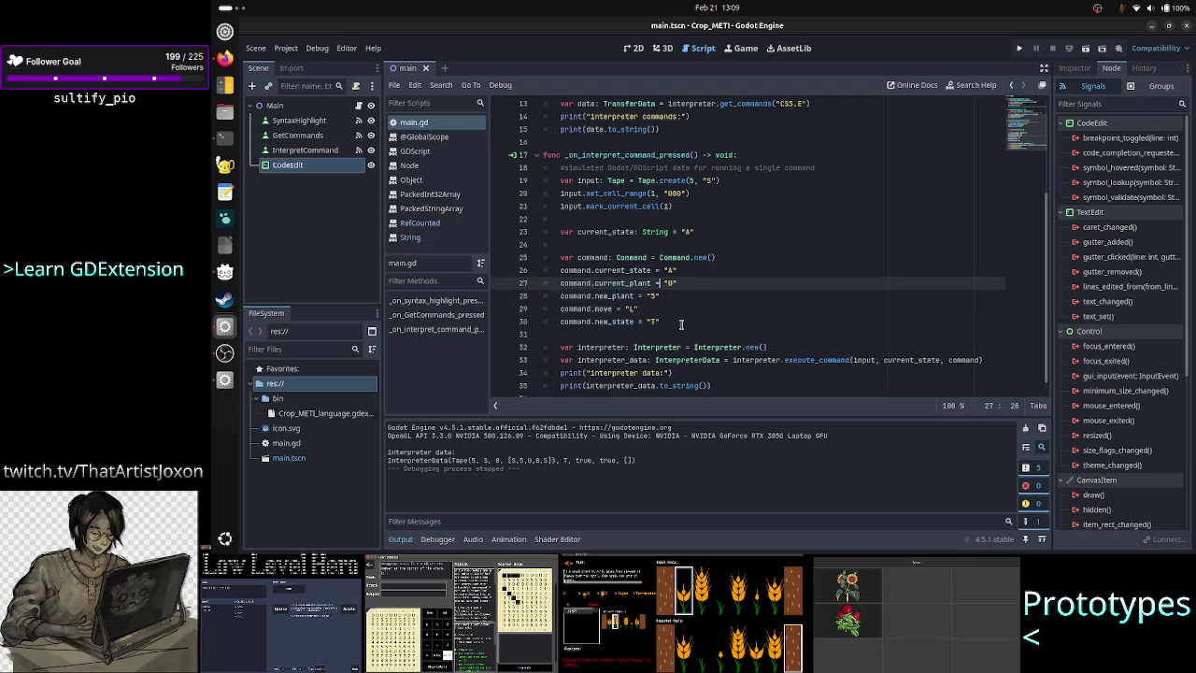
key("Left")
key("Left")
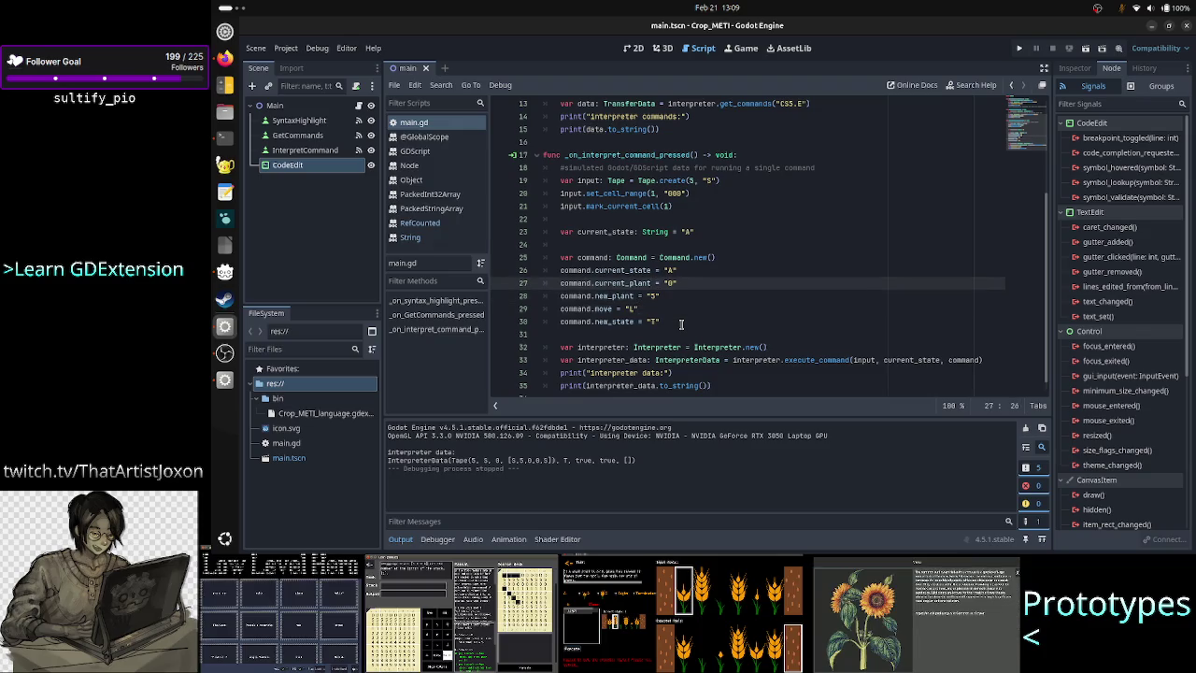
left_click(699, 283)
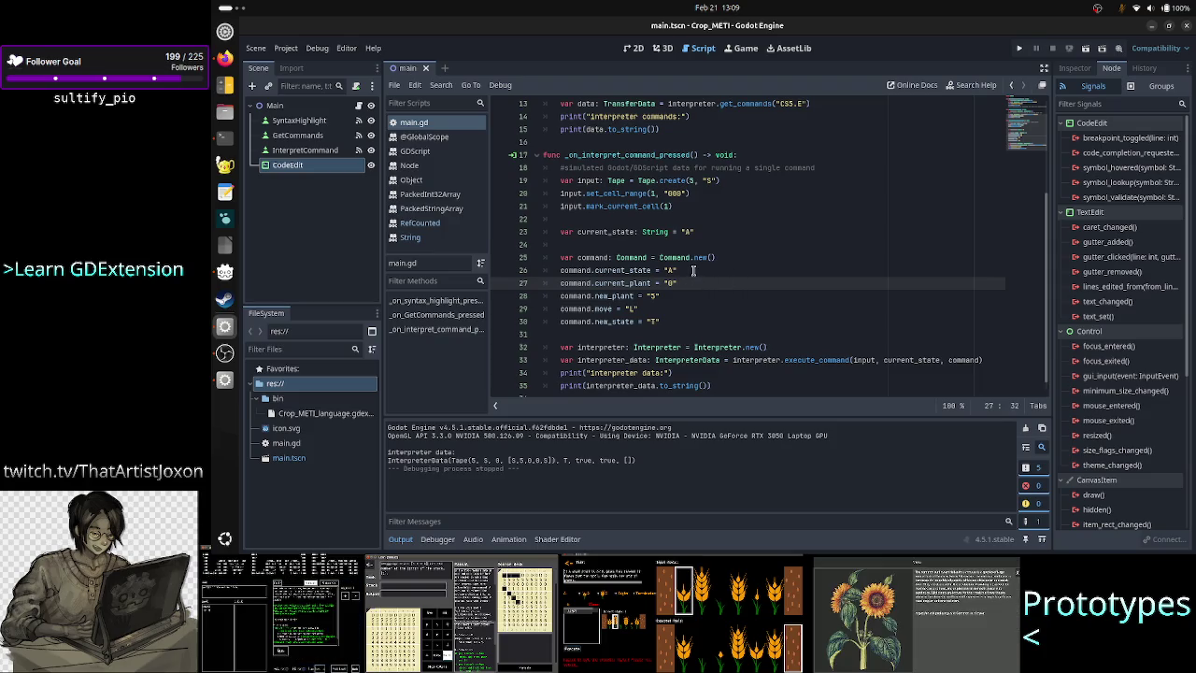
left_click(225, 137)
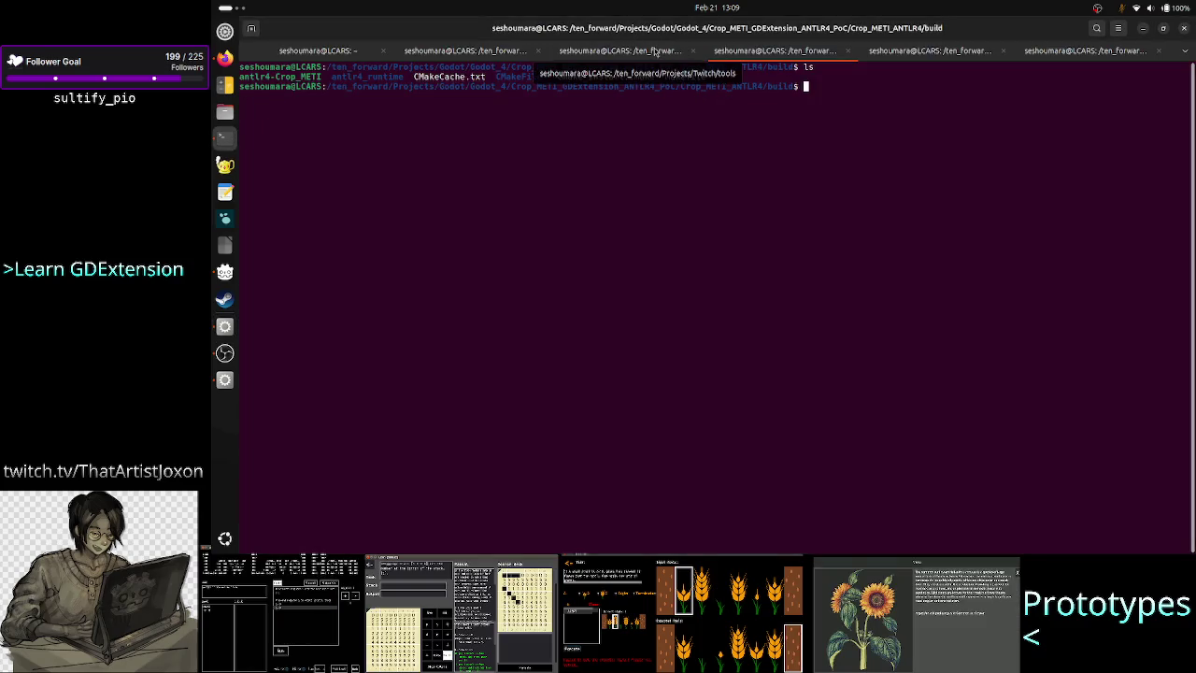
left_click(223, 60)
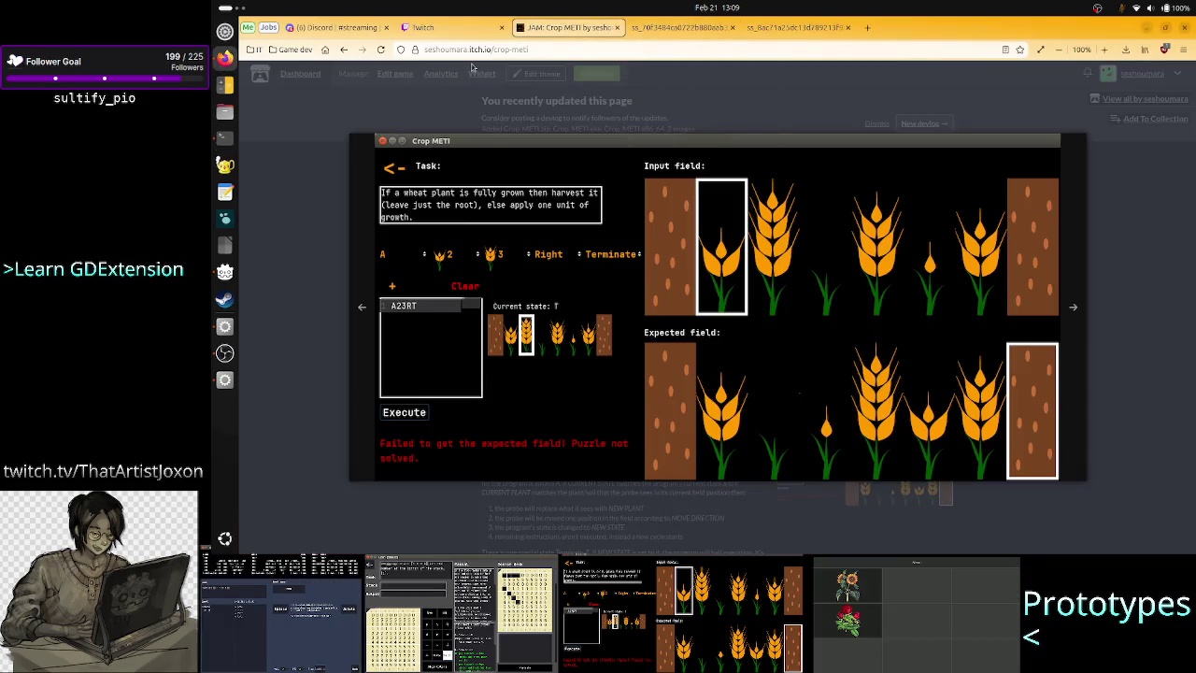
left_click(224, 137)
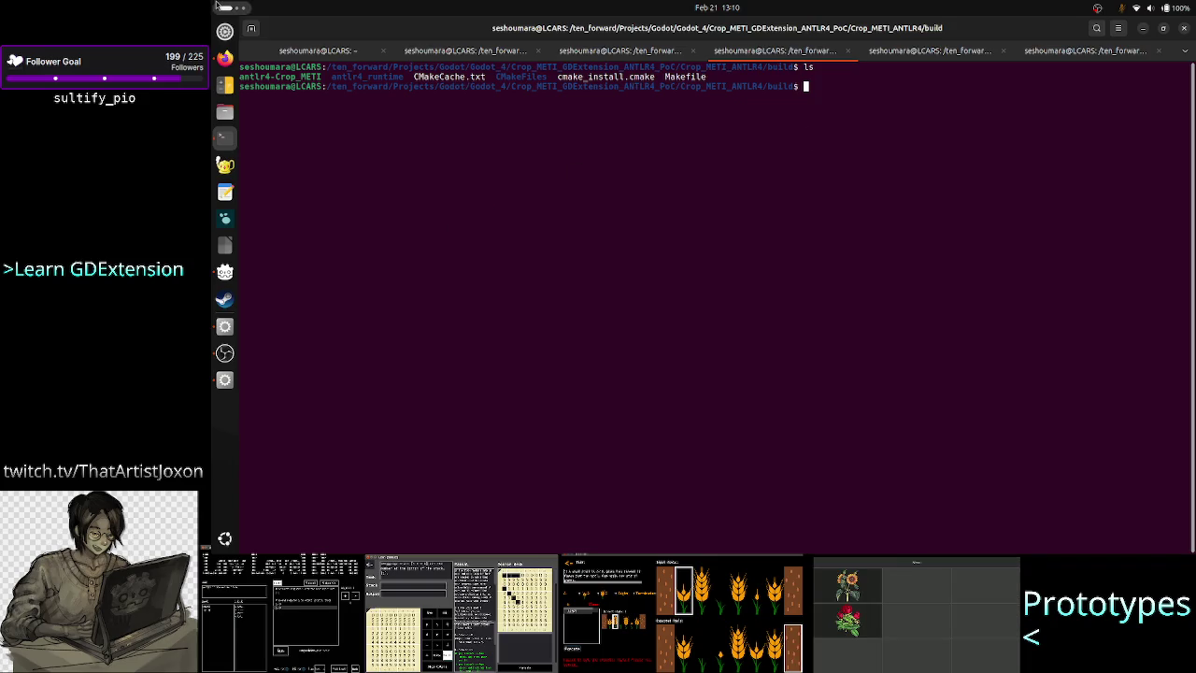
- Open the Discord #streaming channel in Firefox and view the enlarged weekly schedule image
left_click(222, 57)
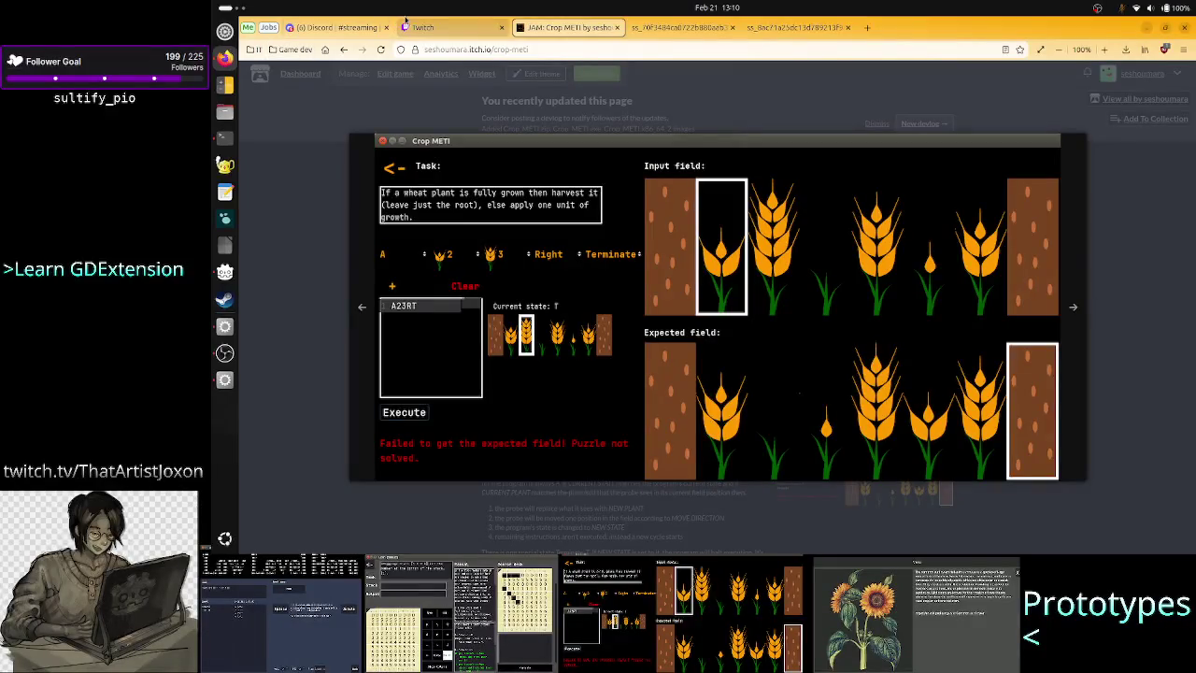
left_click(336, 27)
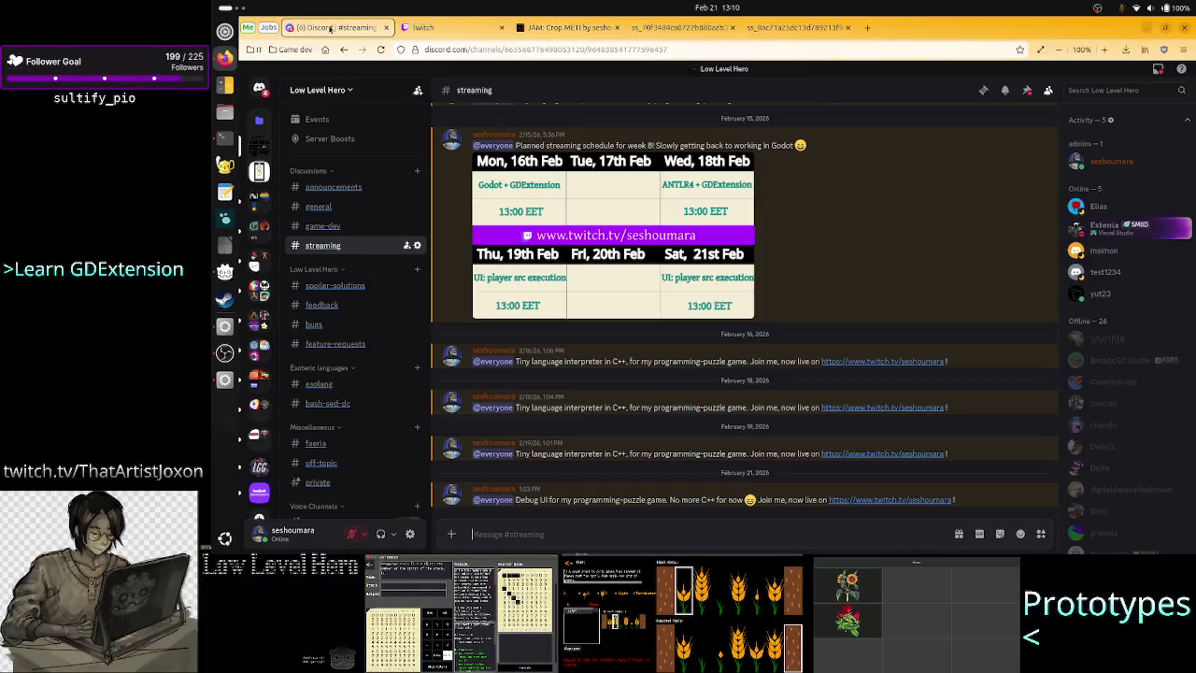
left_click(627, 230)
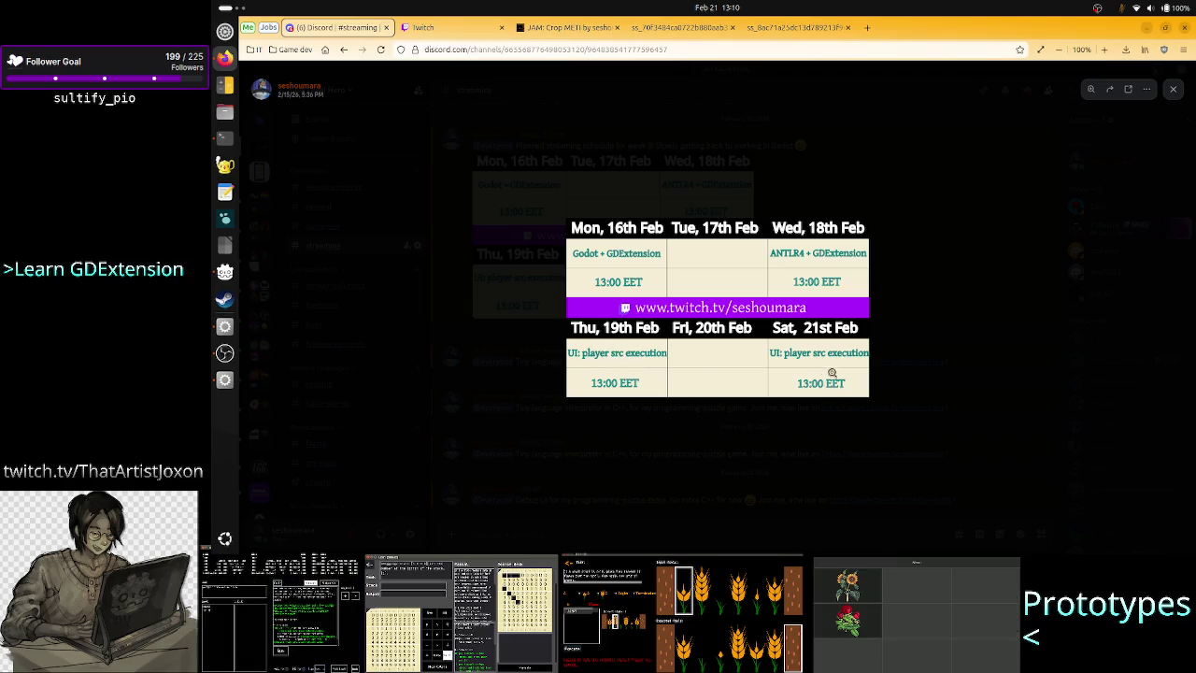
left_click(836, 498)
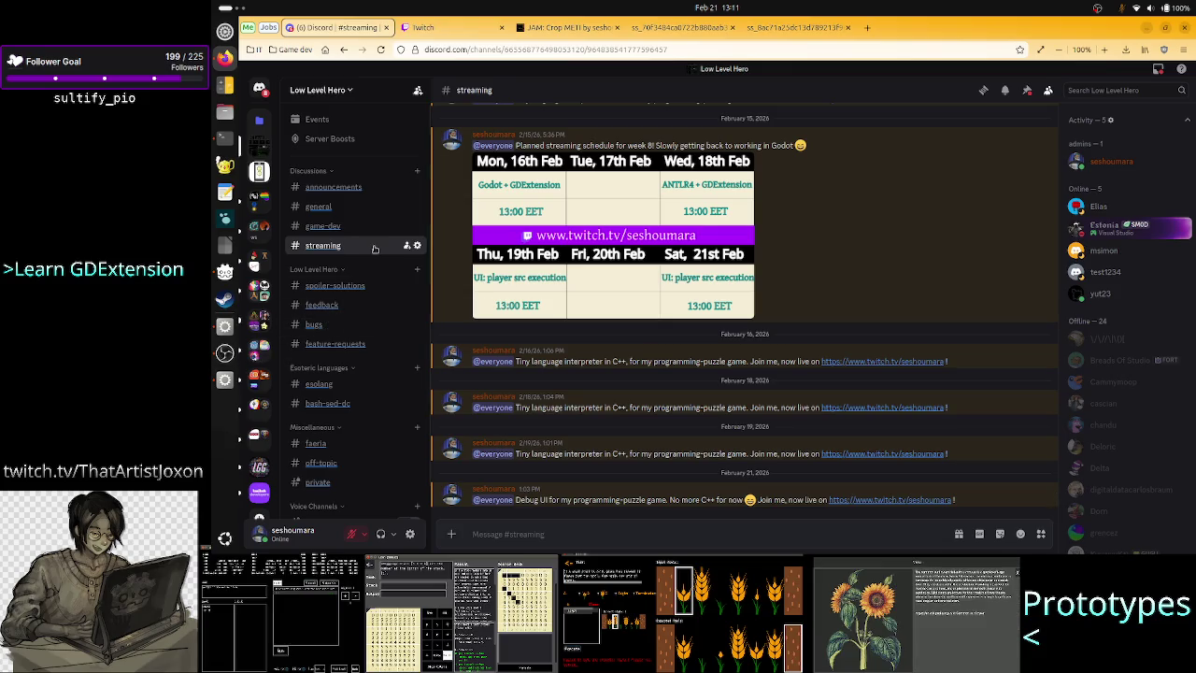
- Glance at the Twitch Stream Manager dashboard, then go back to the JAM: Crop METI page
left_click(443, 30)
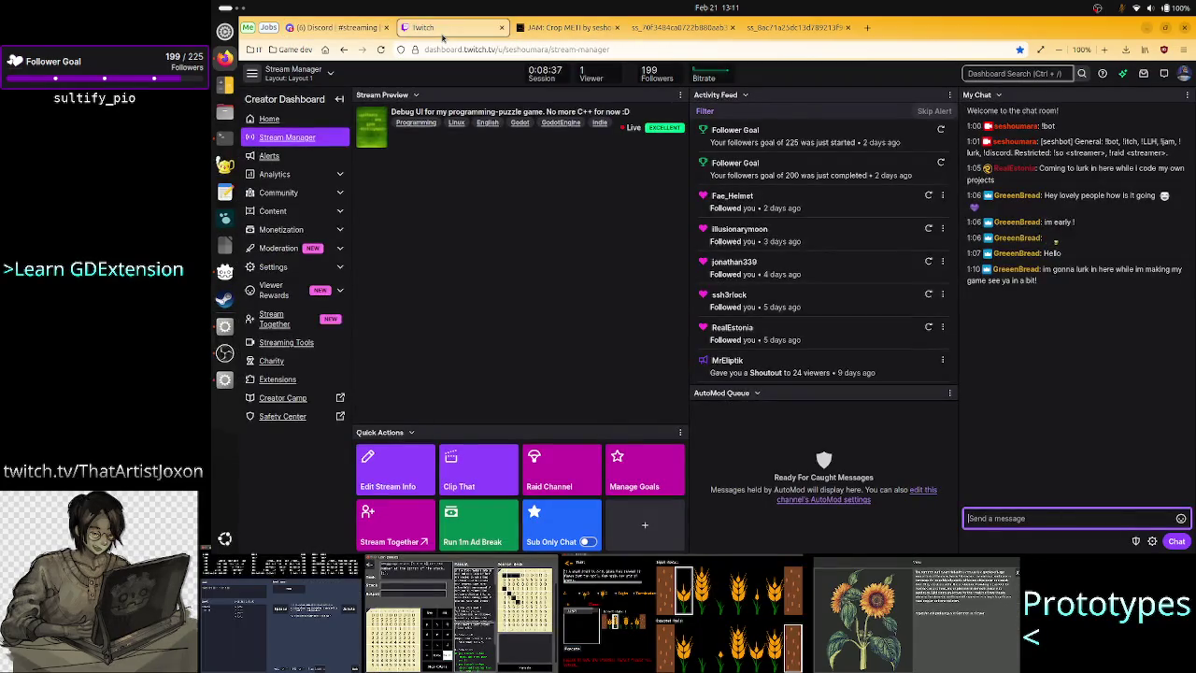
left_click(554, 30)
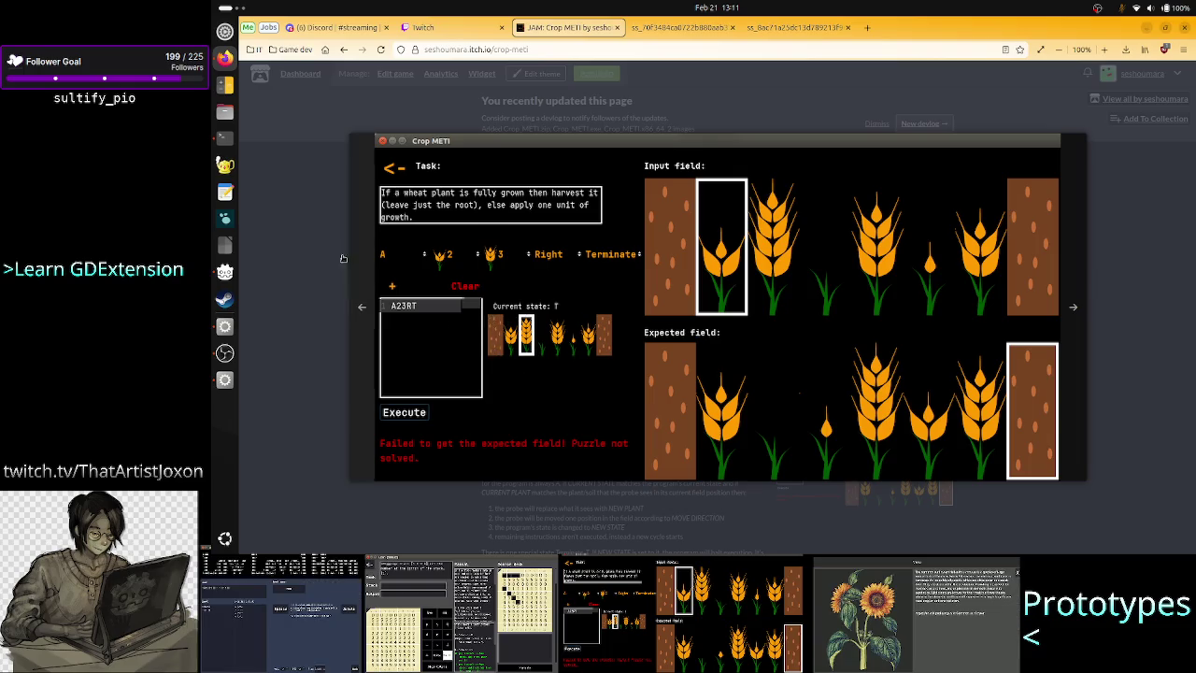
- Close Crop METI and view a Low Level Hero (alpha) screenshot before returning to the profile
left_click(300, 151)
left_click(343, 50)
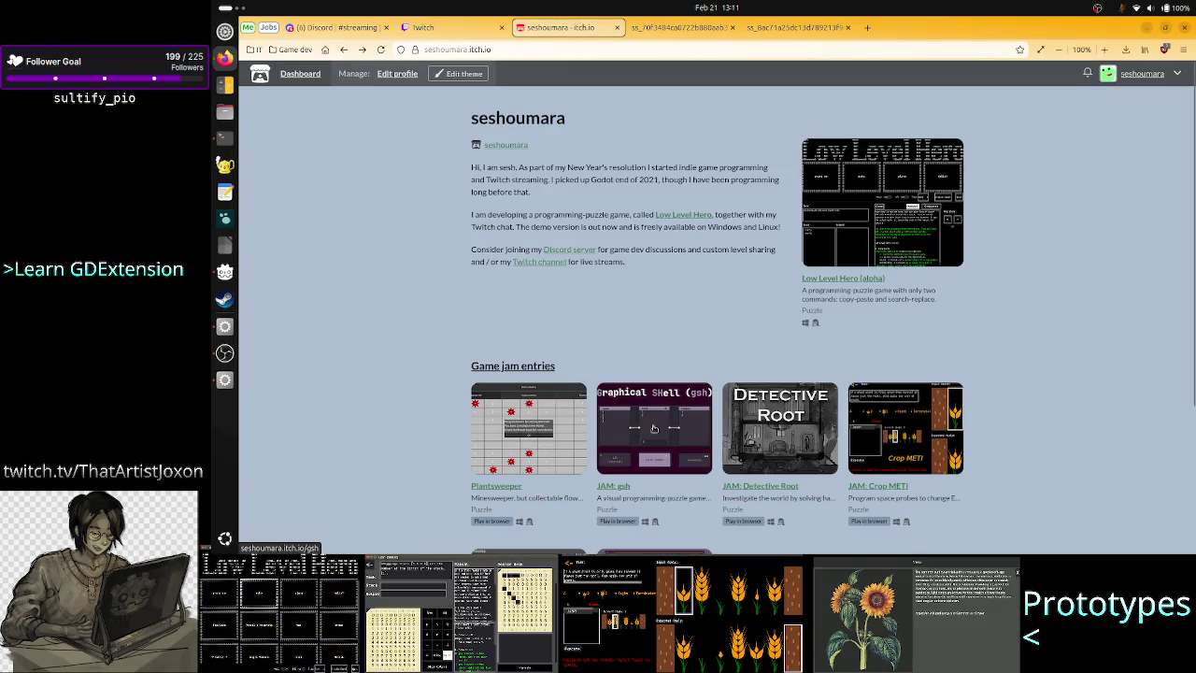
left_click(871, 235)
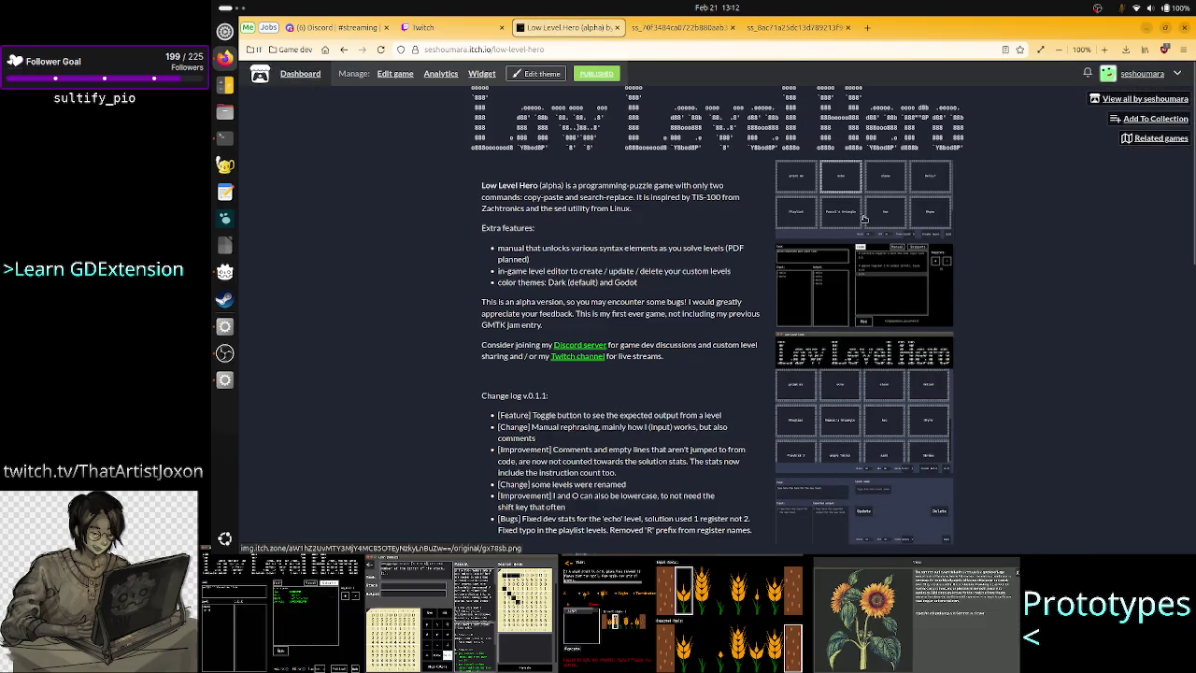
left_click(854, 296)
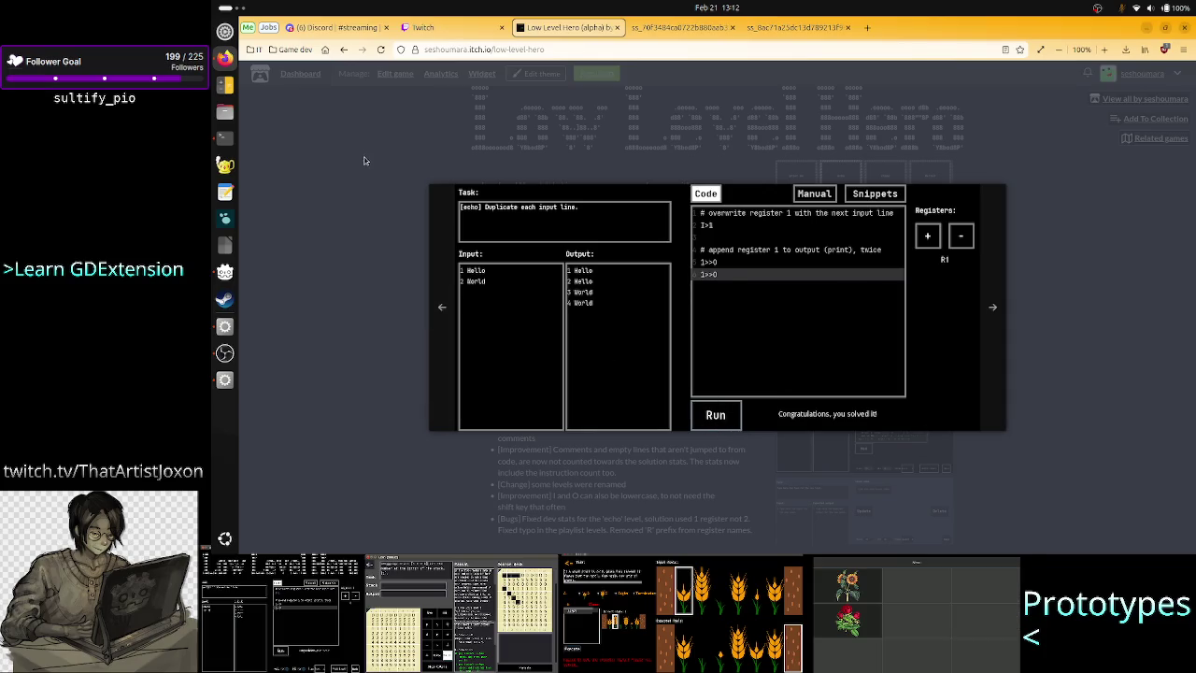
left_click(345, 49)
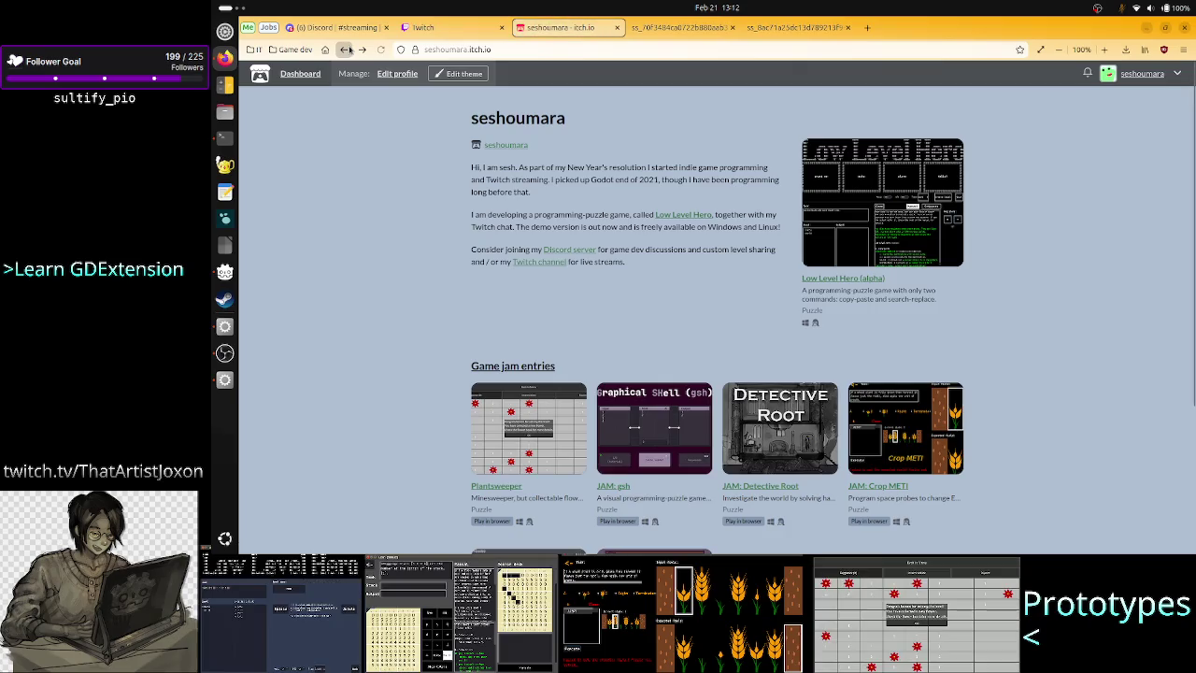
- Open The Stack Machine page, view its LD51 debug screenshot, then the 1-6 Sort screenshot
scroll(820, 467, "down", 4)
left_click(528, 389)
scroll(748, 419, "down", 3)
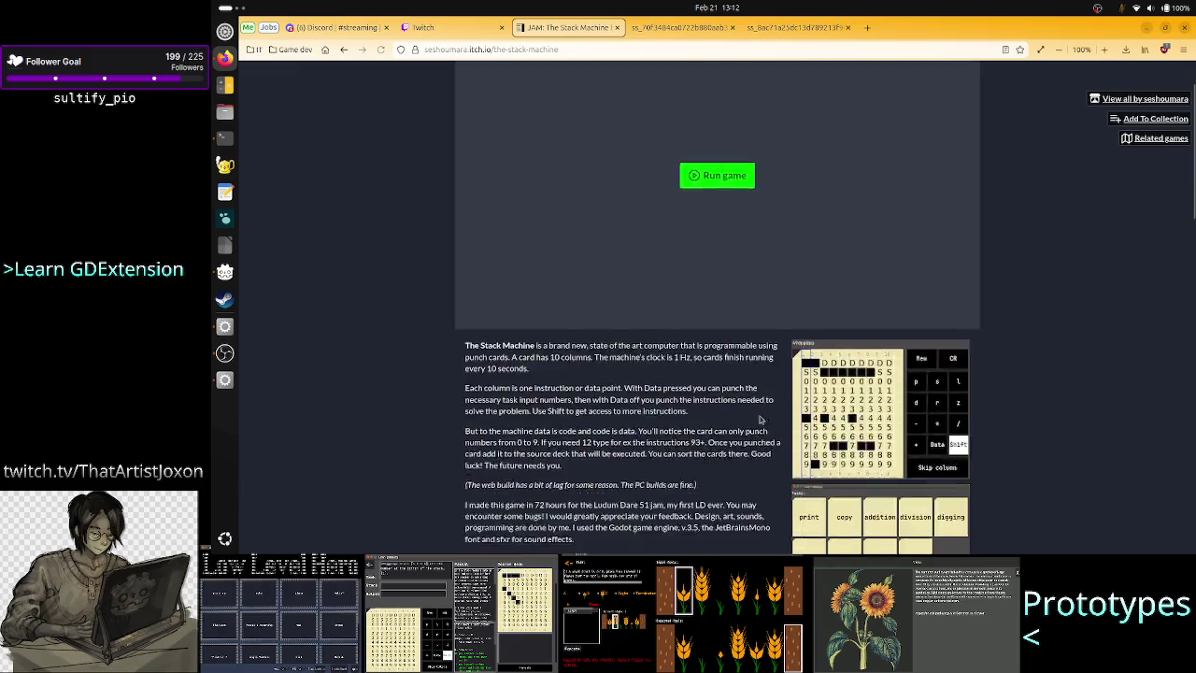
left_click(830, 438)
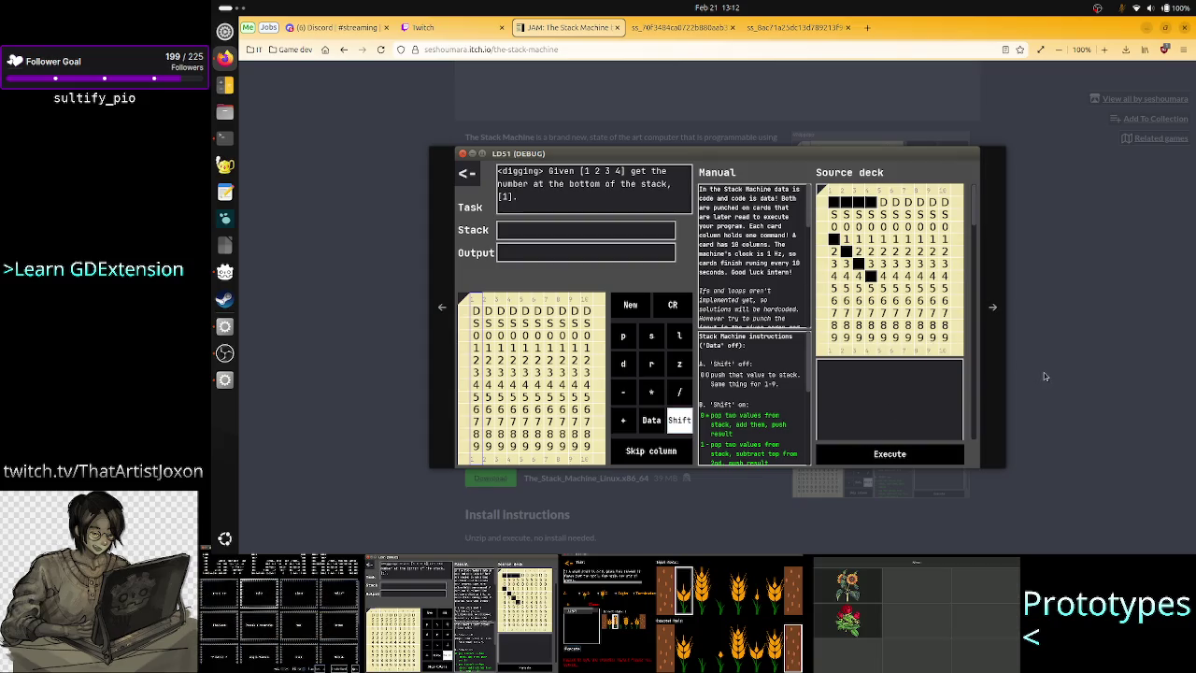
left_click(1021, 310)
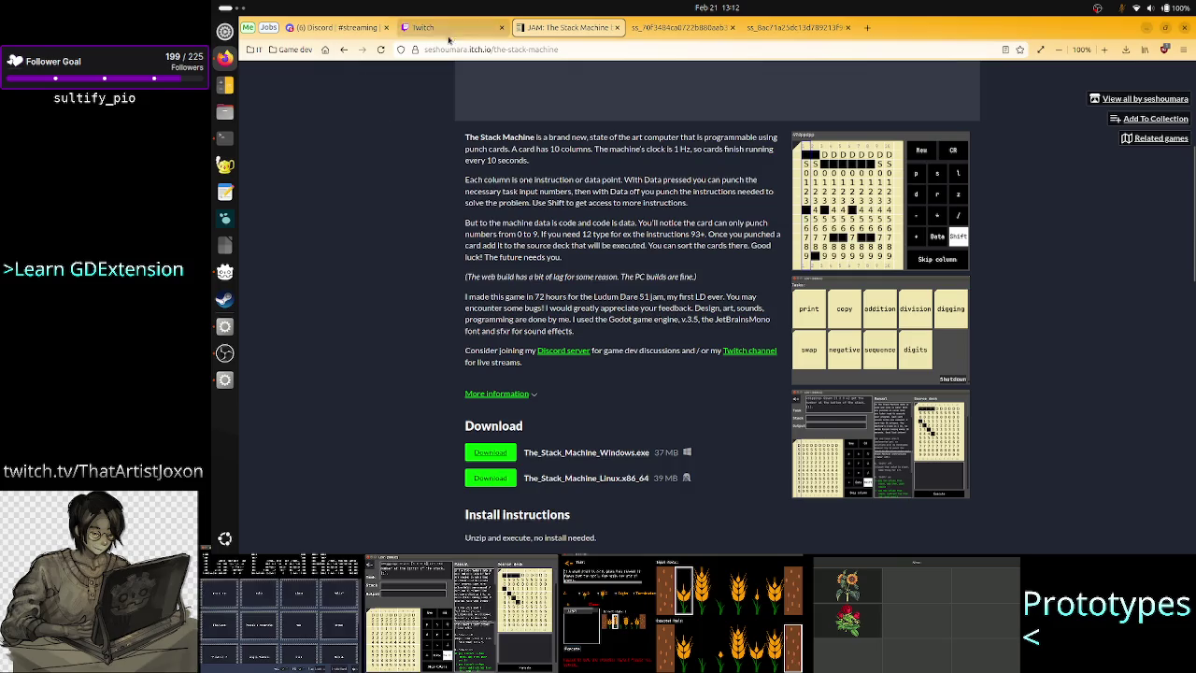
left_click(674, 28)
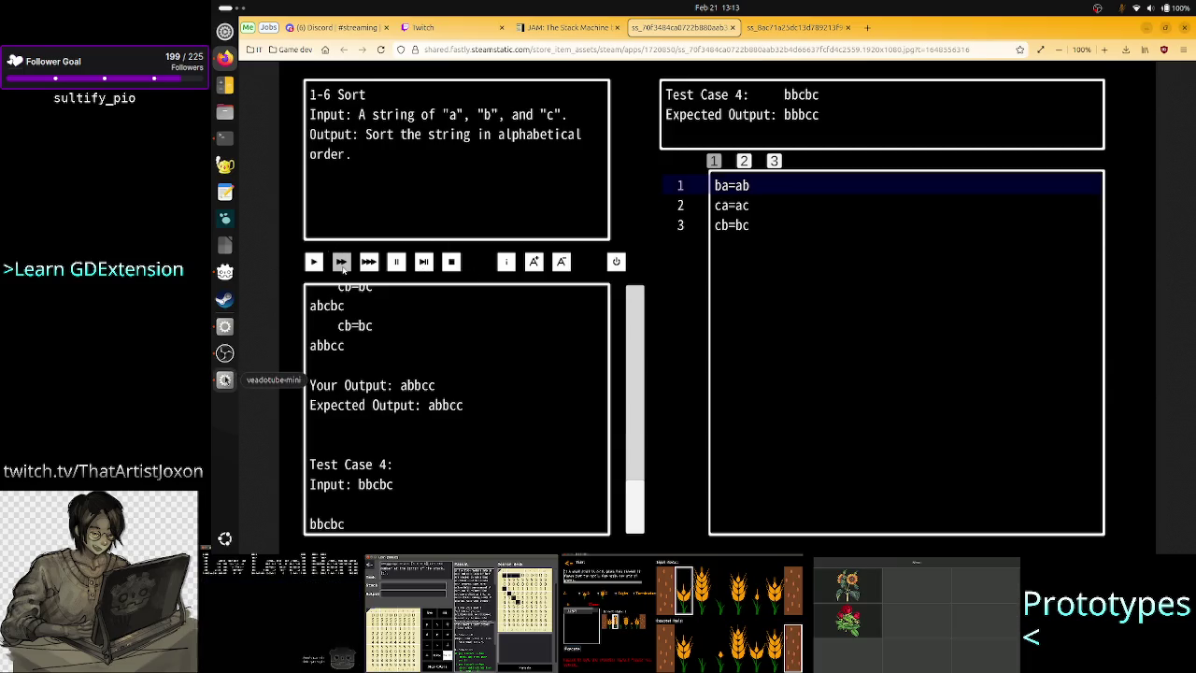
- Return to the Godot editor showing main.gd and its output log
left_click(224, 325)
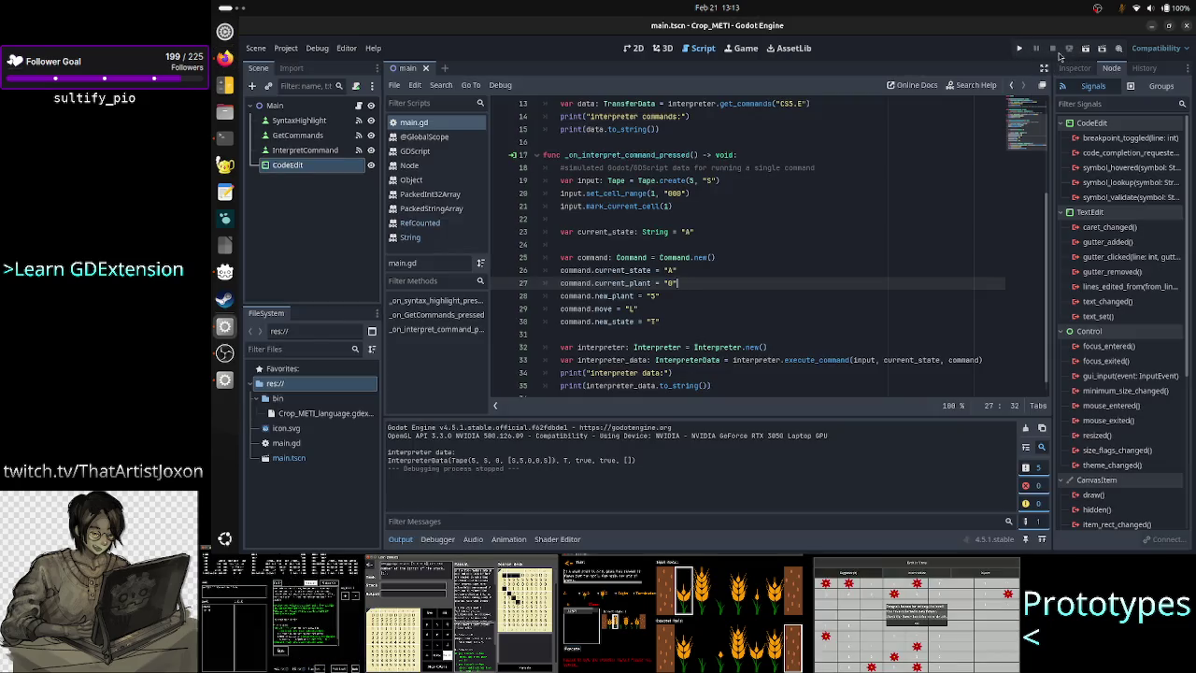
- Run the Crop_METI project and show the debugger's Errors list
left_click(1021, 49)
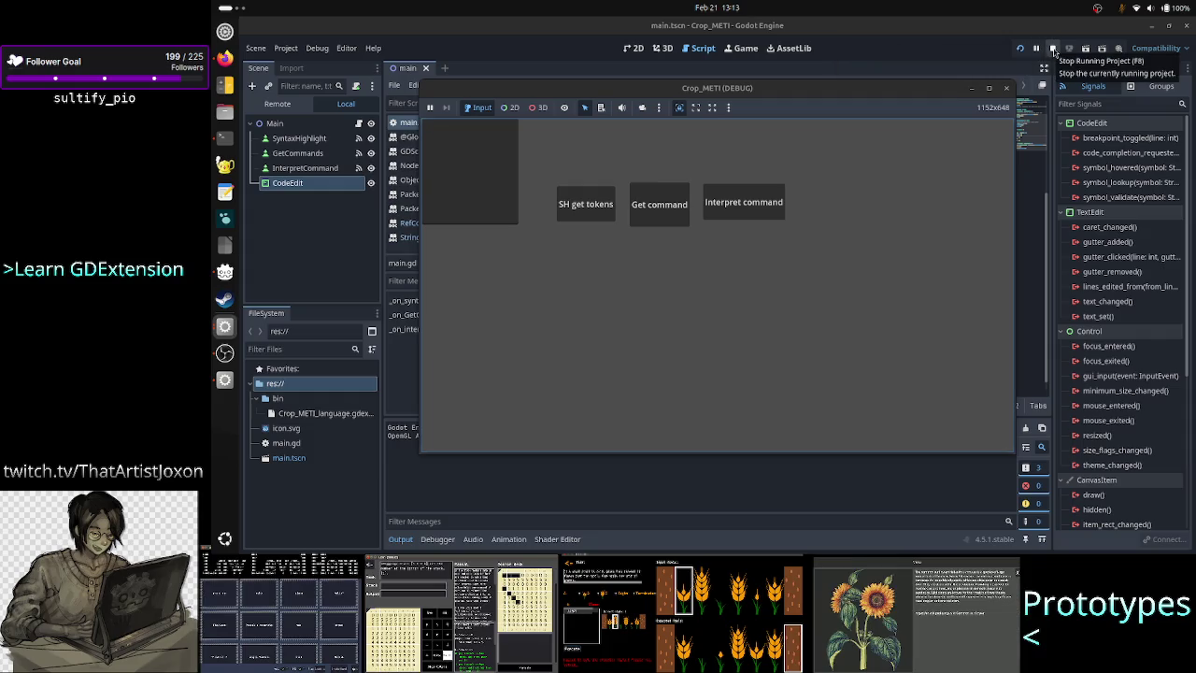
left_click(447, 548)
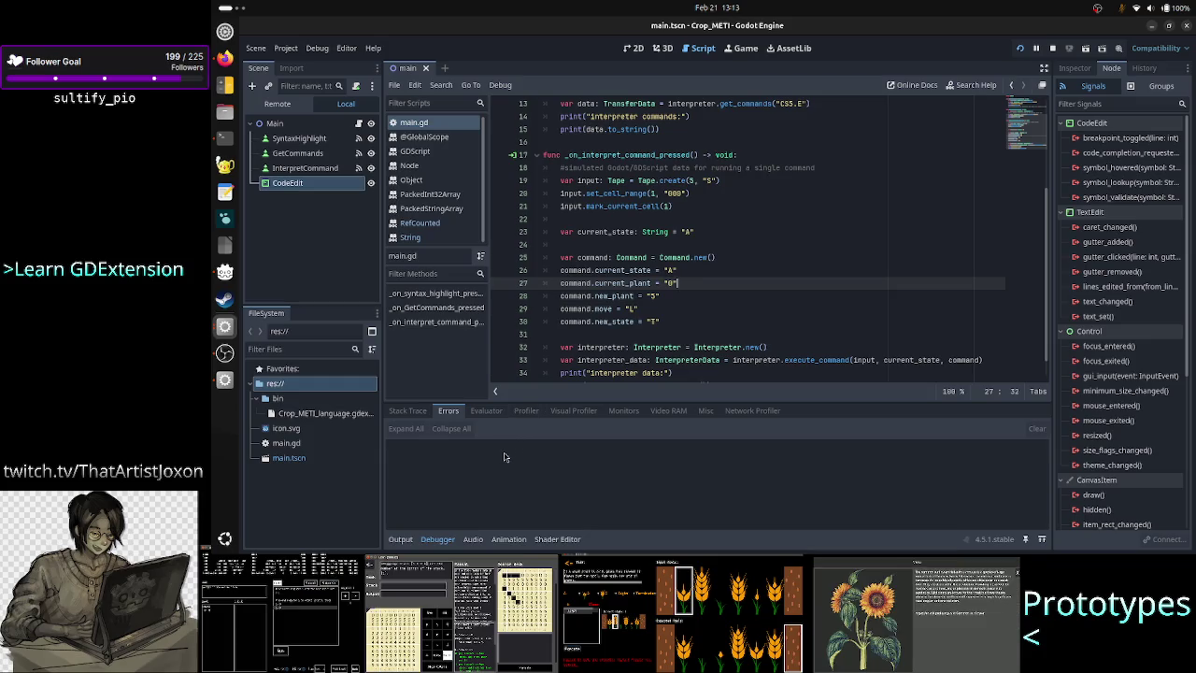
- Check the debugger stack trace, stop the project, then switch to the Firefox 1-6 Sort screenshot
left_click(407, 412)
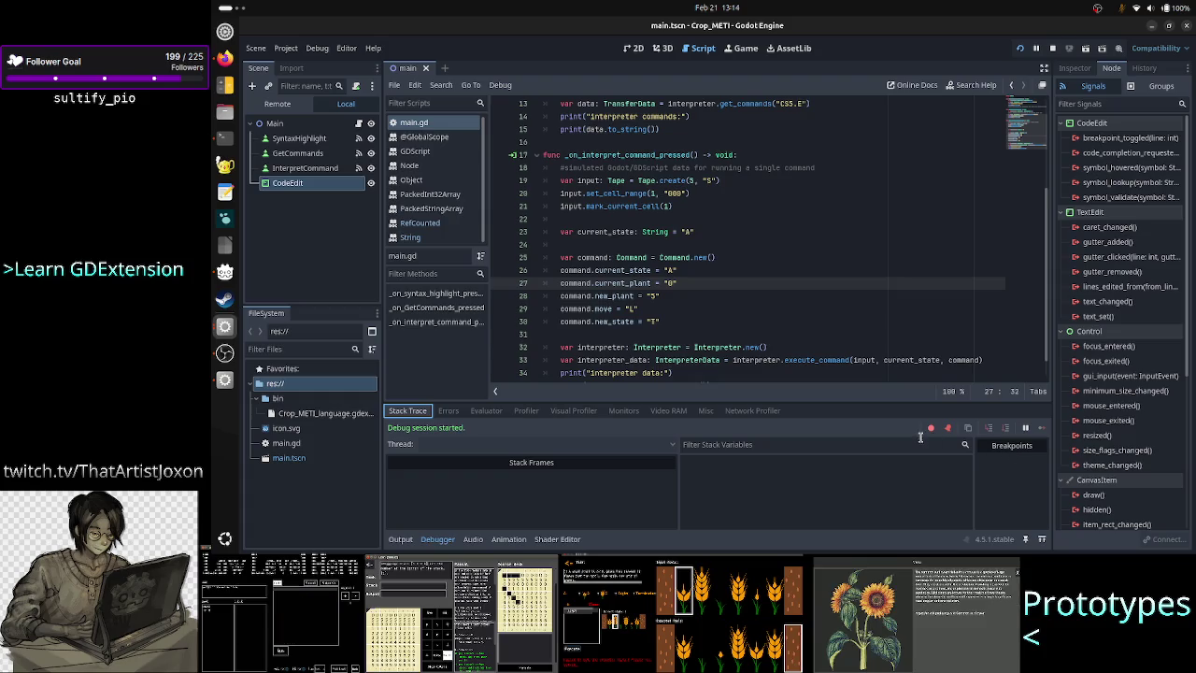
left_click(1053, 50)
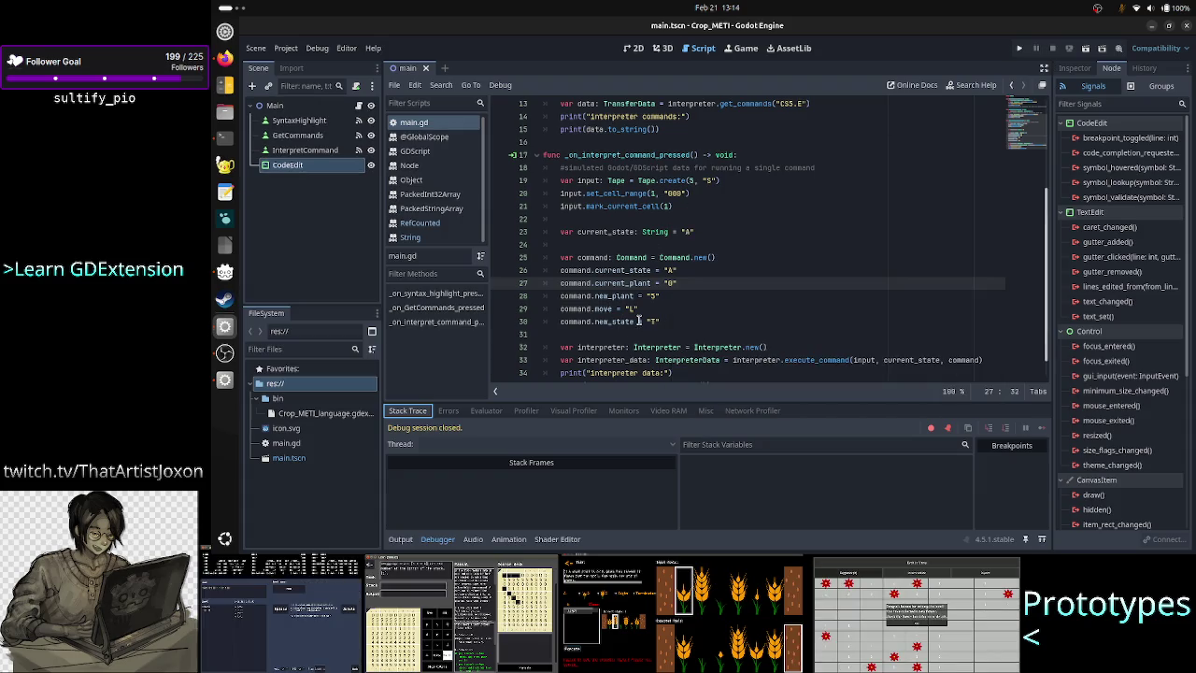
left_click(569, 333)
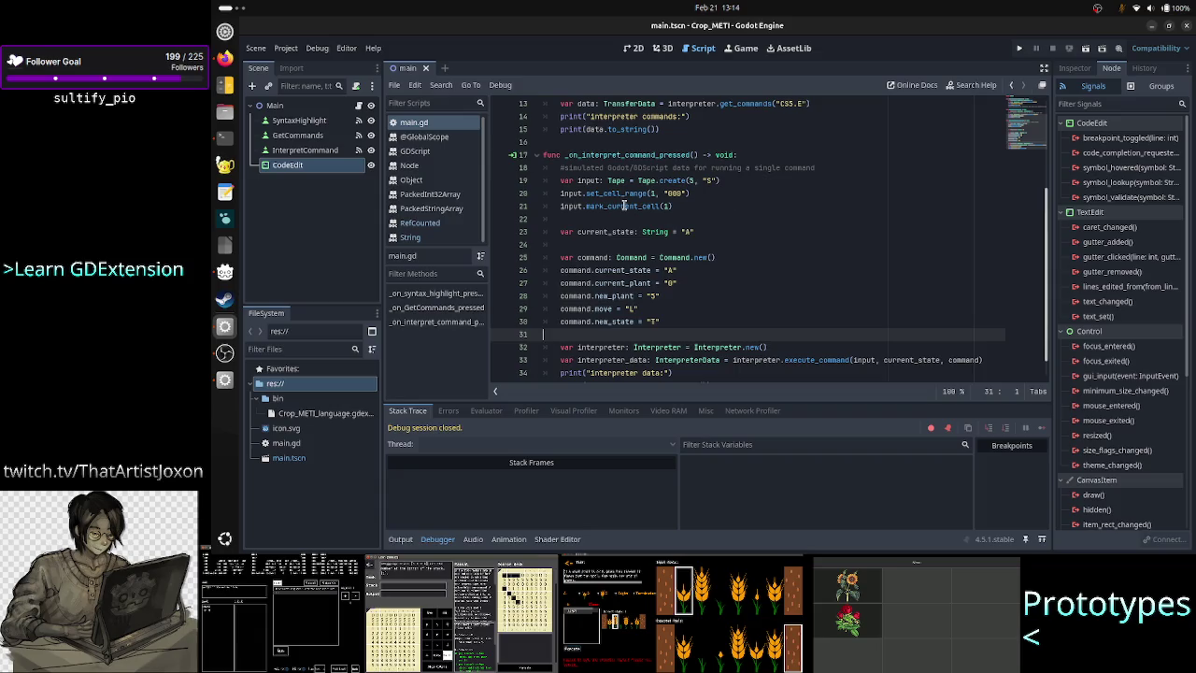
scroll(625, 205, "up", 4)
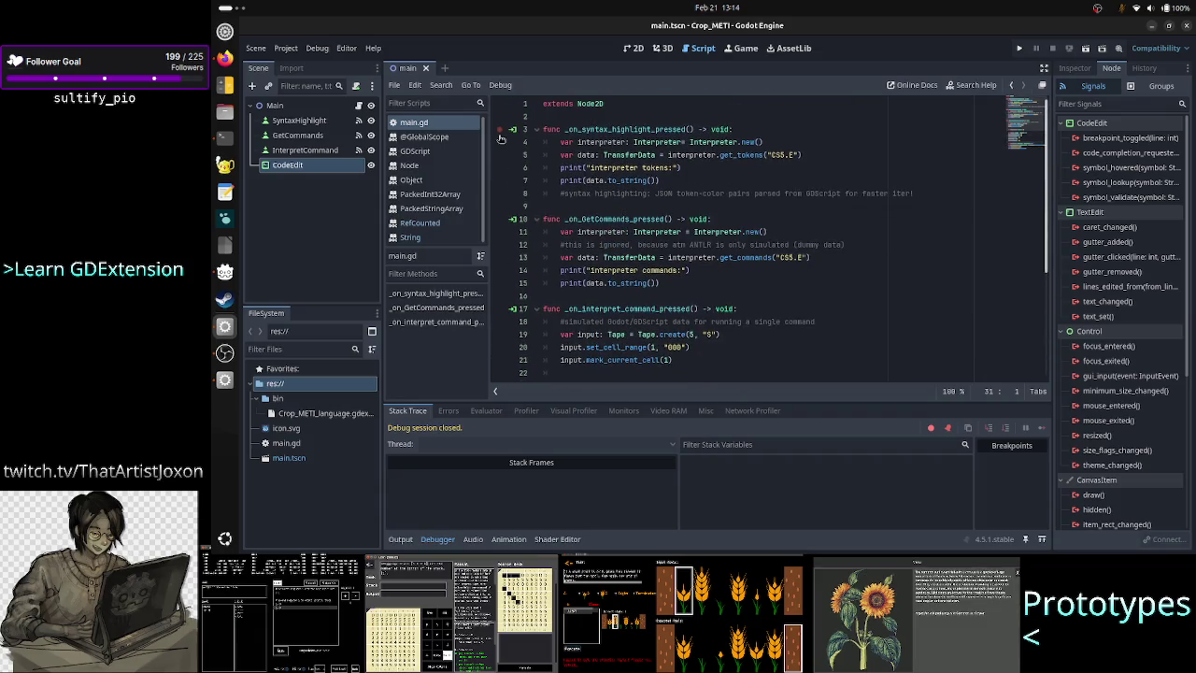
left_click(225, 57)
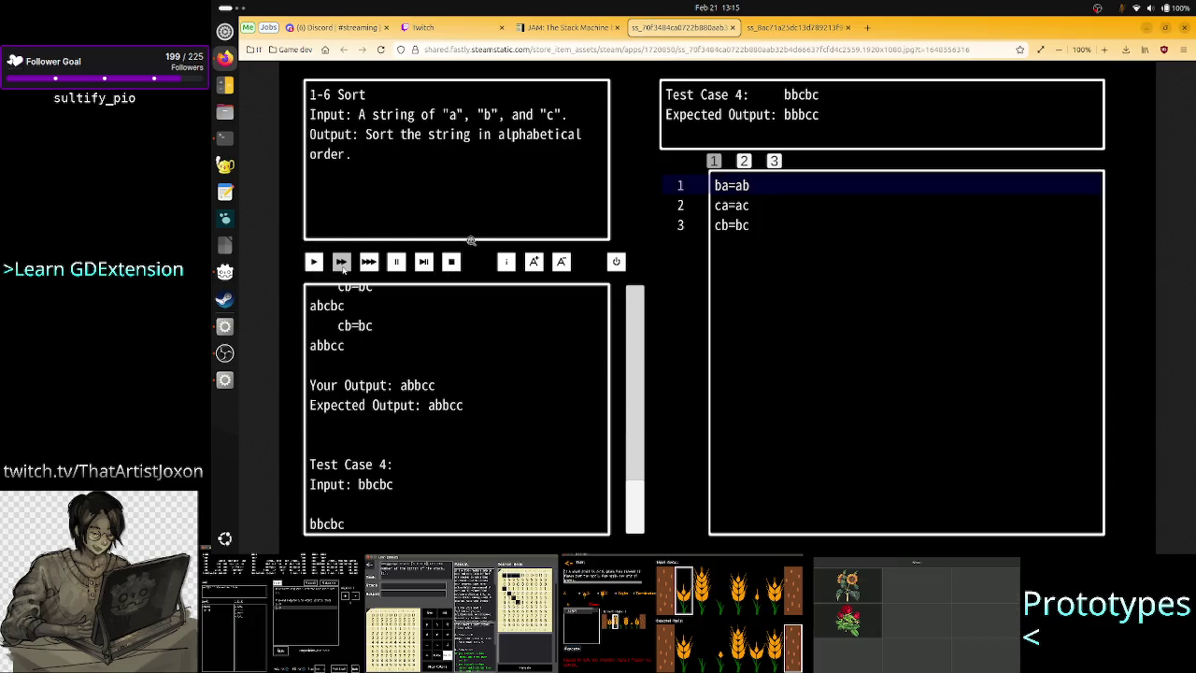
- Search 'inks' in the Activities overview, then return to Godot's main.gd script
left_click(214, 5)
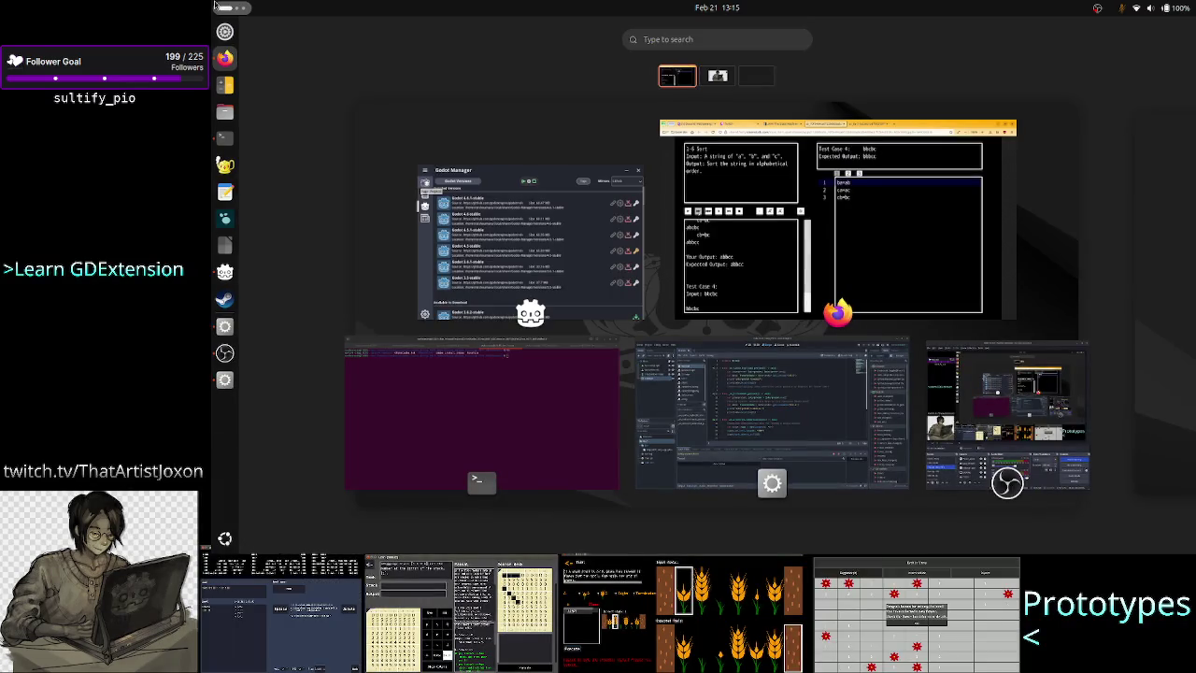
type("inks")
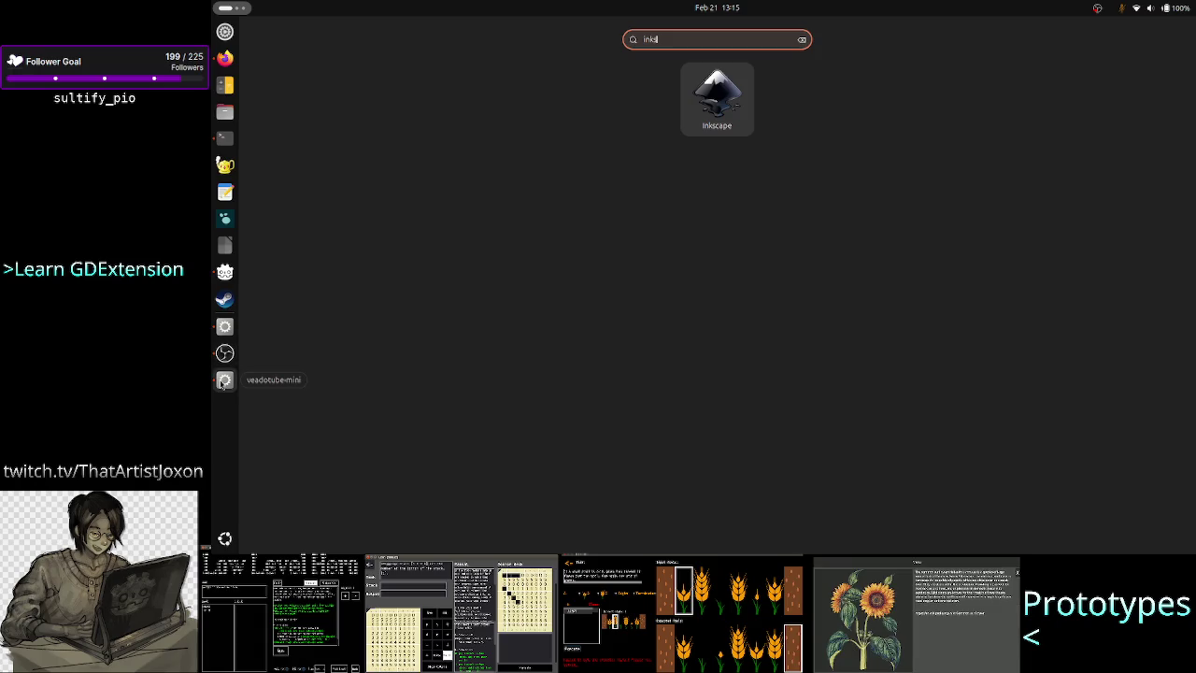
left_click(225, 326)
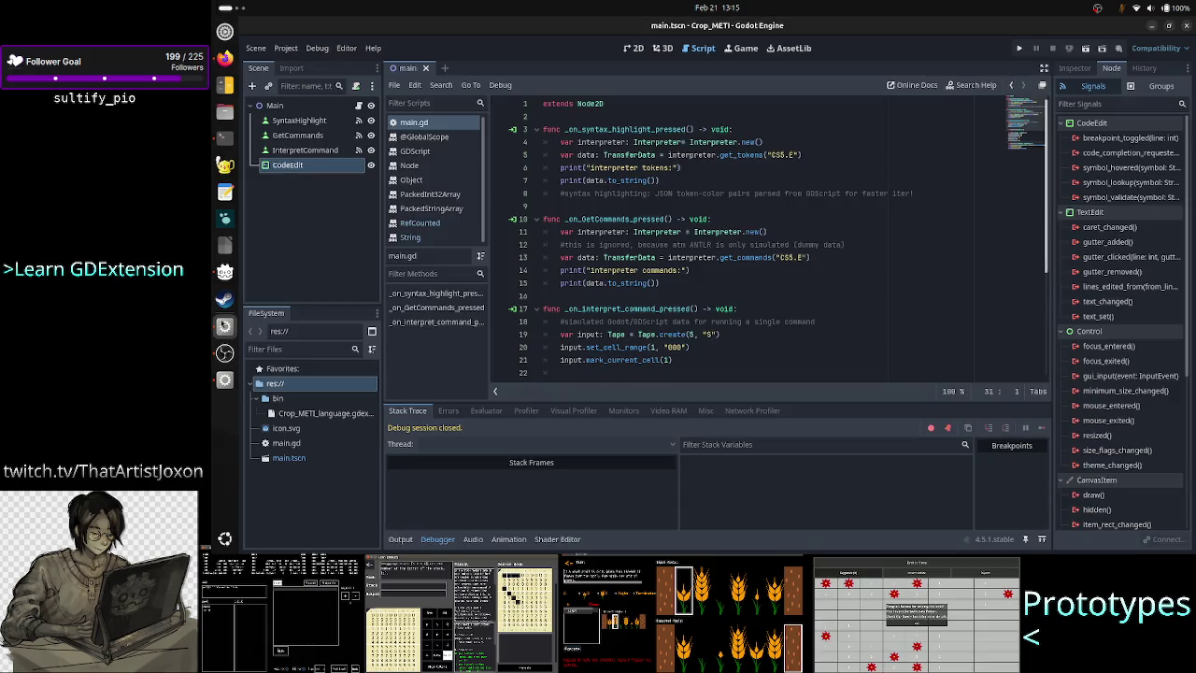
- After an 'inks' Activities search, return to Godot and show main.tscn in the 2D view
left_click(225, 58)
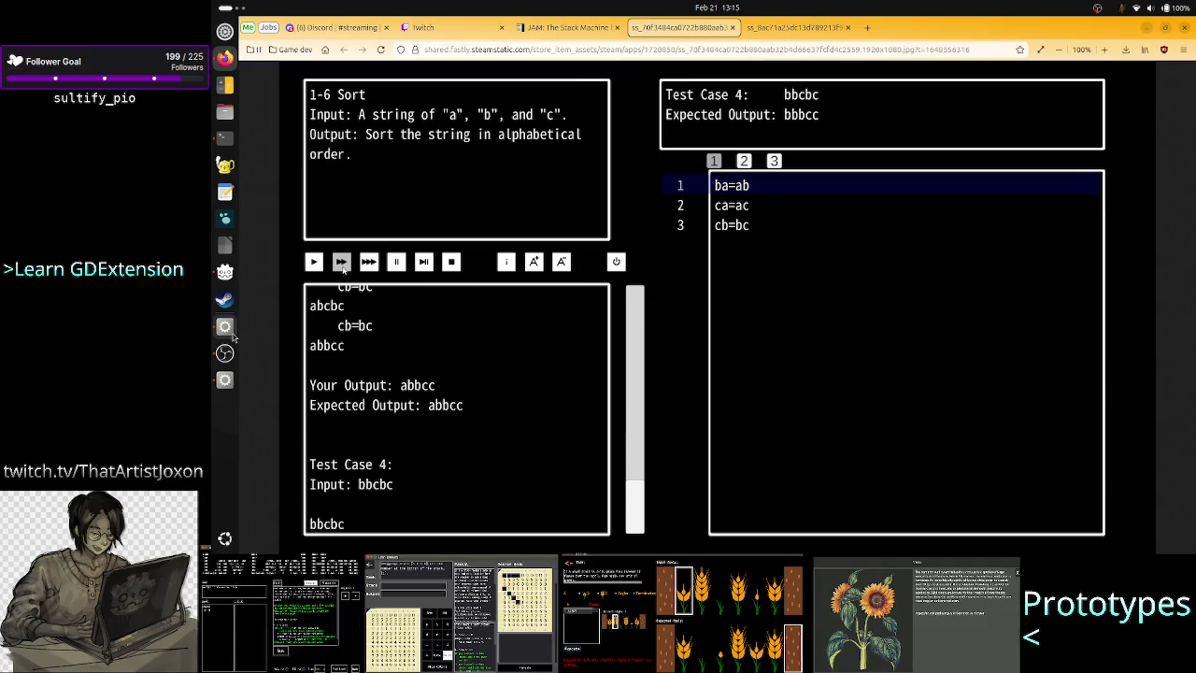
left_click(227, 7)
type("inks")
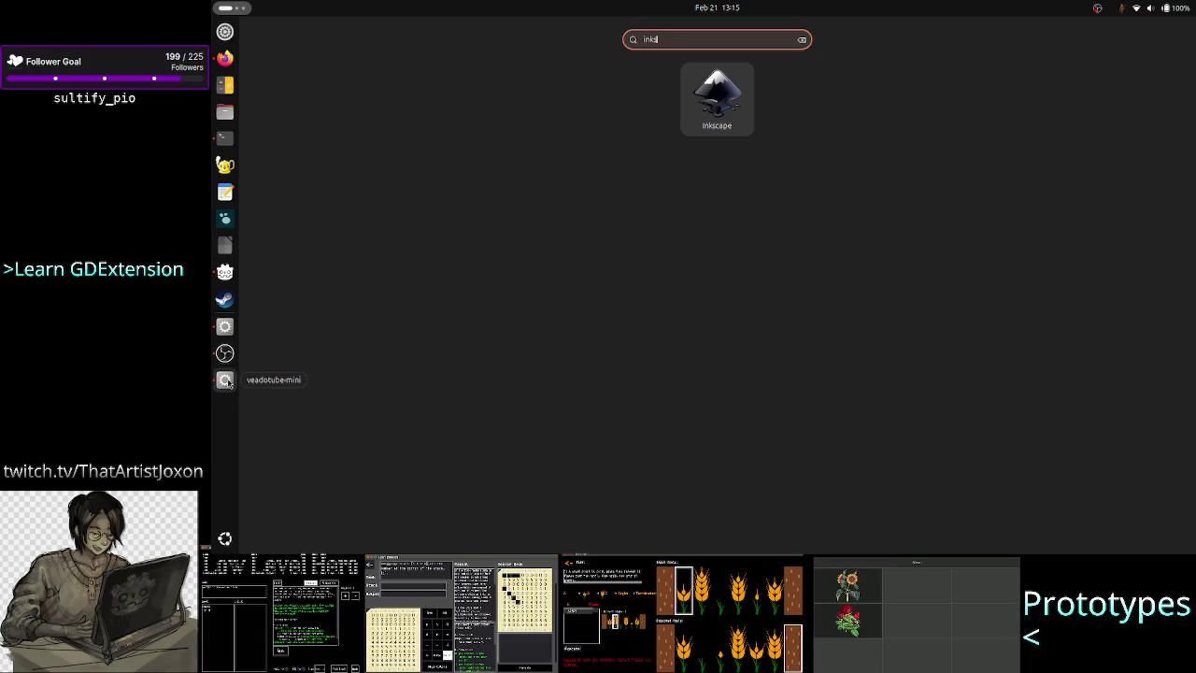
left_click(222, 326)
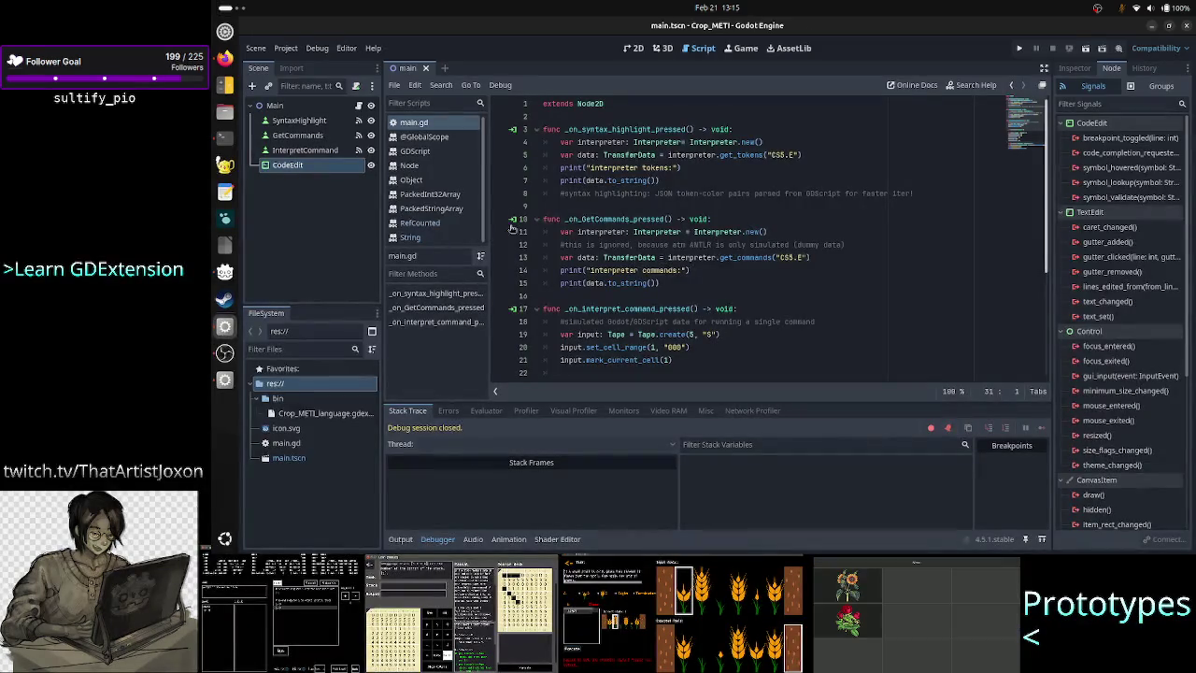
left_click(633, 47)
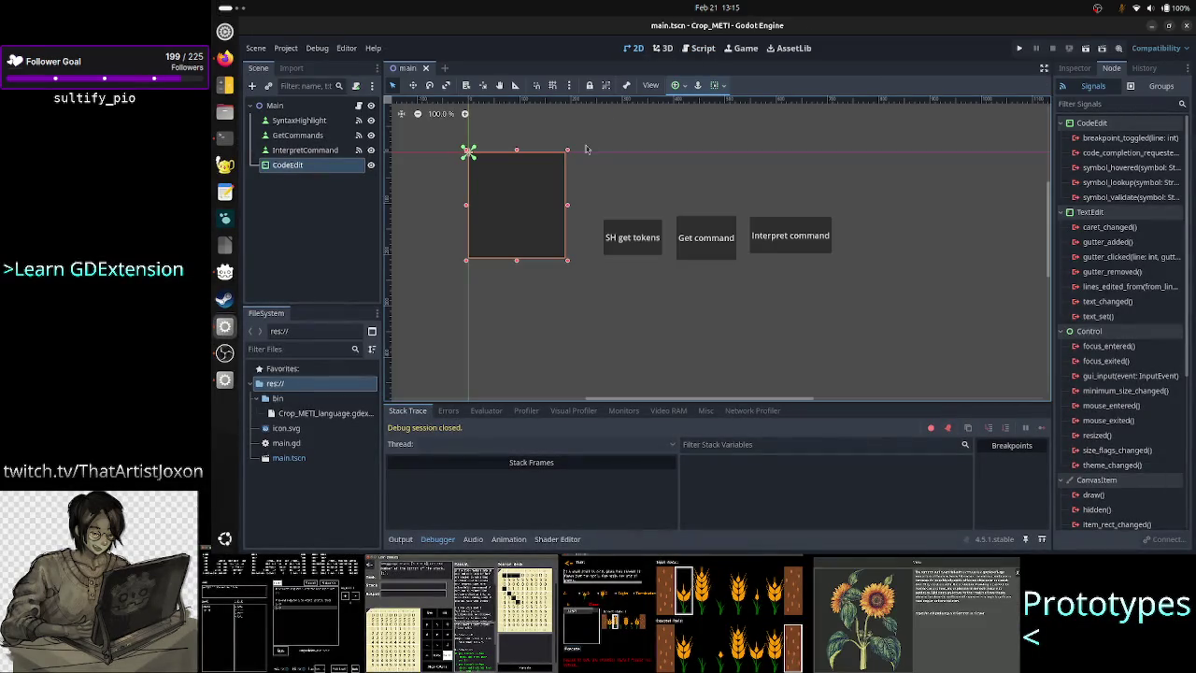
- Glance over the Project menu, then start a new scene with a Control root node
left_click(284, 49)
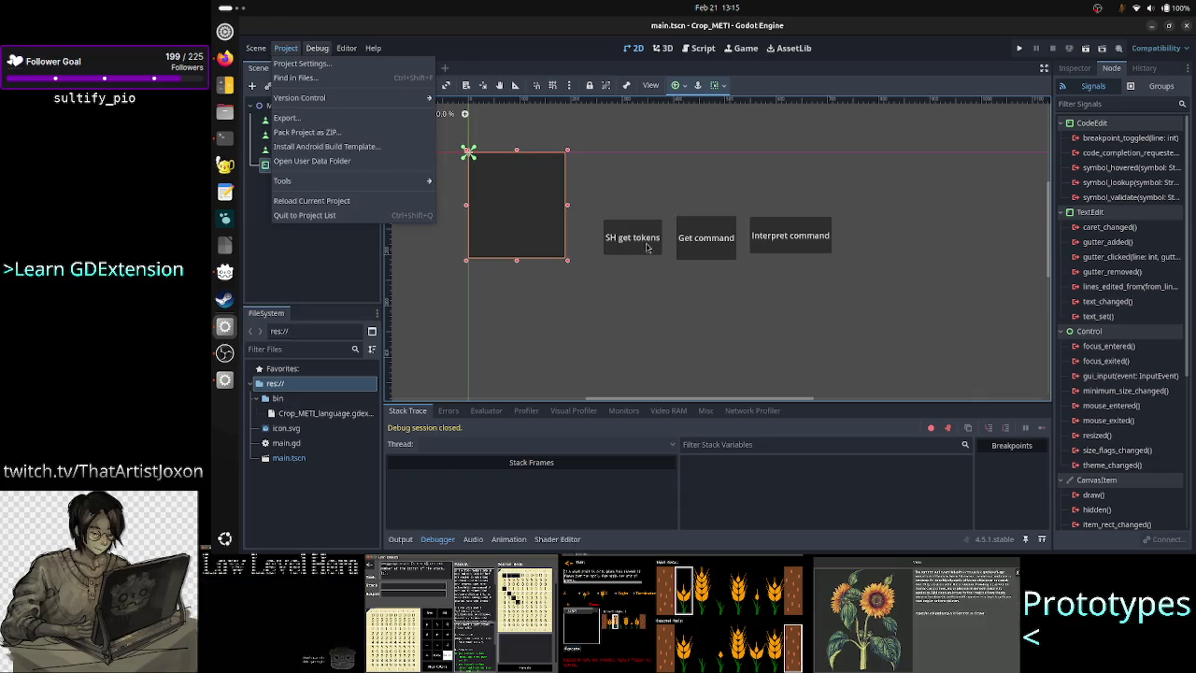
mouse_move(261, 53)
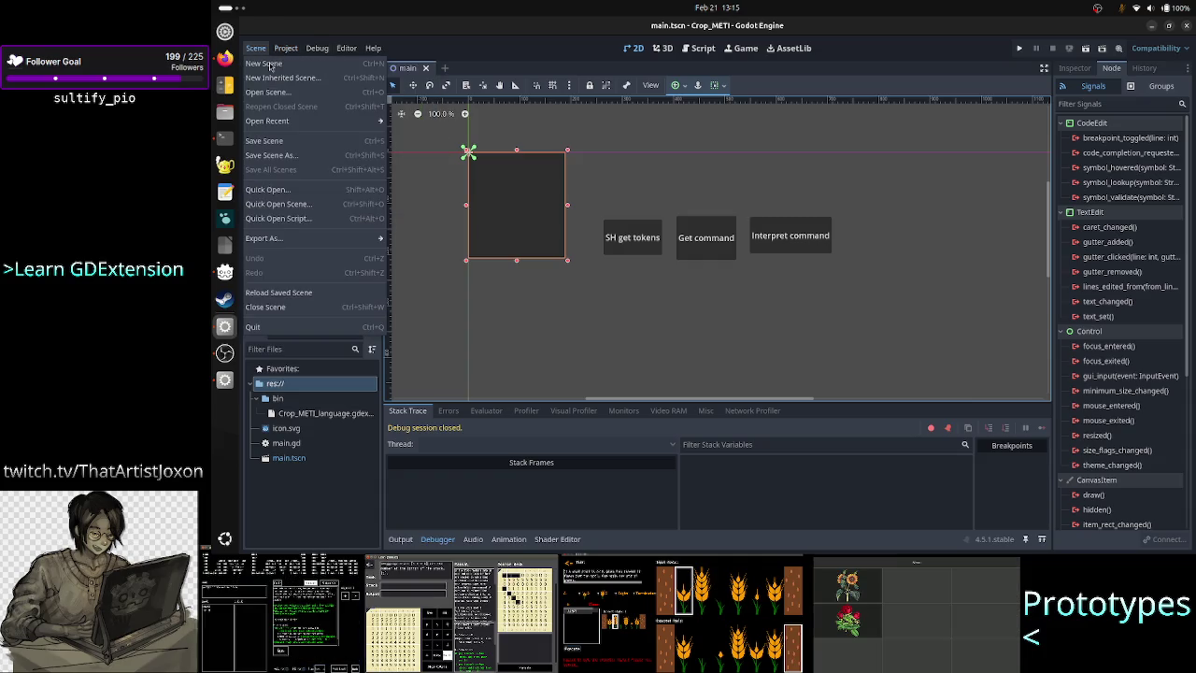
left_click(269, 63)
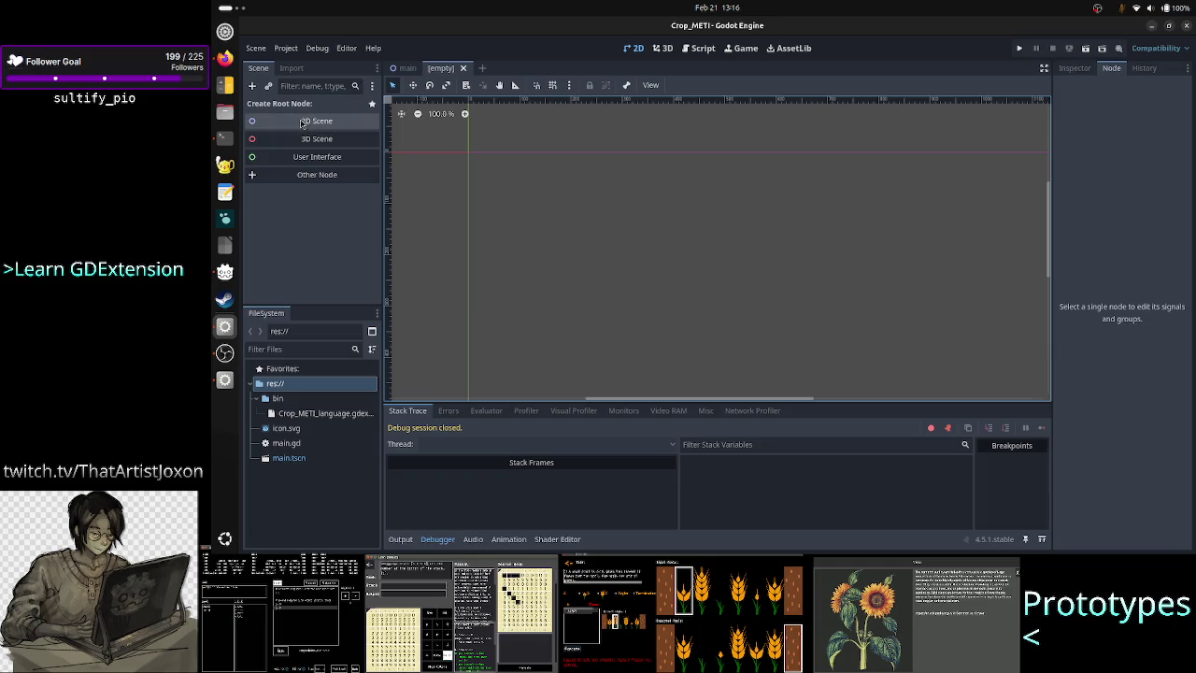
left_click(308, 156)
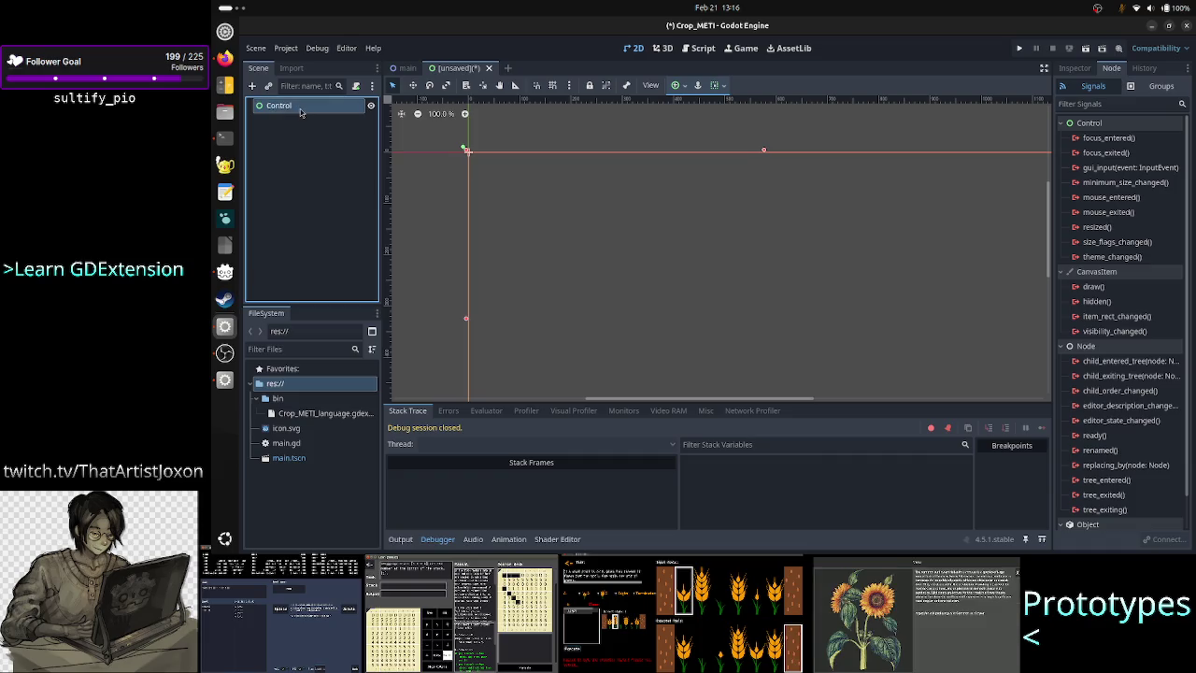
- Rename the new scene's Control root node to 'Debug_UI'
left_click(298, 130)
left_click(302, 106)
left_click(302, 106)
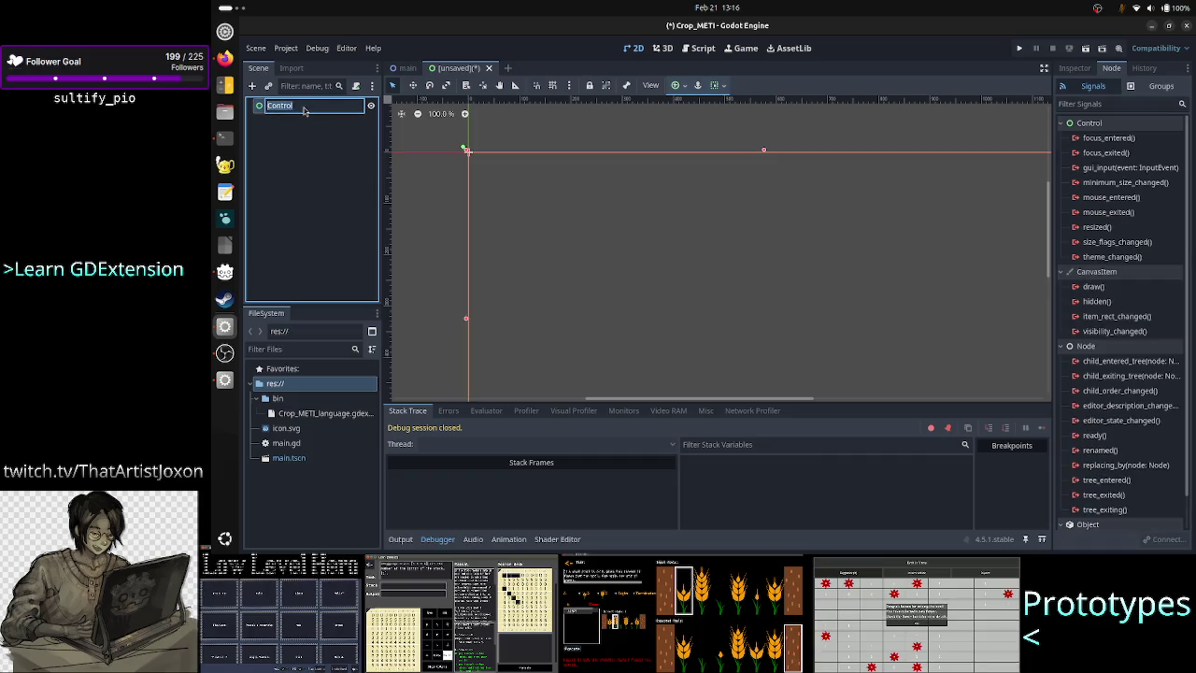
type("Debug")
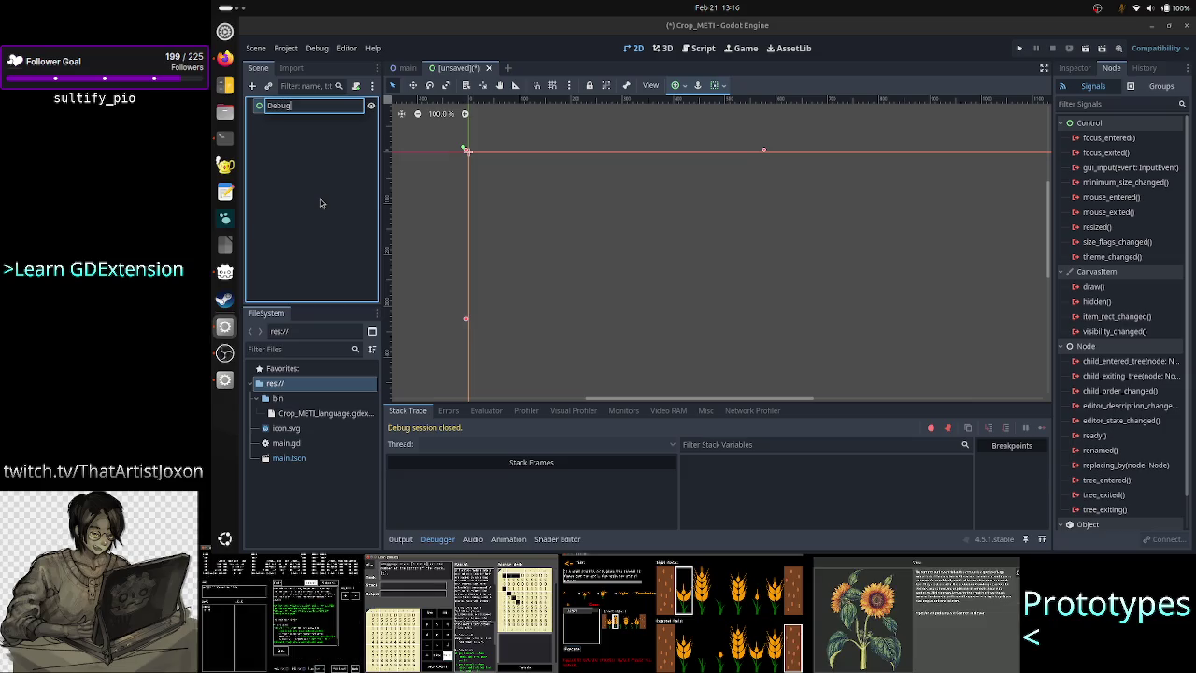
type("_UI")
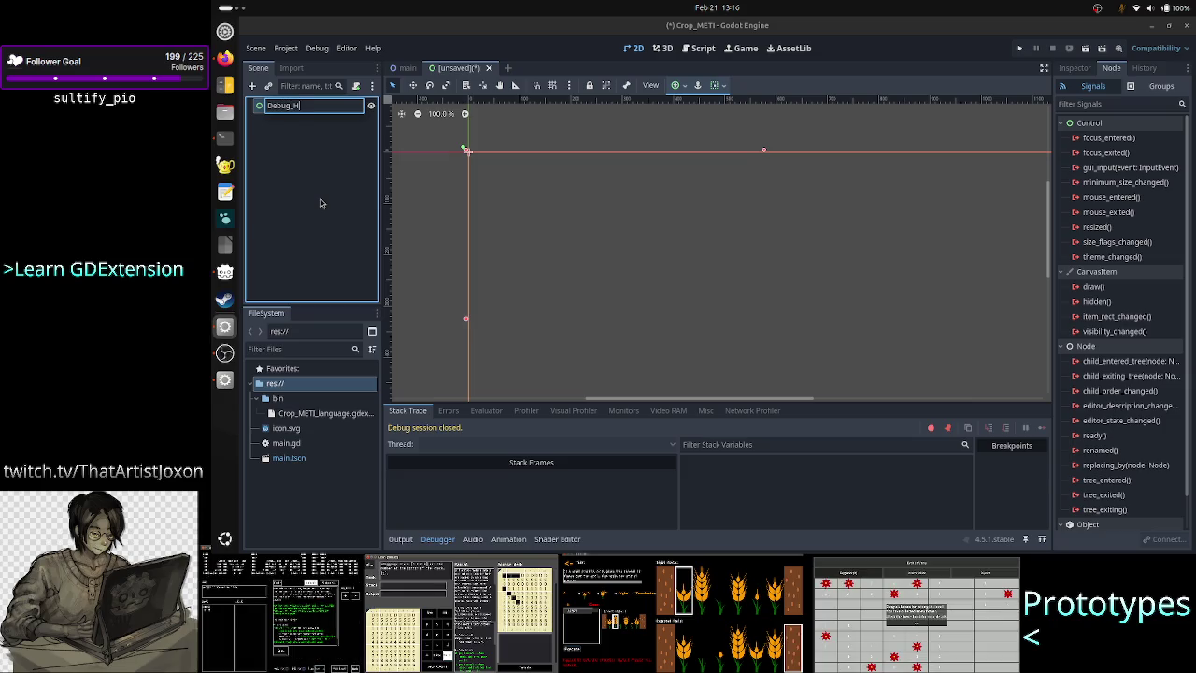
key("Return")
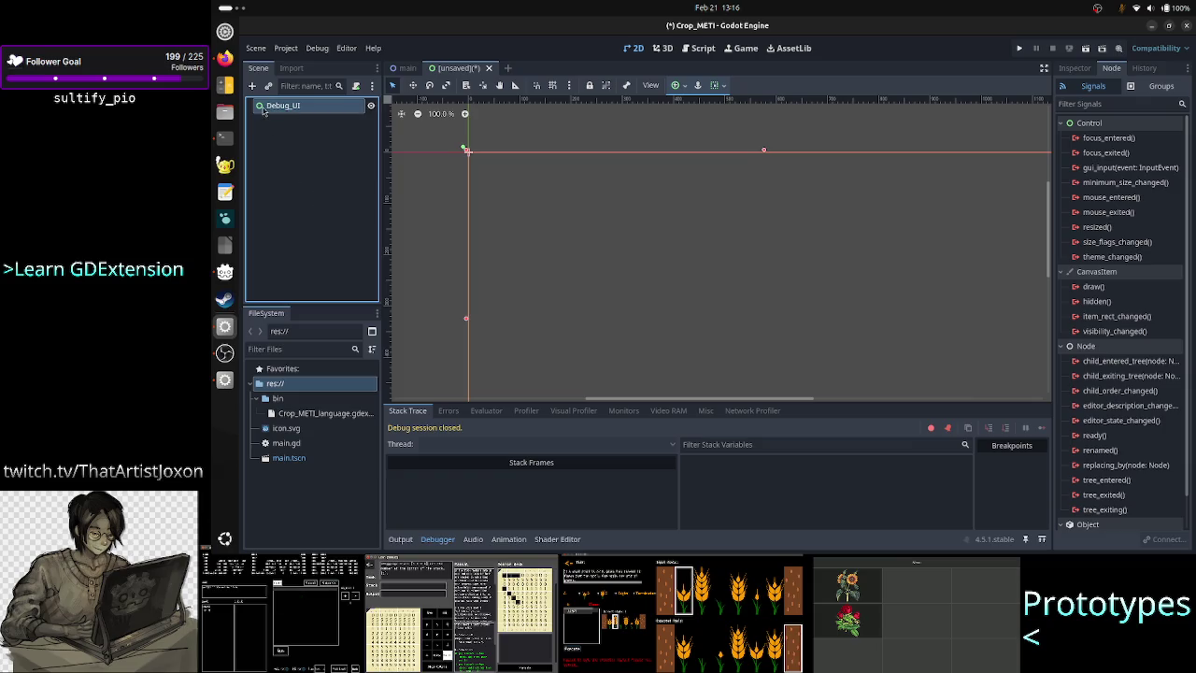
left_click(252, 86)
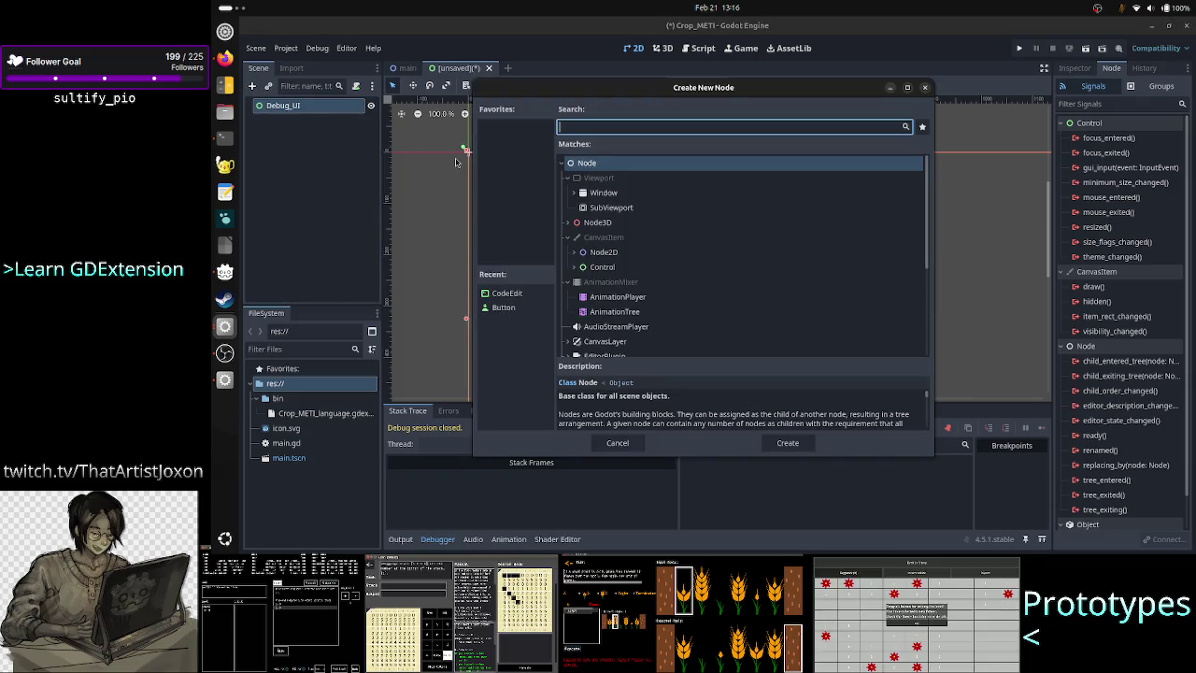
- Filter the node chooser on 'butt', select TextureButton, and make the dialog taller
type("butt")
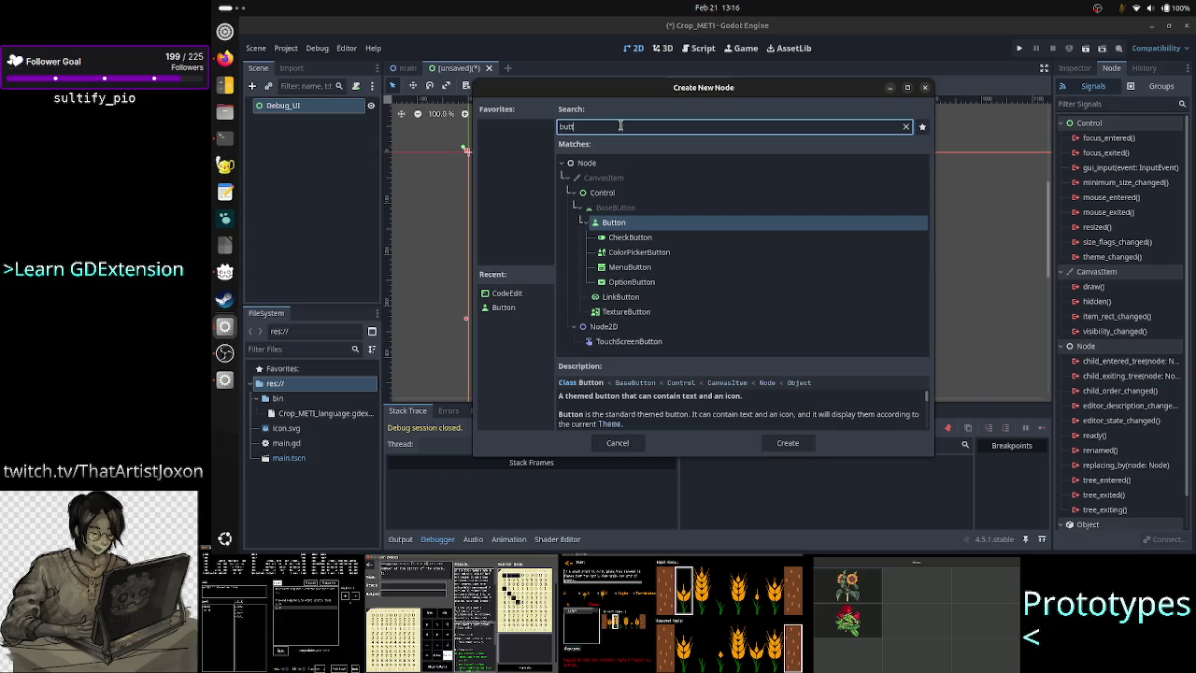
left_click(651, 313)
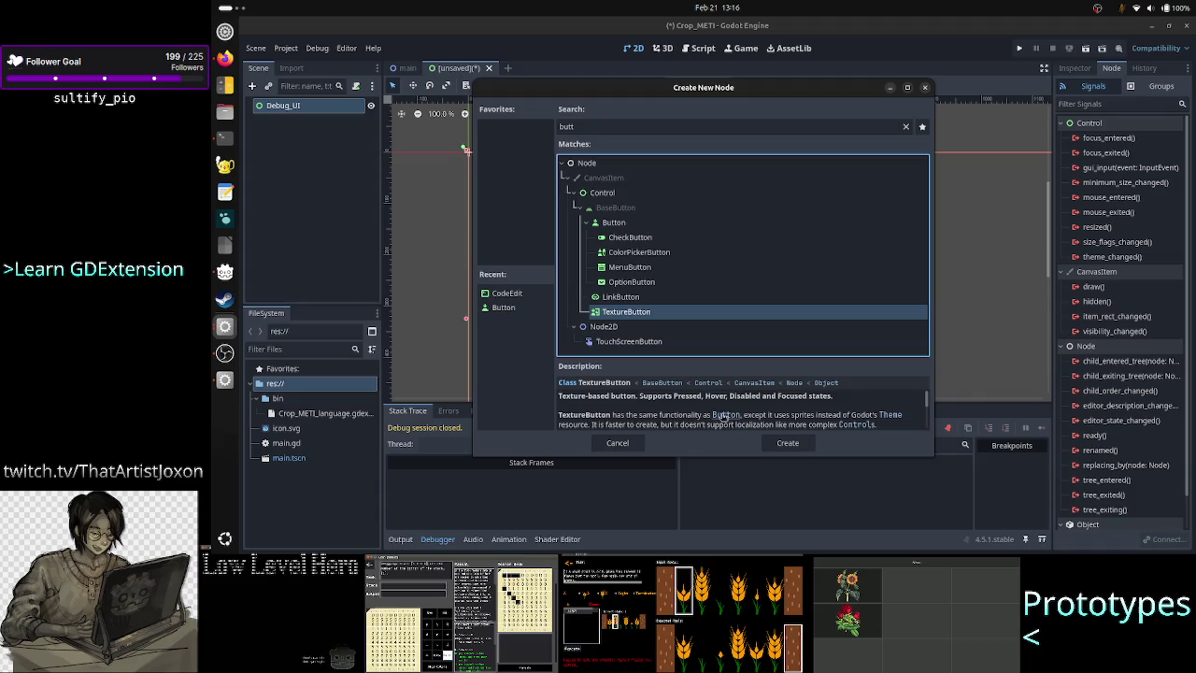
left_click_drag(696, 458, 692, 492)
scroll(694, 464, "down", 3)
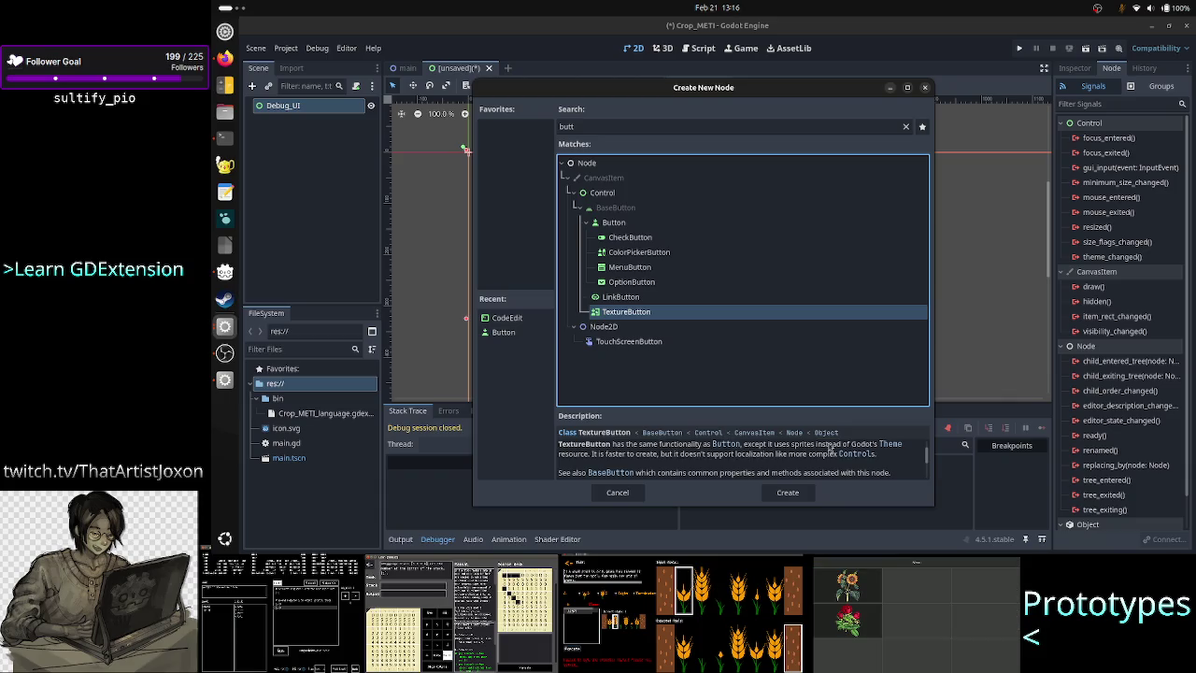
- Read the TextureButton description, briefly checking the Firefox puzzle screenshot
left_click_drag(803, 446, 869, 446)
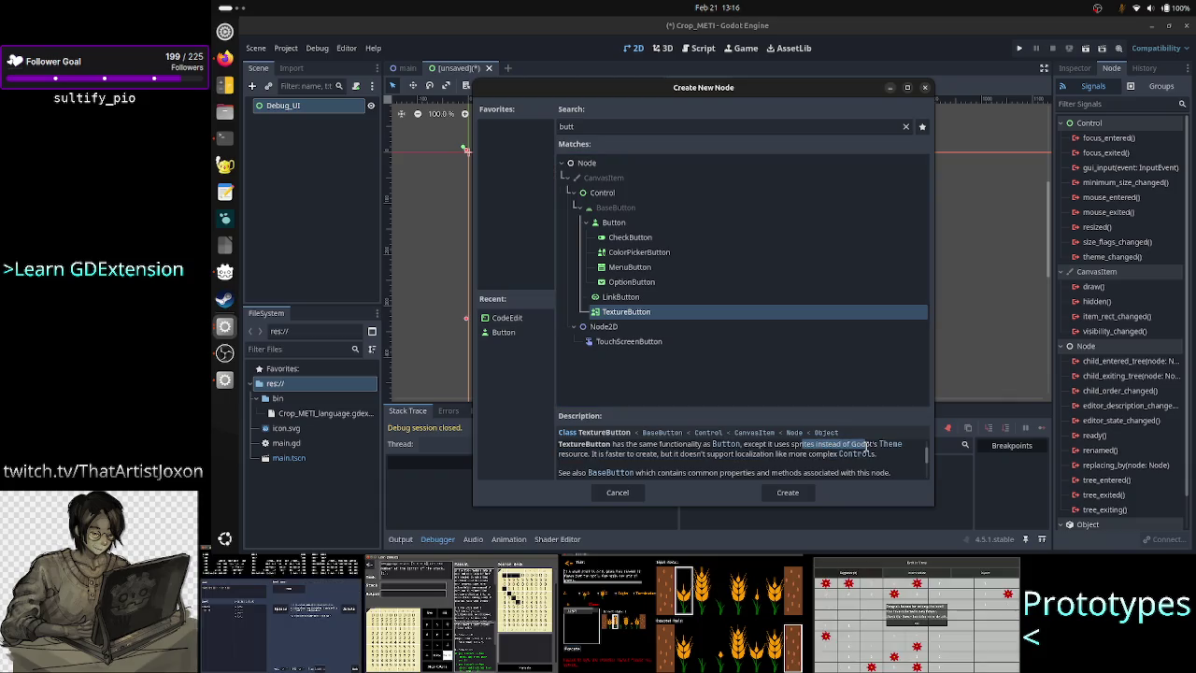
left_click(867, 445)
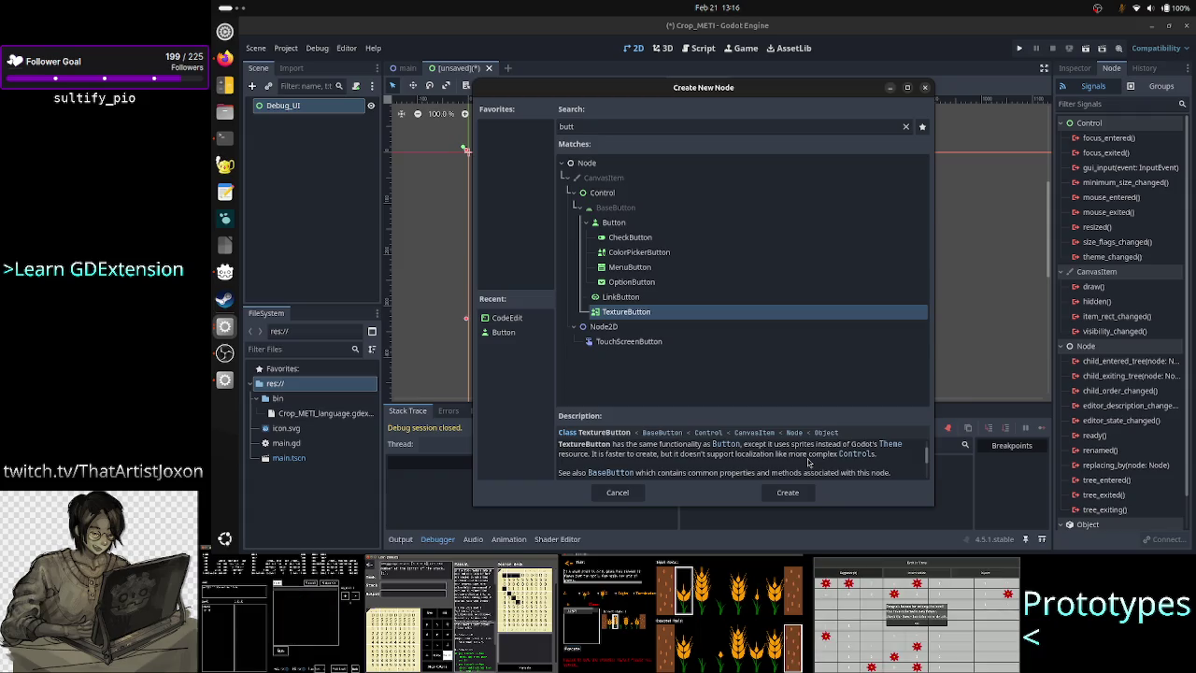
key("alt+Tab")
key("alt+Tab")
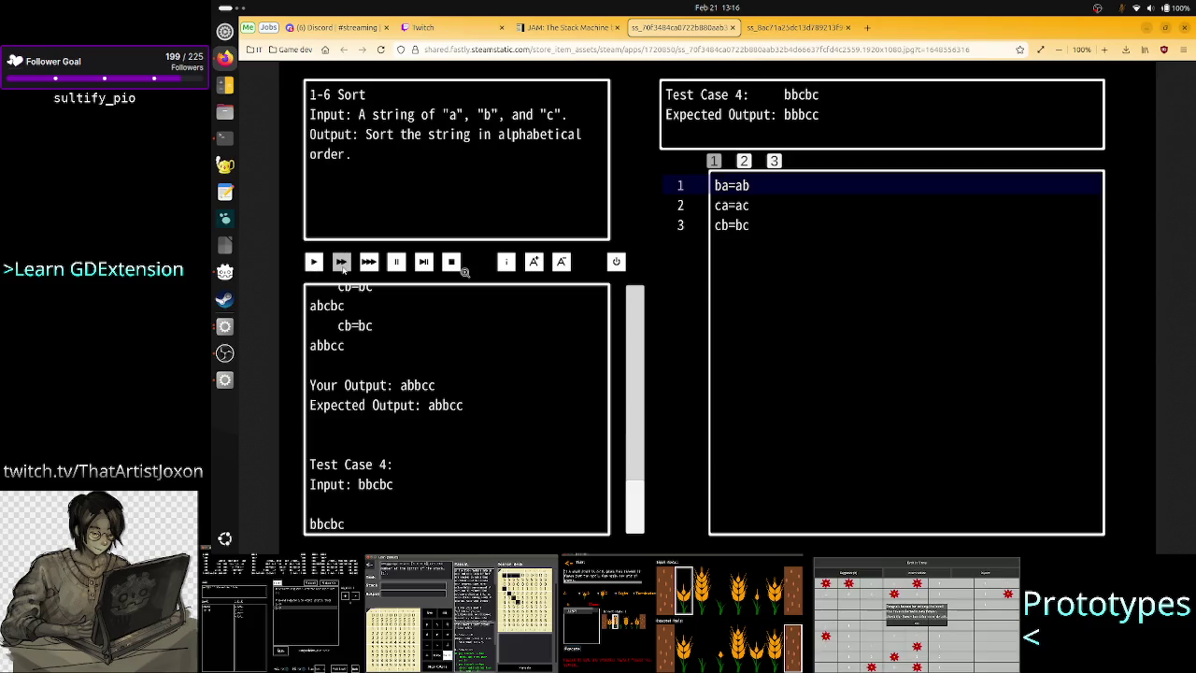
key("alt+Tab")
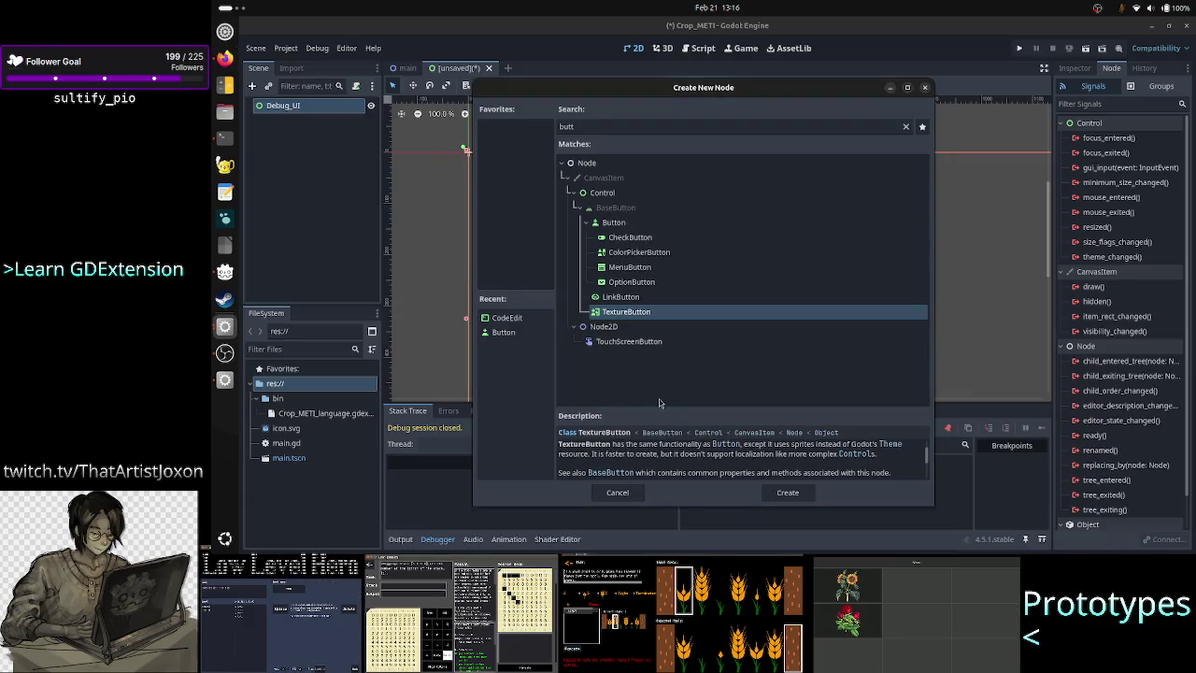
- Finish reading the description and create the TextureButton as a child of Debug_UI
scroll(702, 449, "down", 2)
scroll(701, 449, "down", 2)
scroll(702, 449, "down", 2)
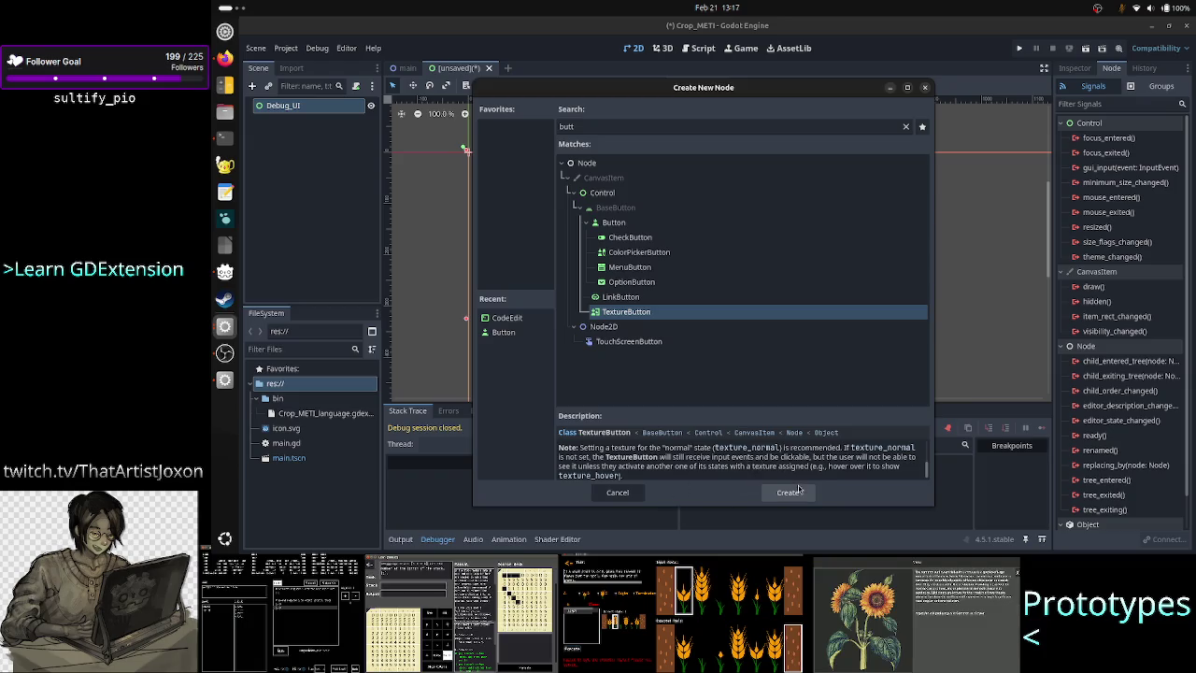
left_click(789, 492)
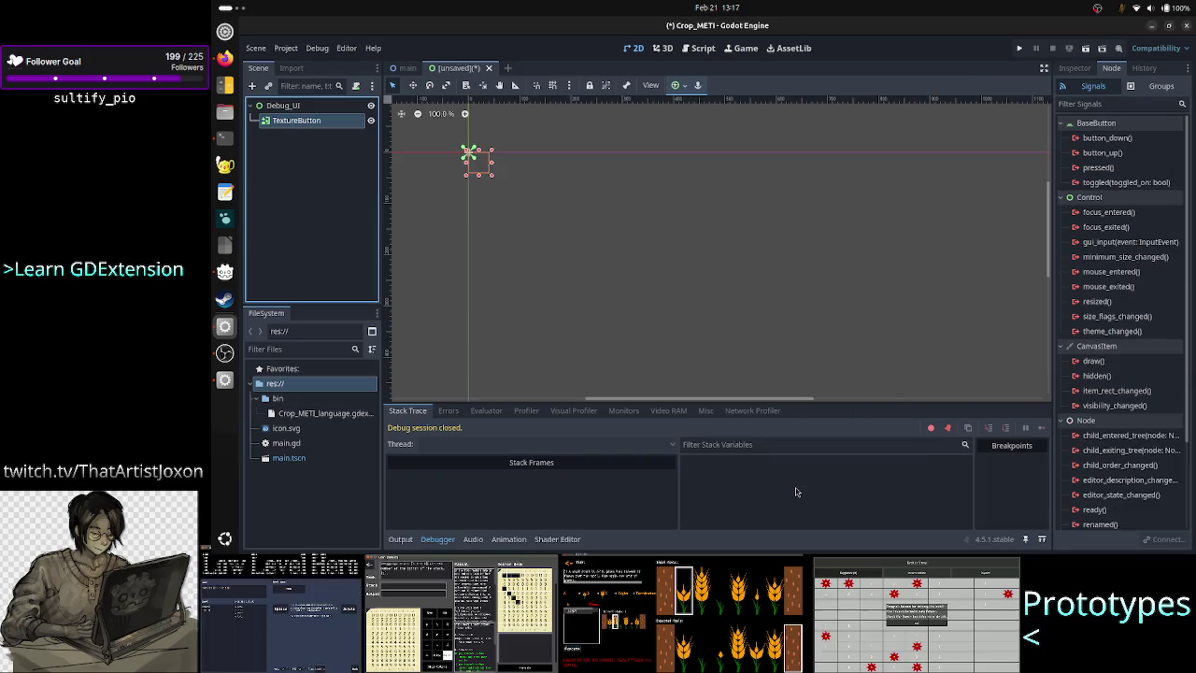
left_click(285, 106)
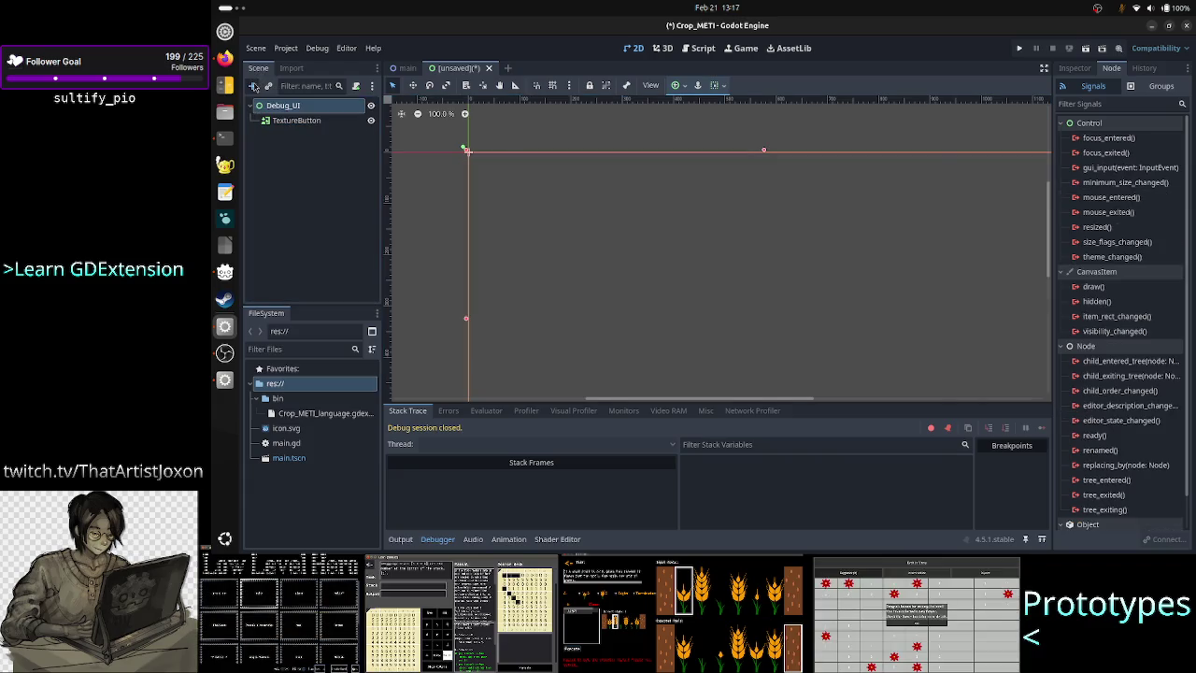
left_click(253, 86)
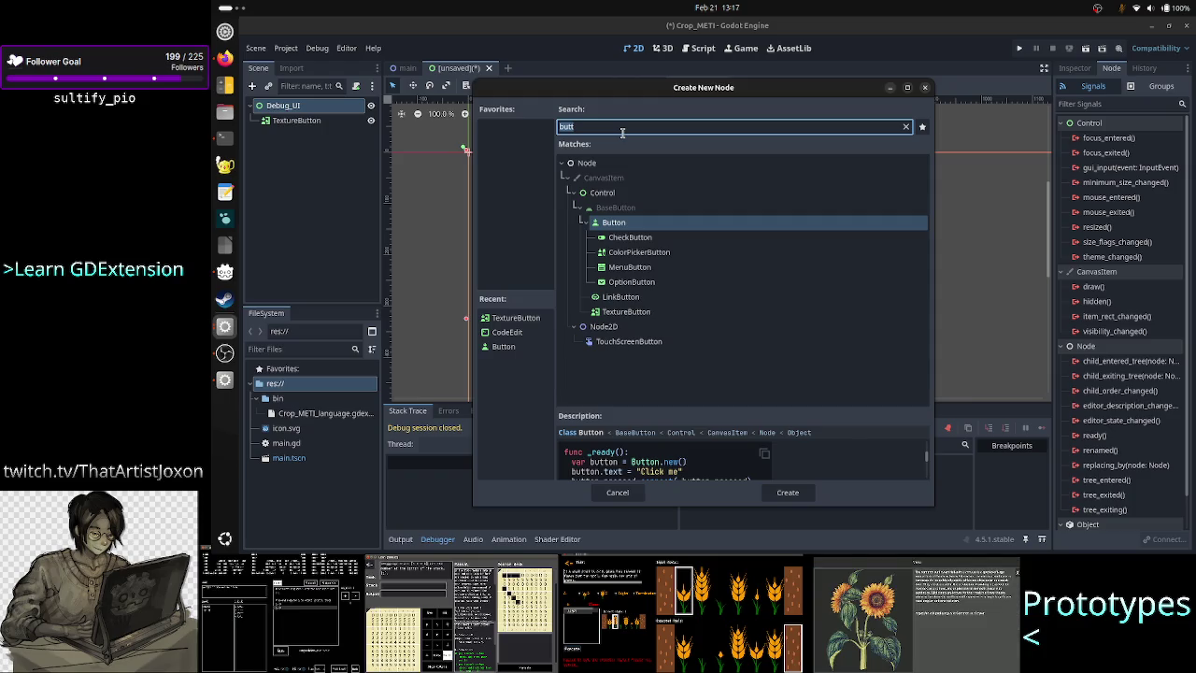
key("BackSpace")
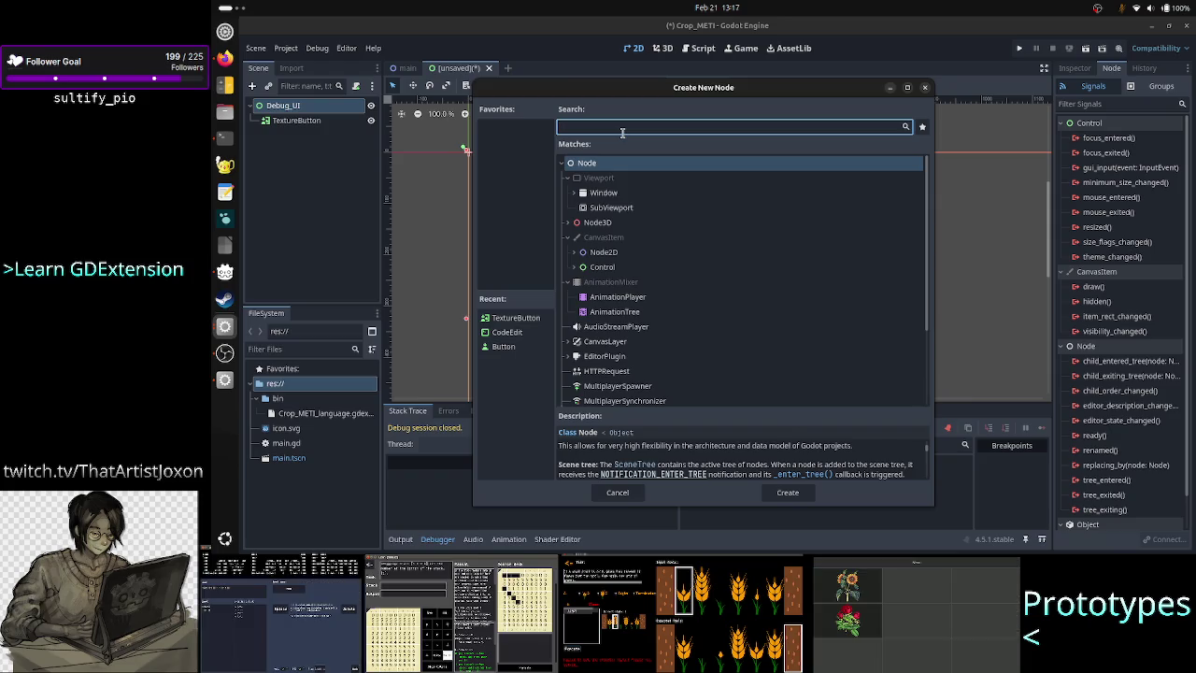
type("sig")
key("BackSpace")
key("BackSpace")
key("BackSpace")
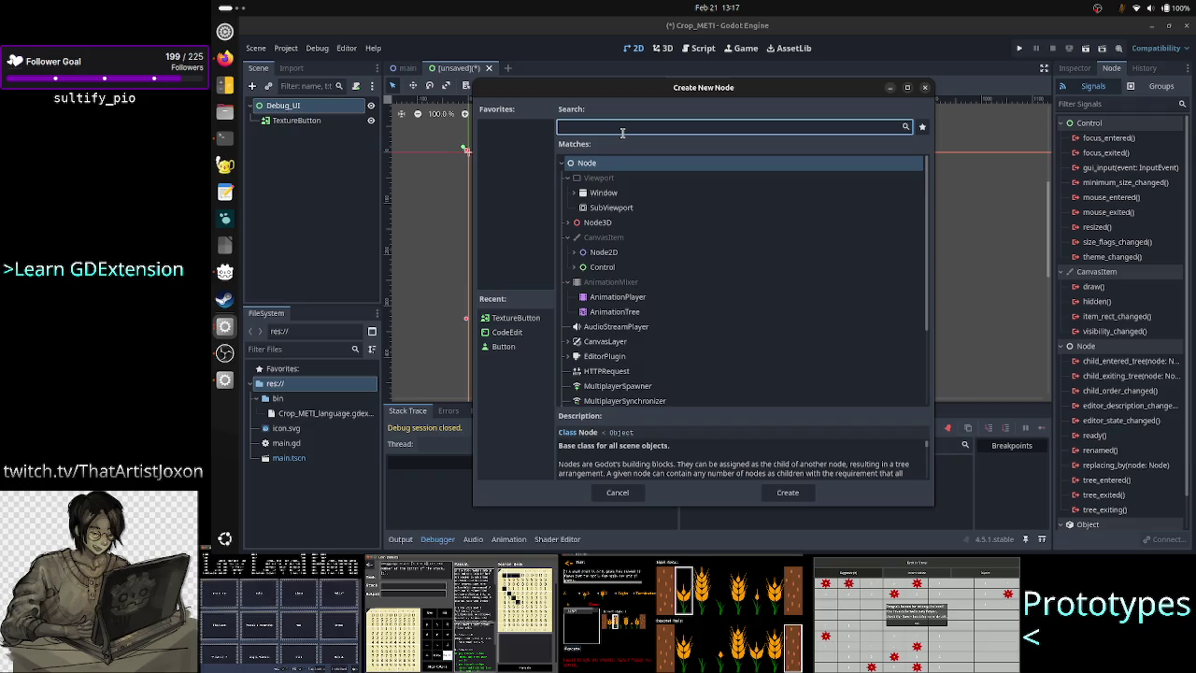
type("texture")
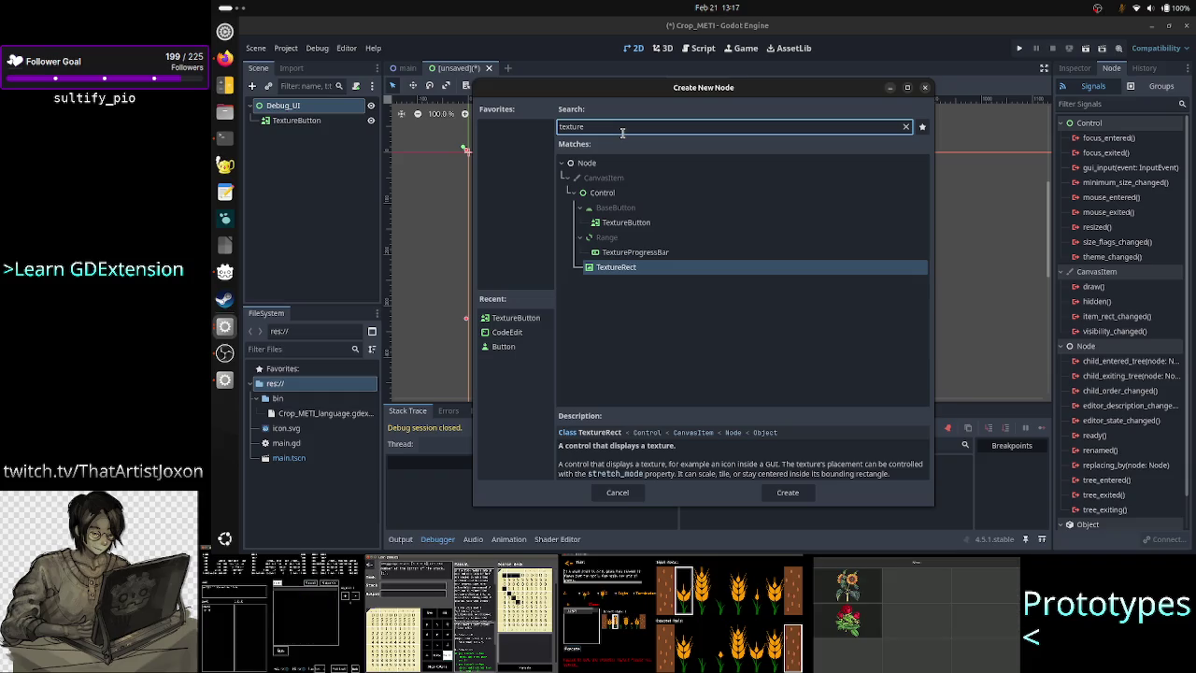
key("BackSpace")
key("BackSpace")
key("BackSpace")
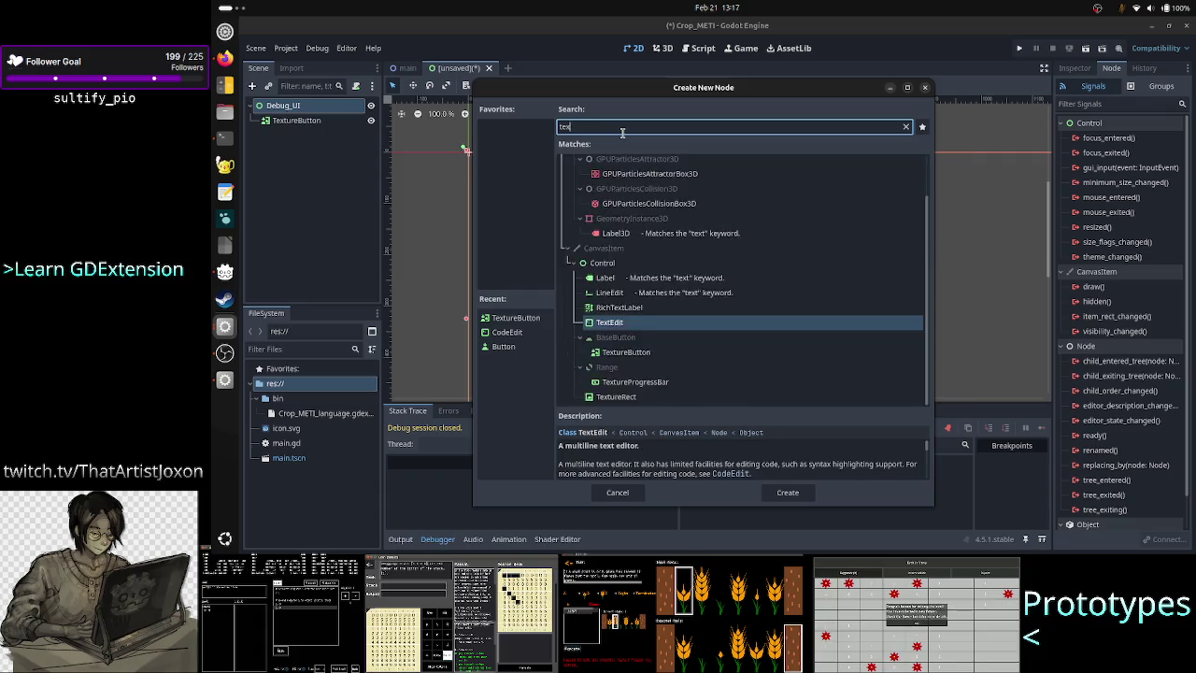
key("Escape")
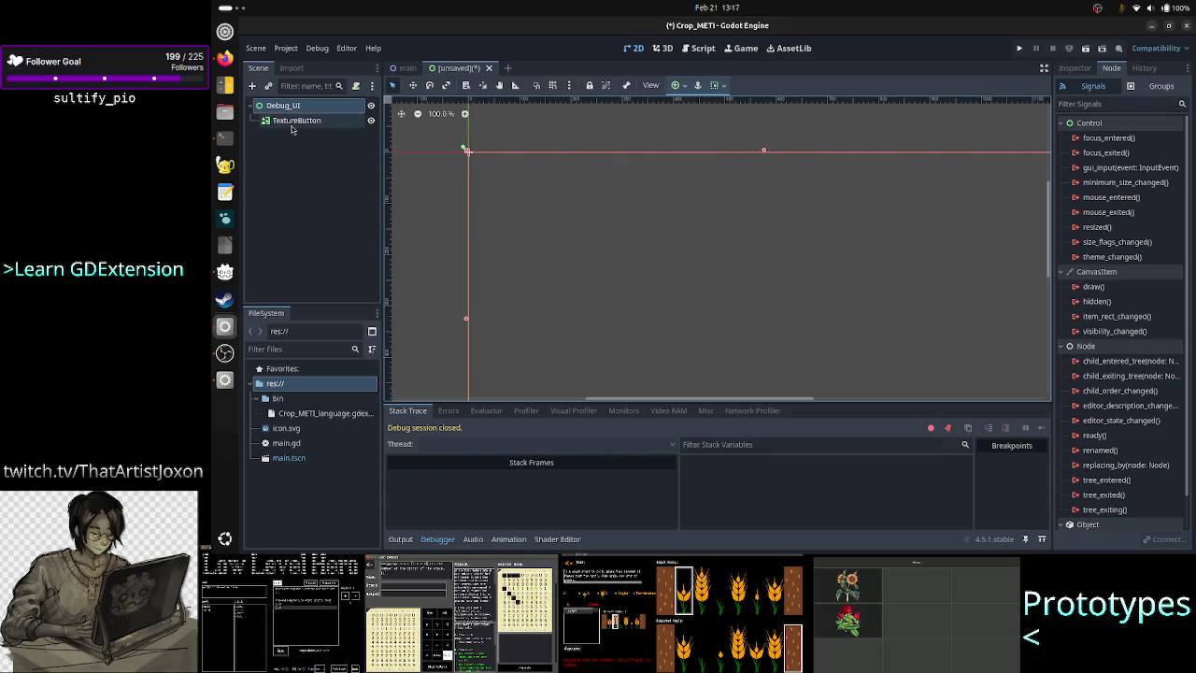
left_click(294, 121)
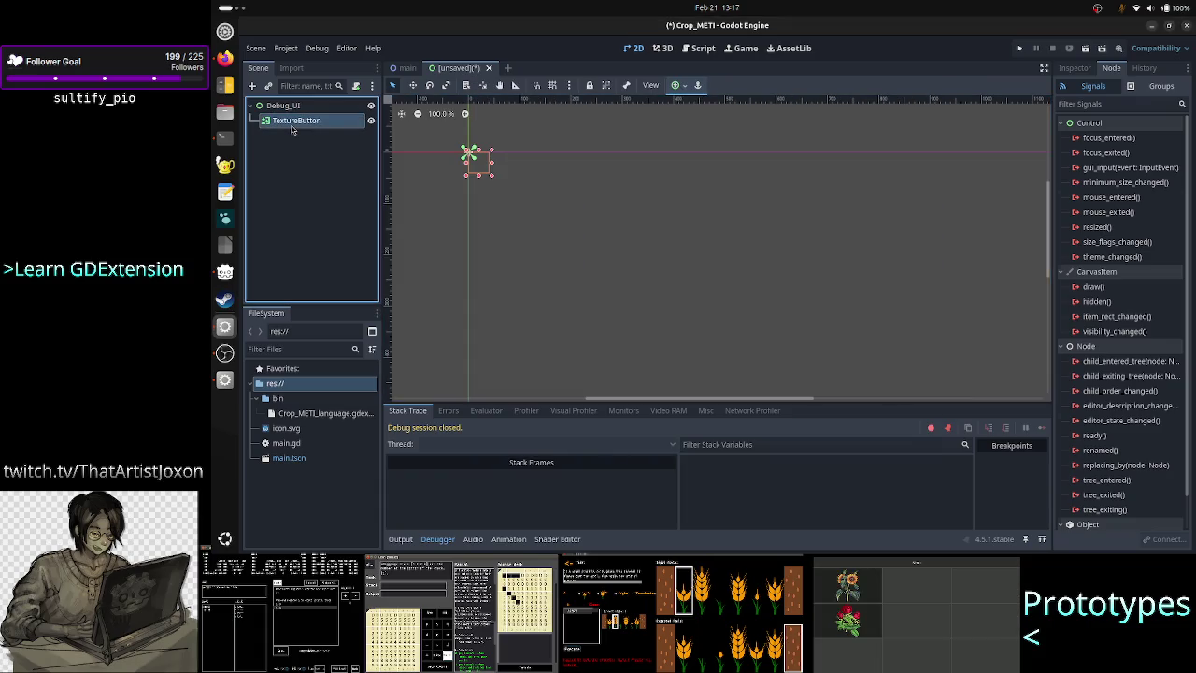
- Show the TextureButton in the Inspector and expand its Textures section of empty slots
left_click(1076, 69)
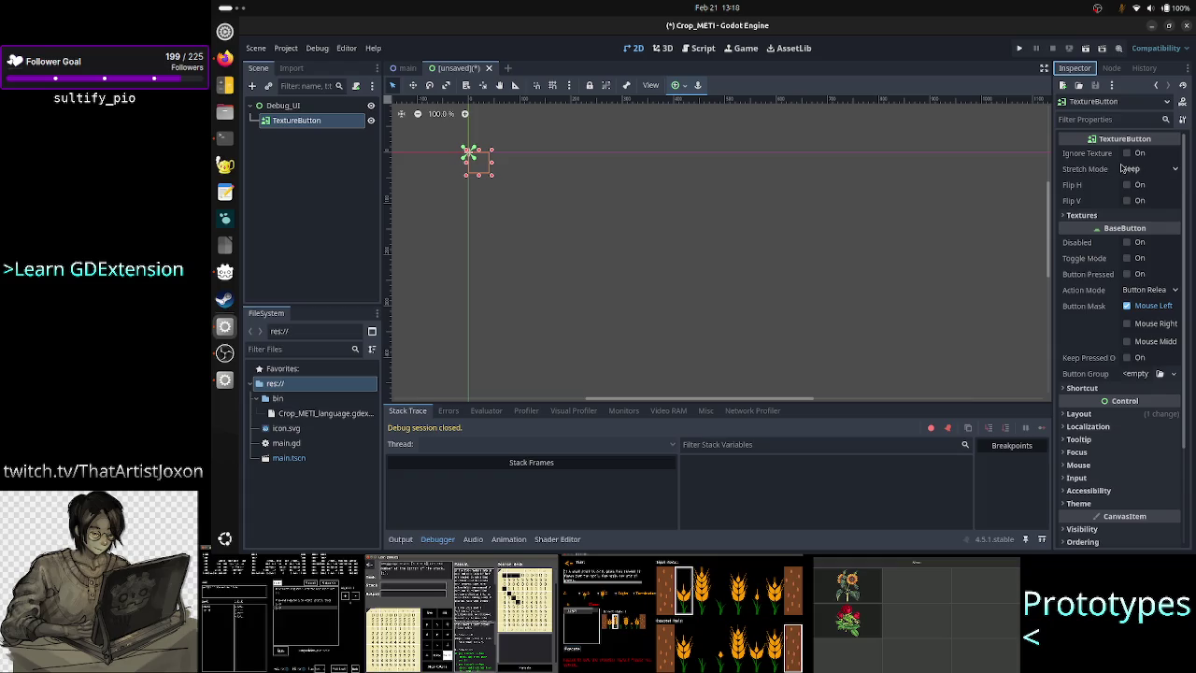
left_click(1130, 217)
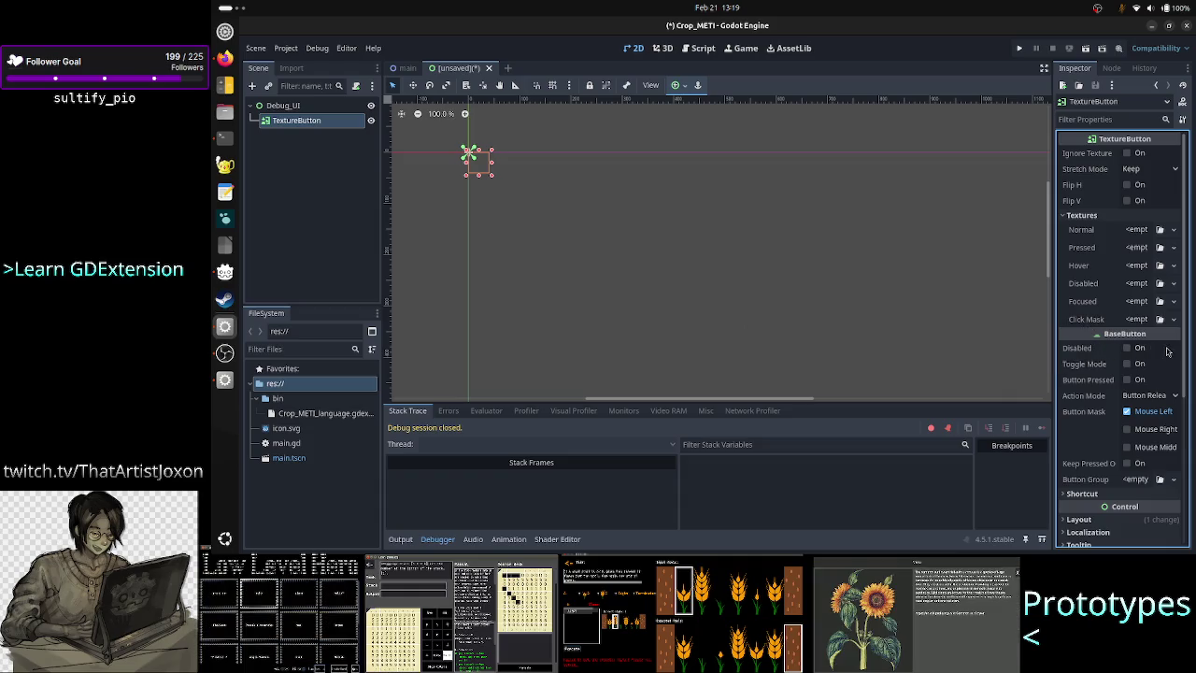
left_click_drag(1187, 353, 1188, 381)
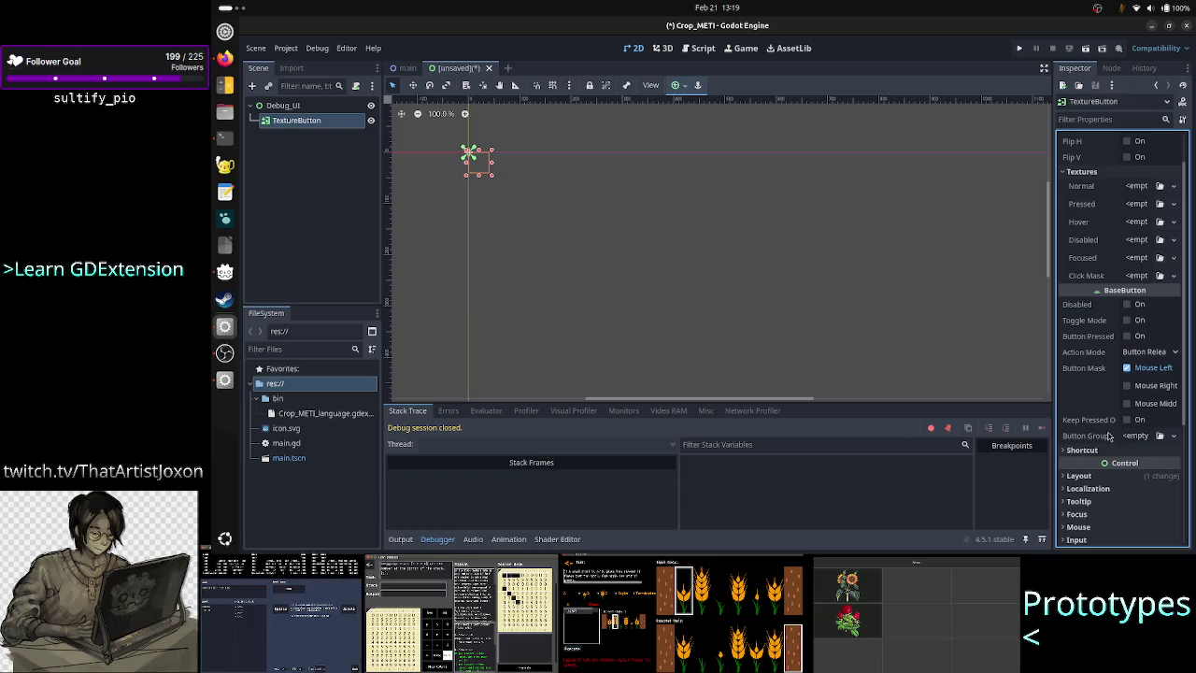
scroll(1091, 412, "down", 5)
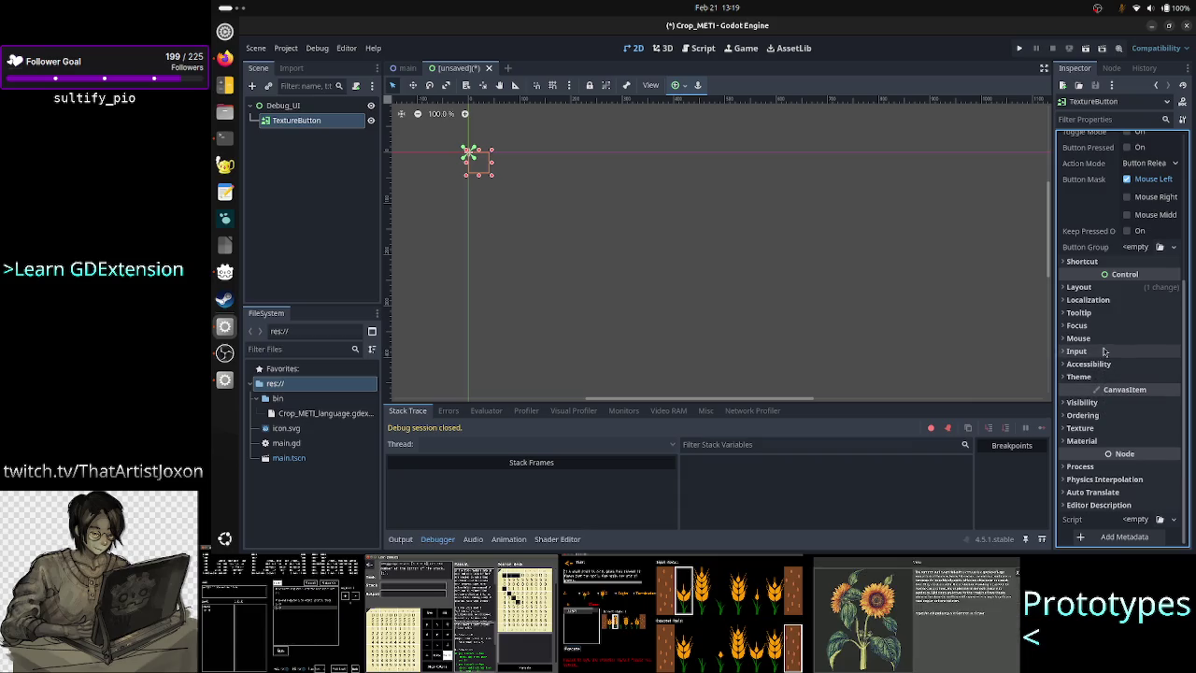
- Expand and collapse the TextureButton's Input and Process sections
left_click(1103, 352)
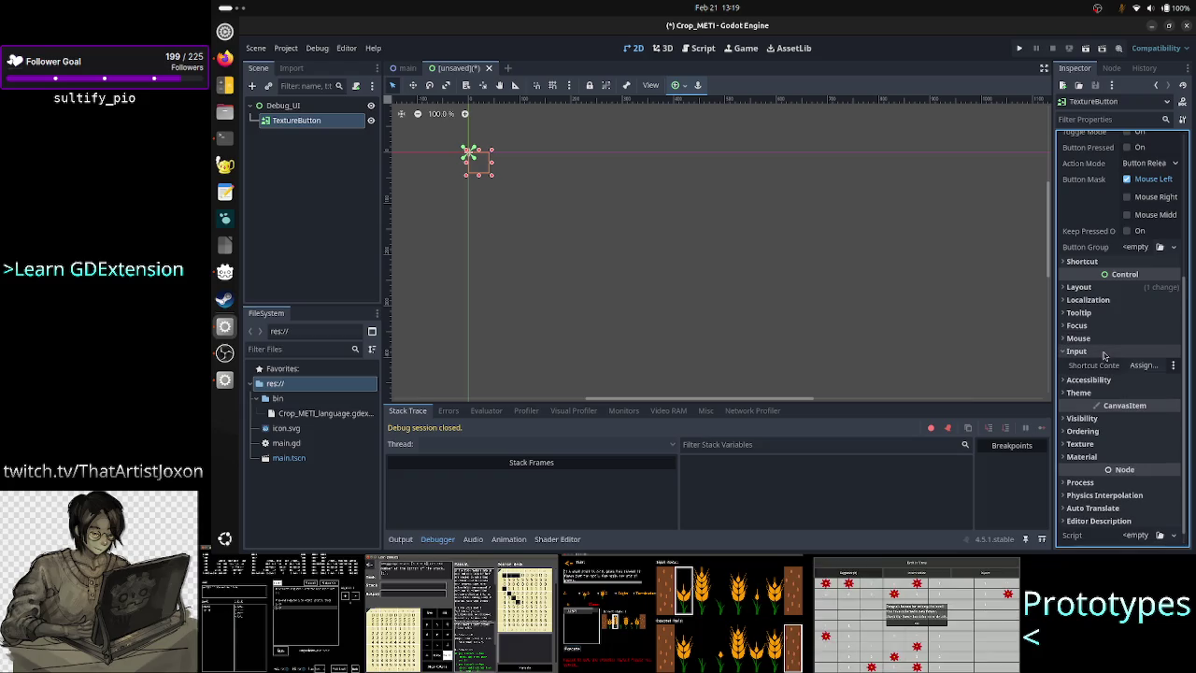
left_click(1104, 352)
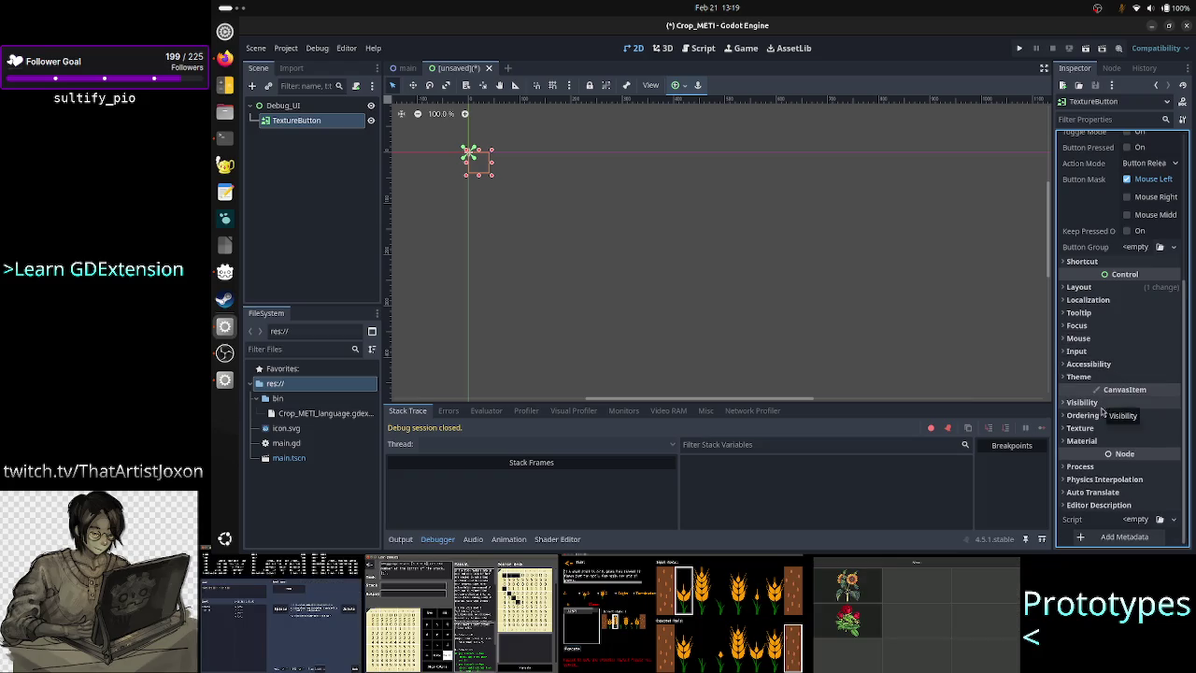
left_click(1097, 467)
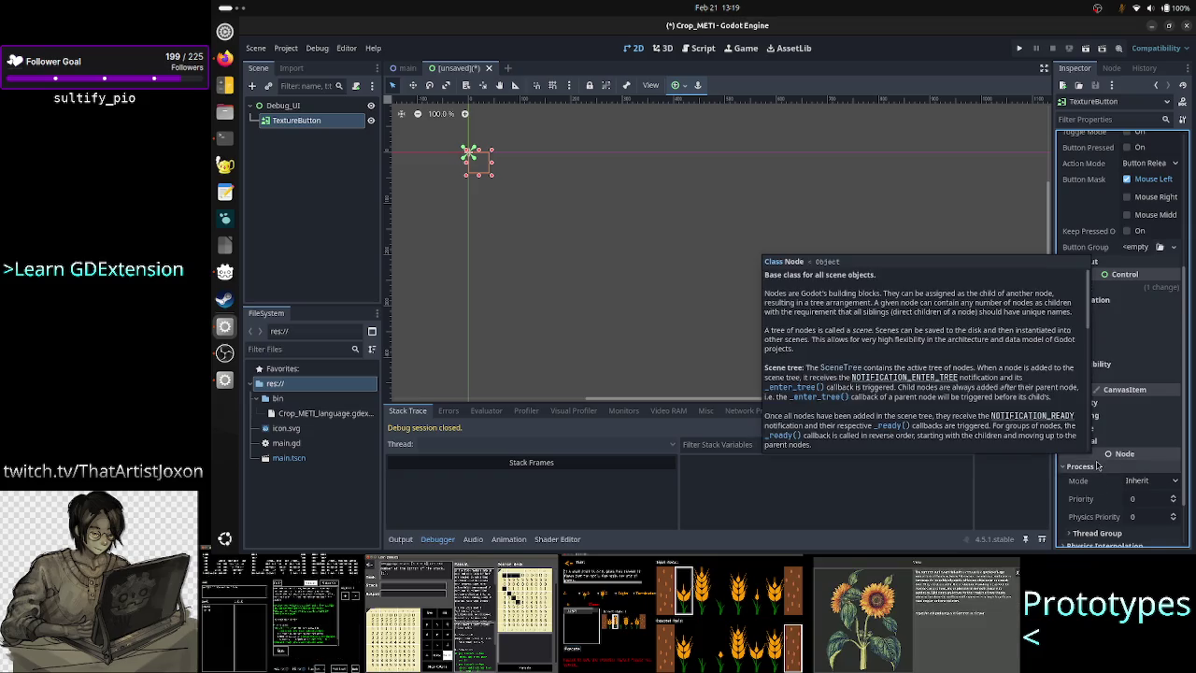
scroll(1099, 465, "down", 2)
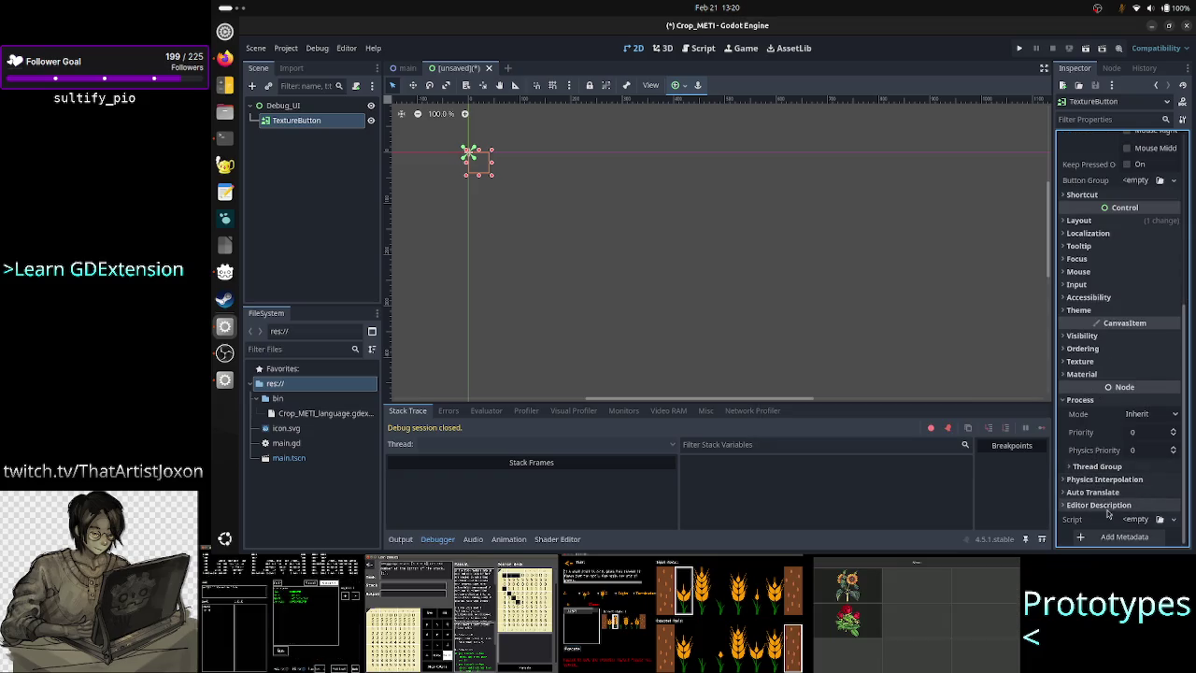
left_click(1113, 401)
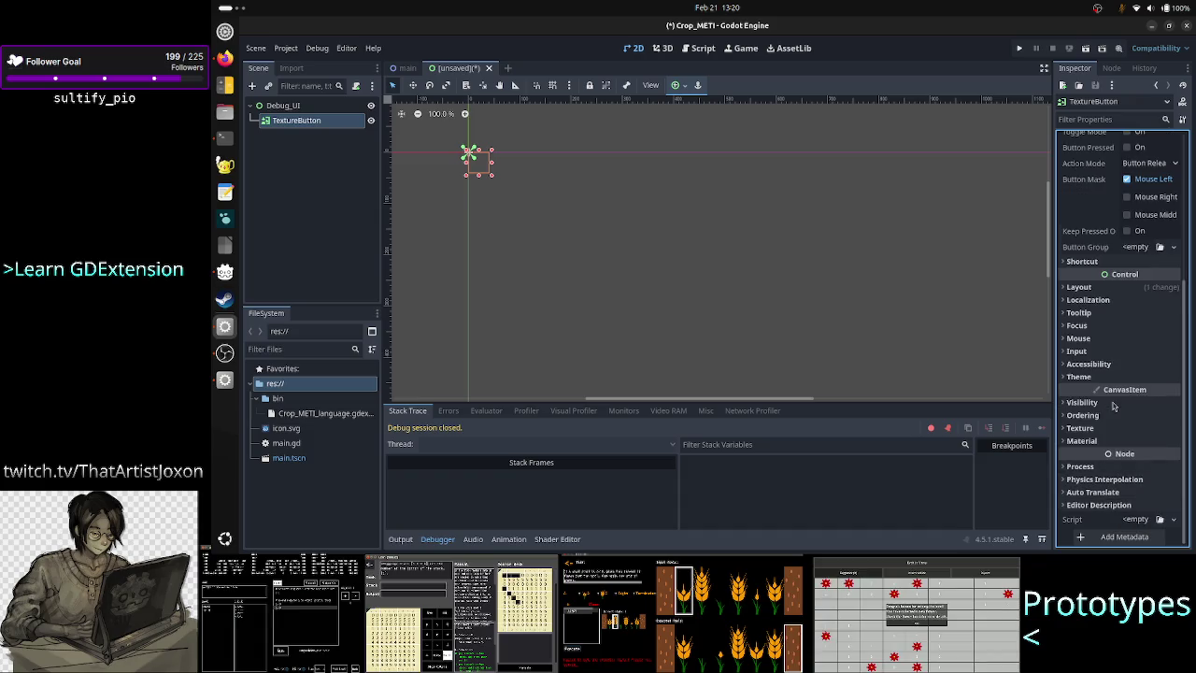
scroll(1113, 406, "up", 5)
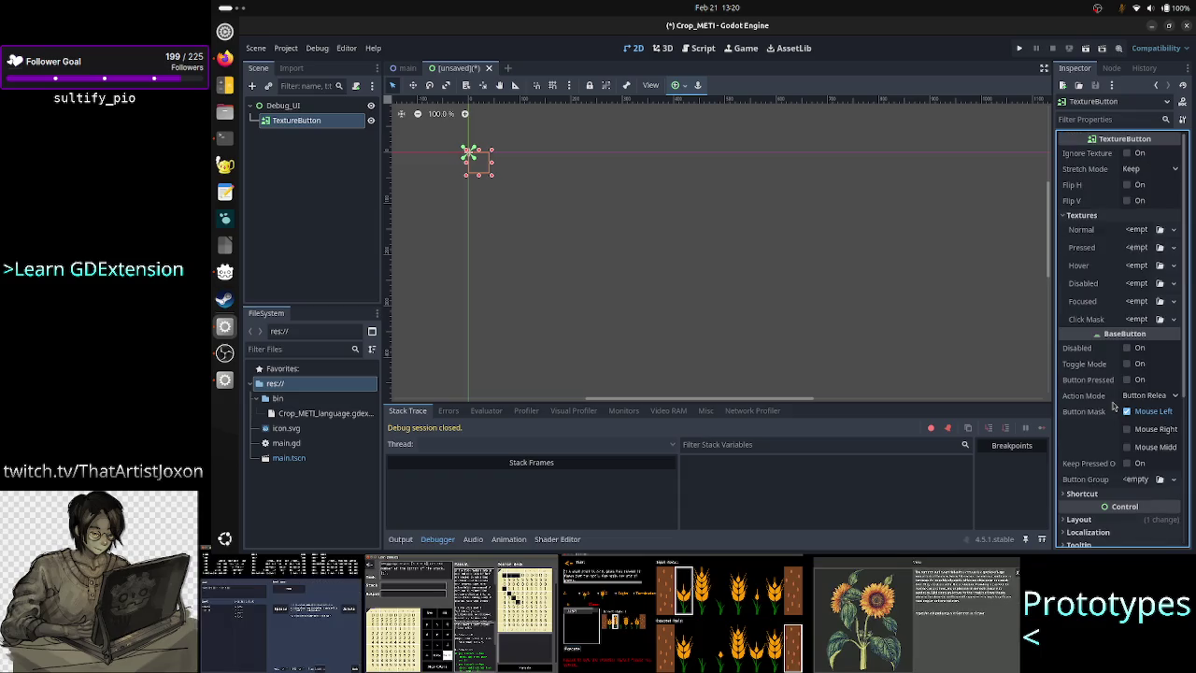
scroll(1113, 405, "down", 5)
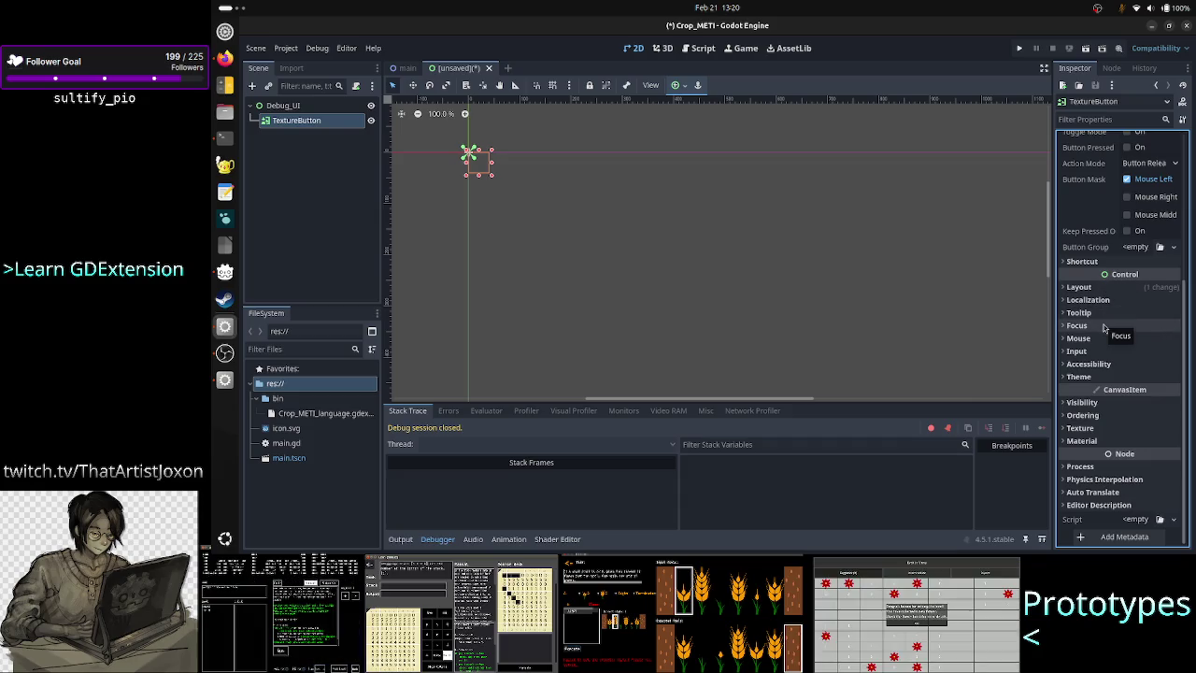
- Look over the Focus neighbour settings, then select the Debug_UI root node
left_click(1104, 326)
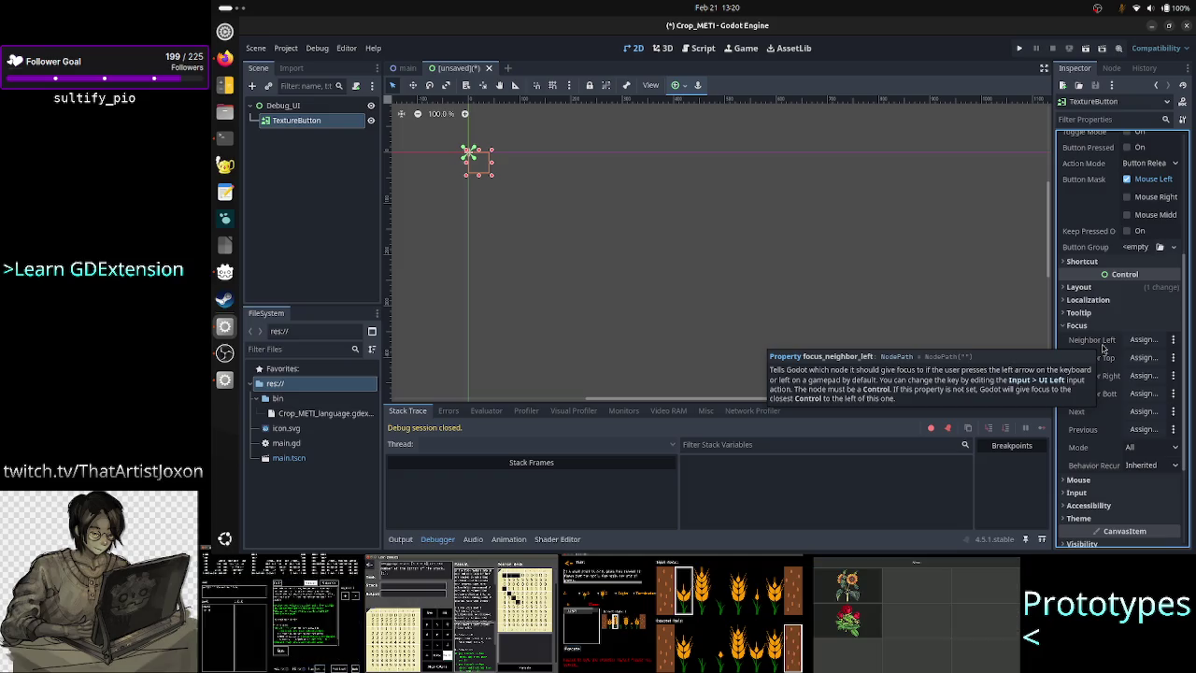
scroll(1087, 443, "down", 3)
scroll(1087, 443, "up", 8)
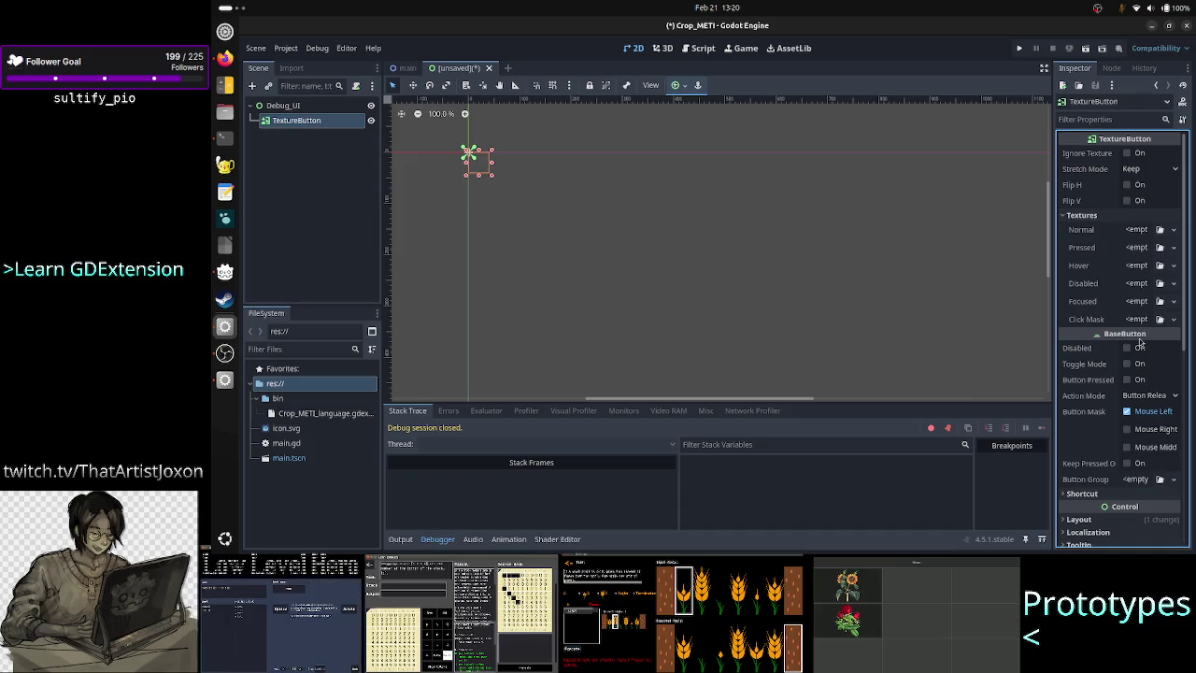
left_click(269, 106)
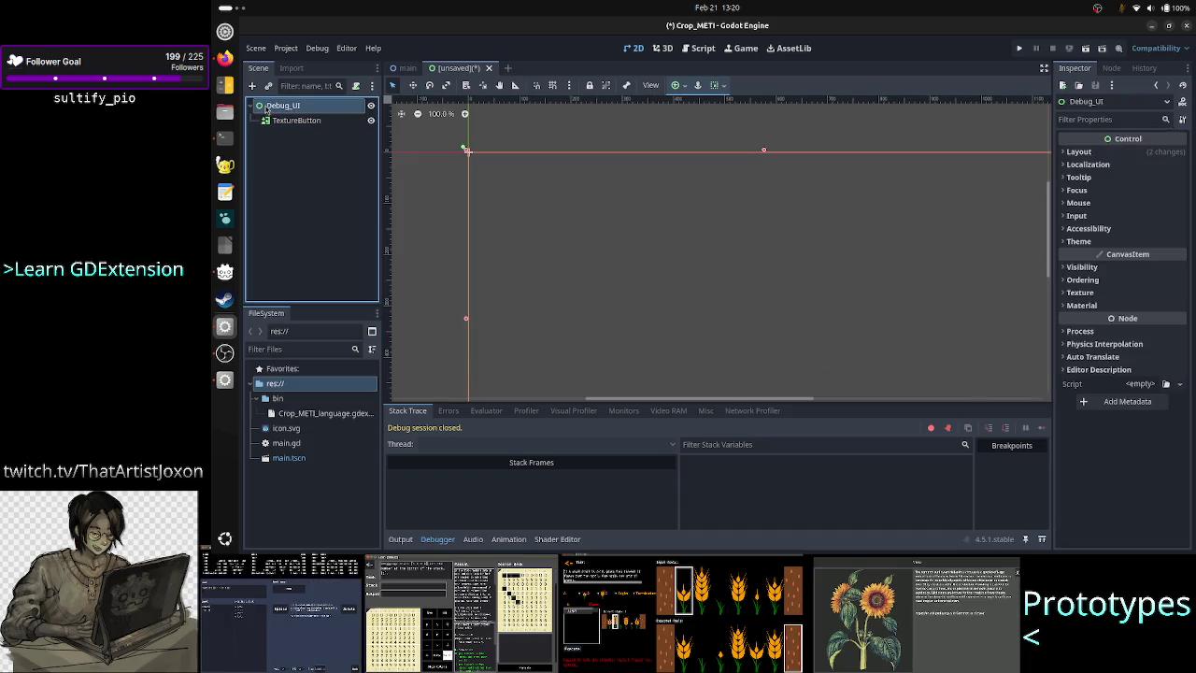
- Add a Button node under Debug_UI via the 'butt' search and select its text field
left_click(251, 86)
type("butt")
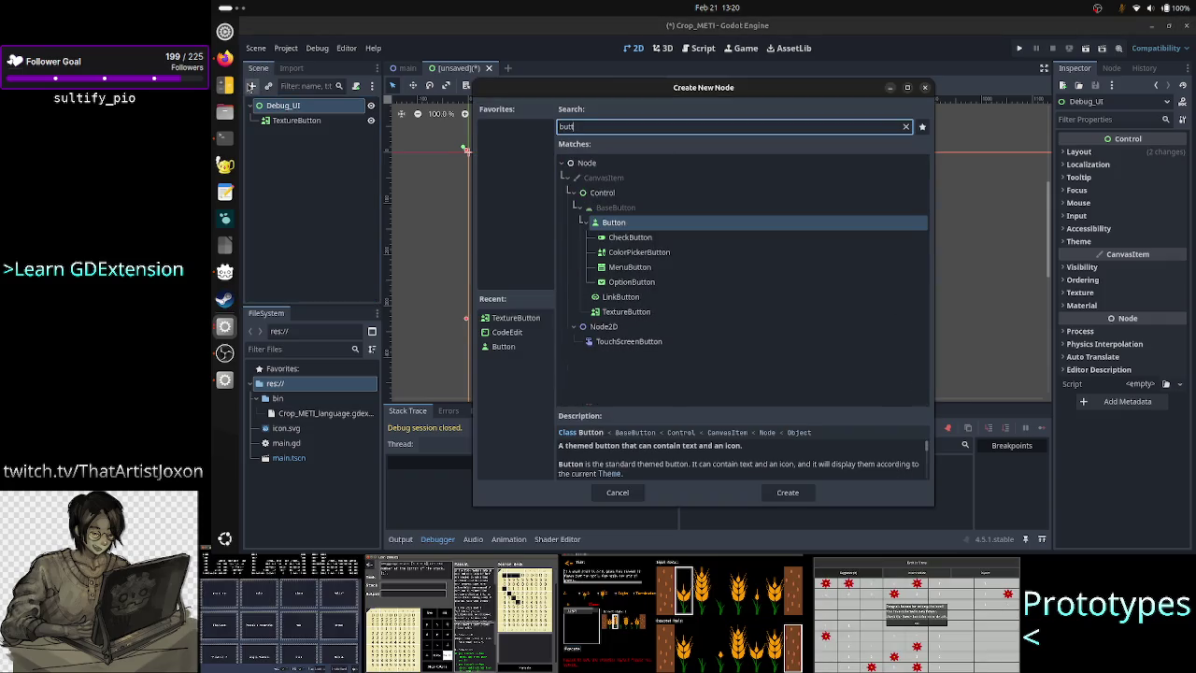
double_click(609, 226)
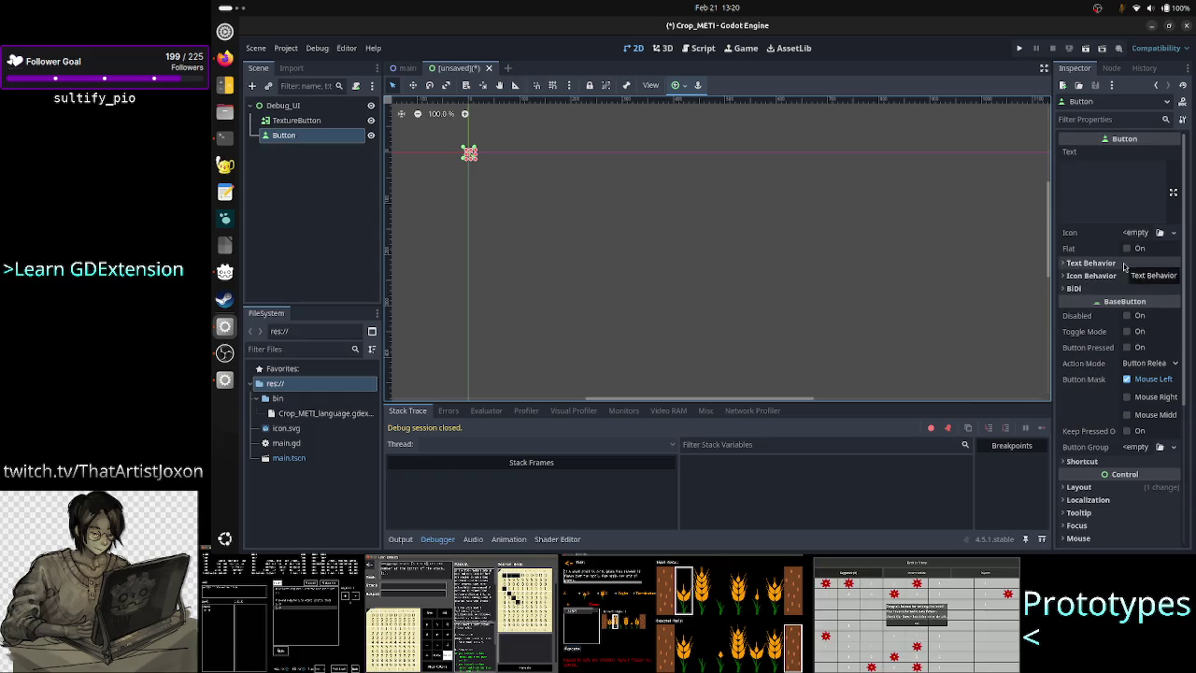
left_click(1115, 196)
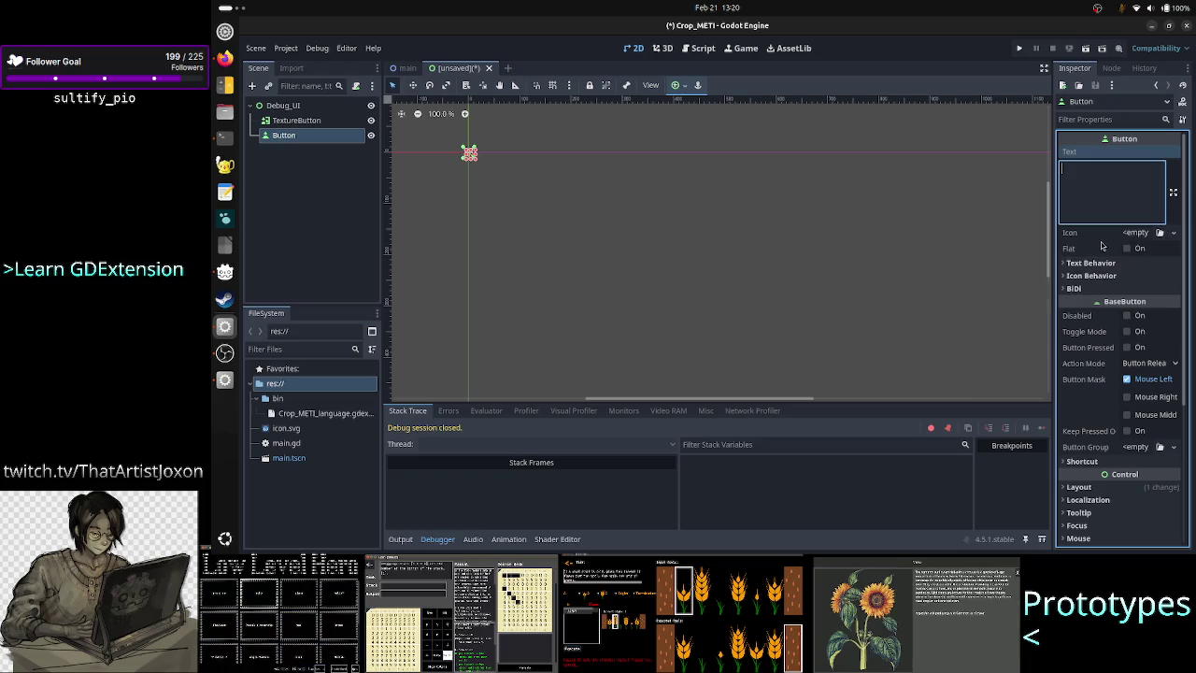
- Review the Button's text behaviour, icon and BiDi options, then press Delete on the Button
left_click(1099, 266)
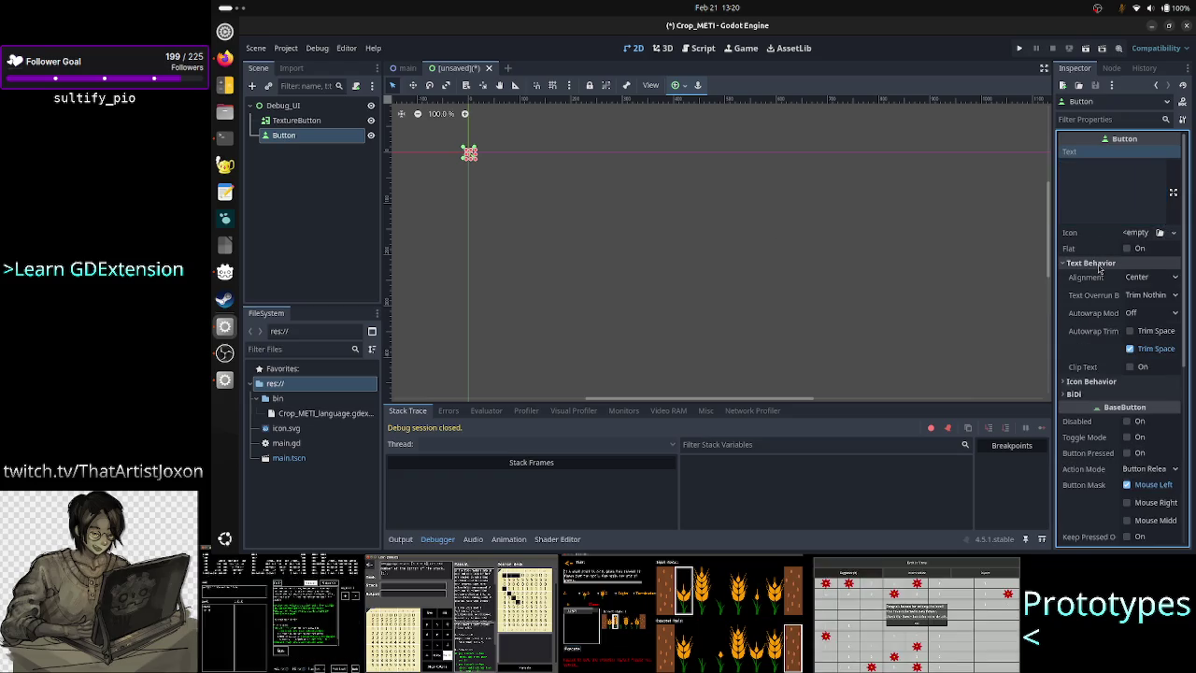
mouse_move(1094, 286)
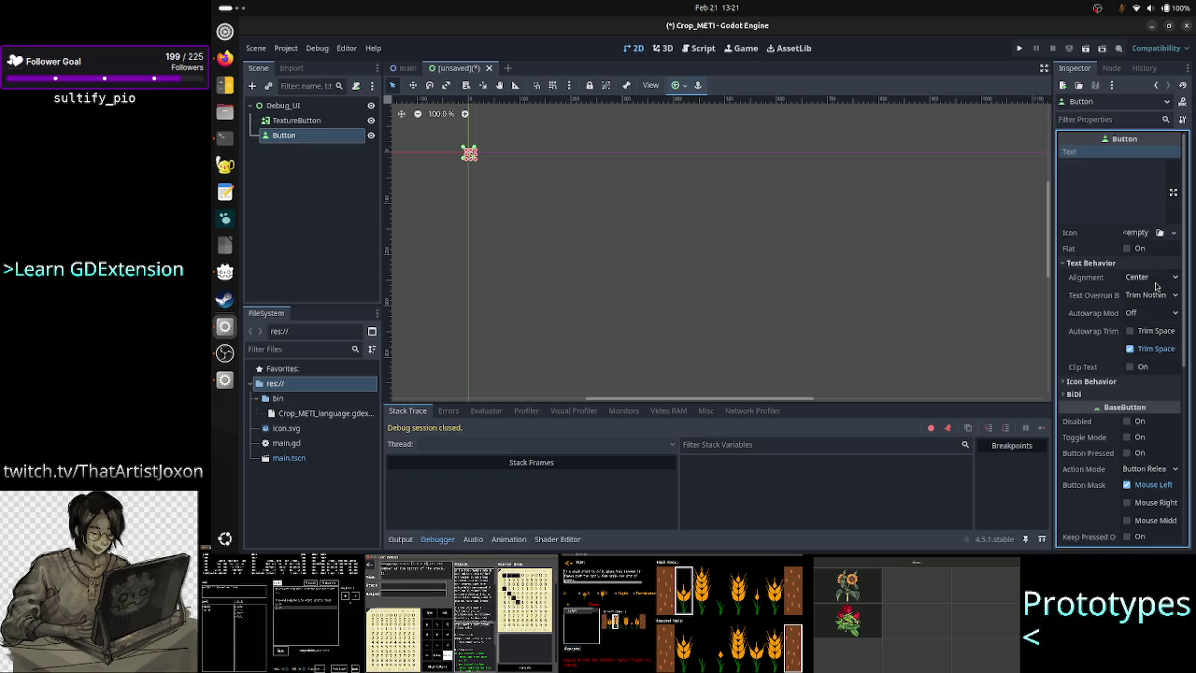
left_click(1111, 383)
left_click(1111, 382)
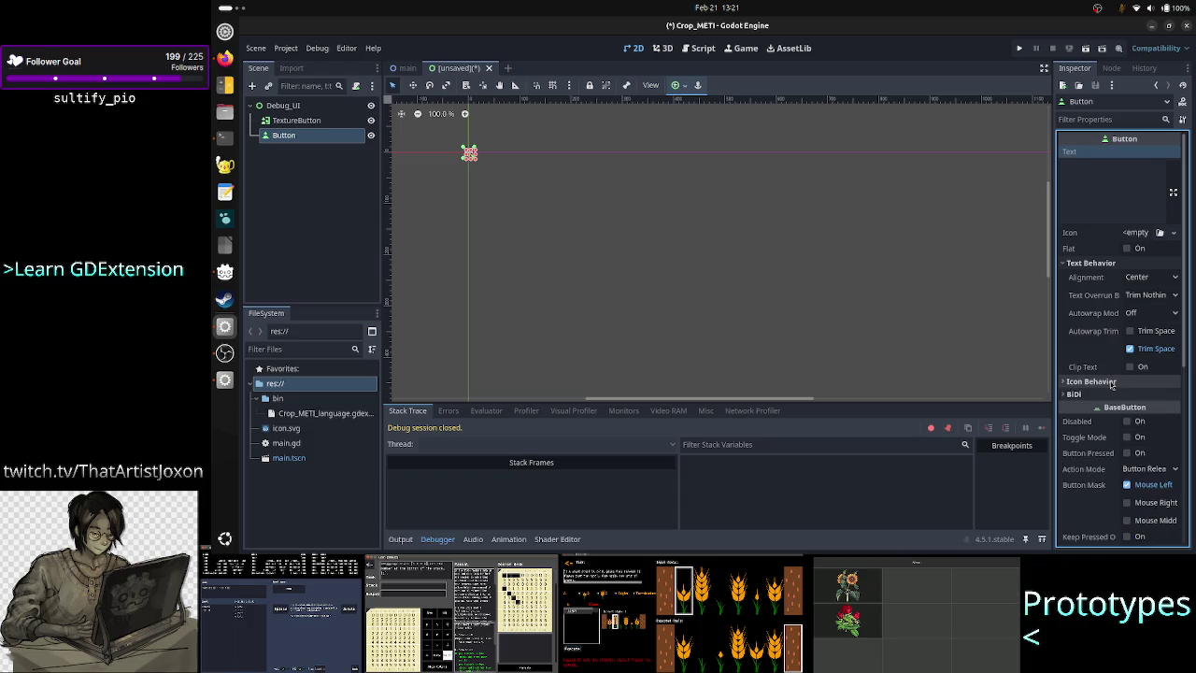
left_click(1092, 394)
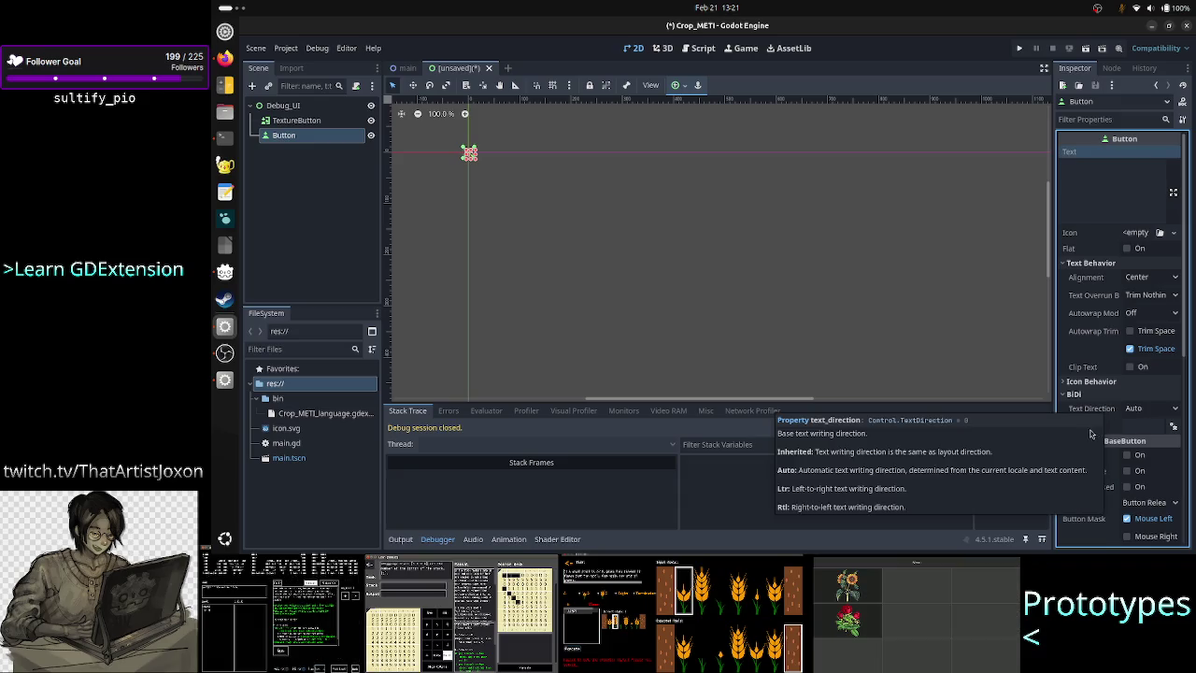
left_click(1111, 396)
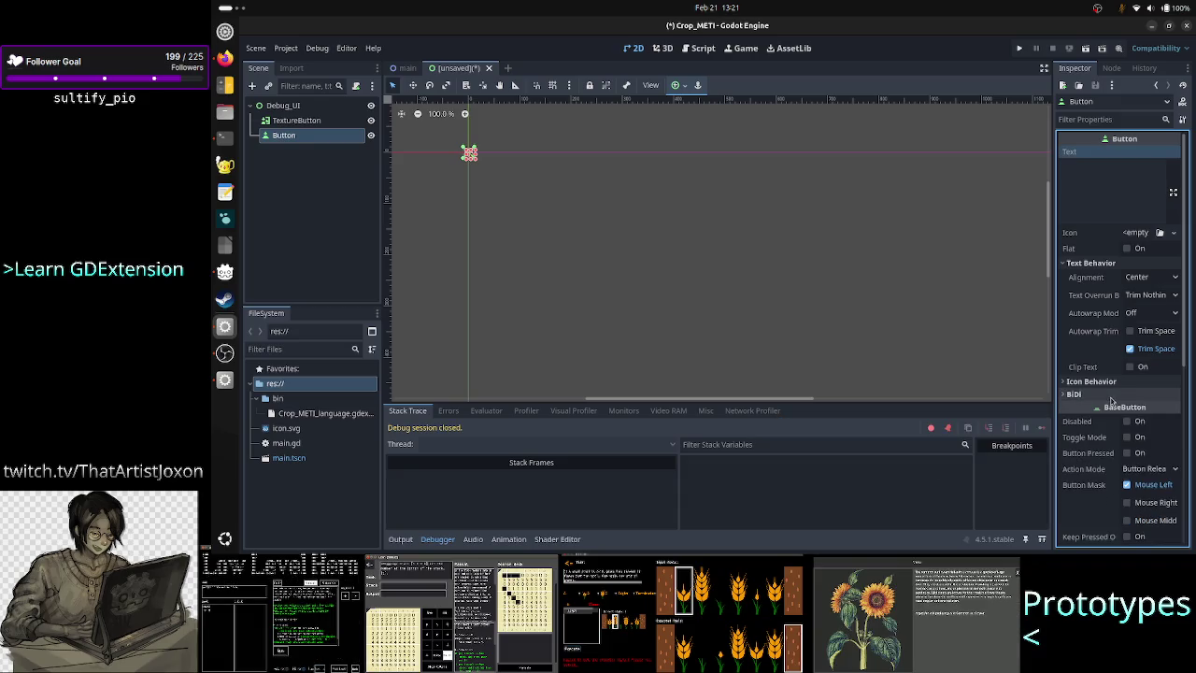
left_click(318, 138)
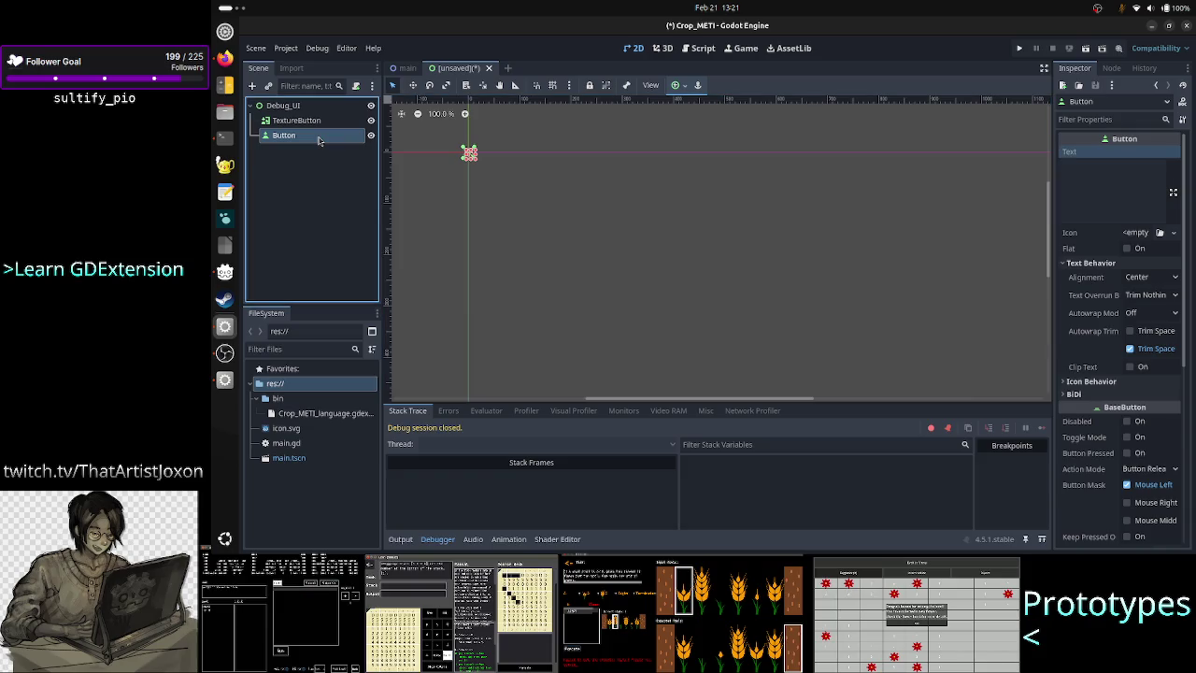
key("Delete")
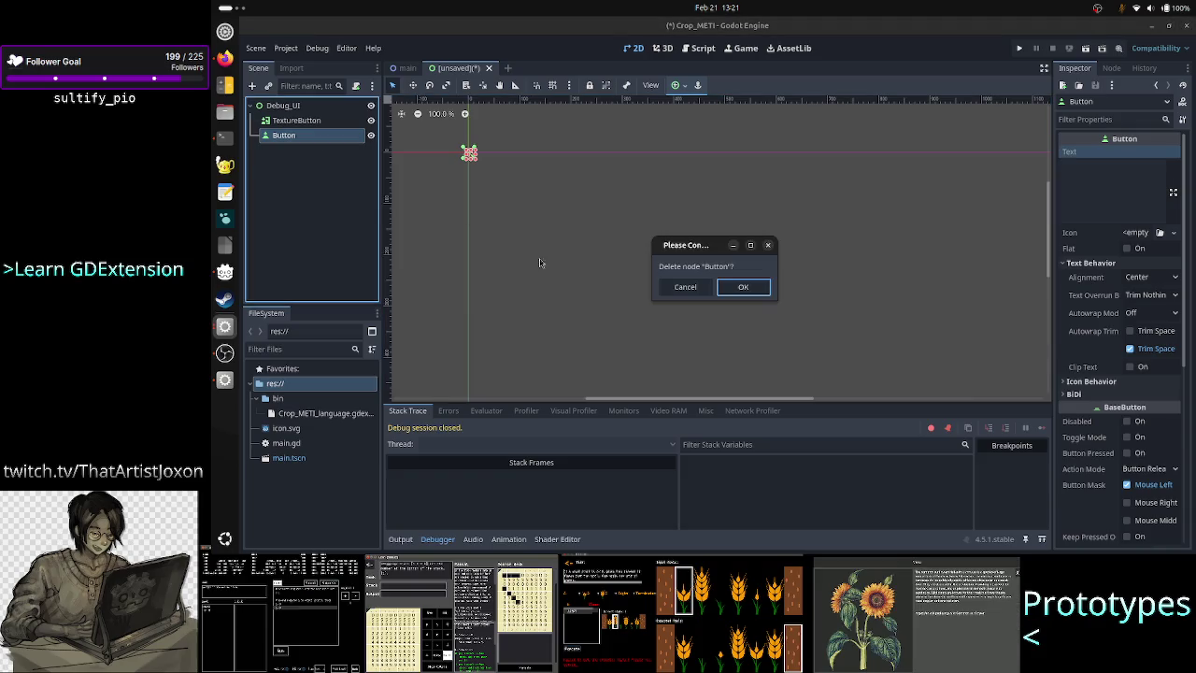
- Confirm the 'Delete node' dialog to remove Button, then select TextureButton
left_click(744, 288)
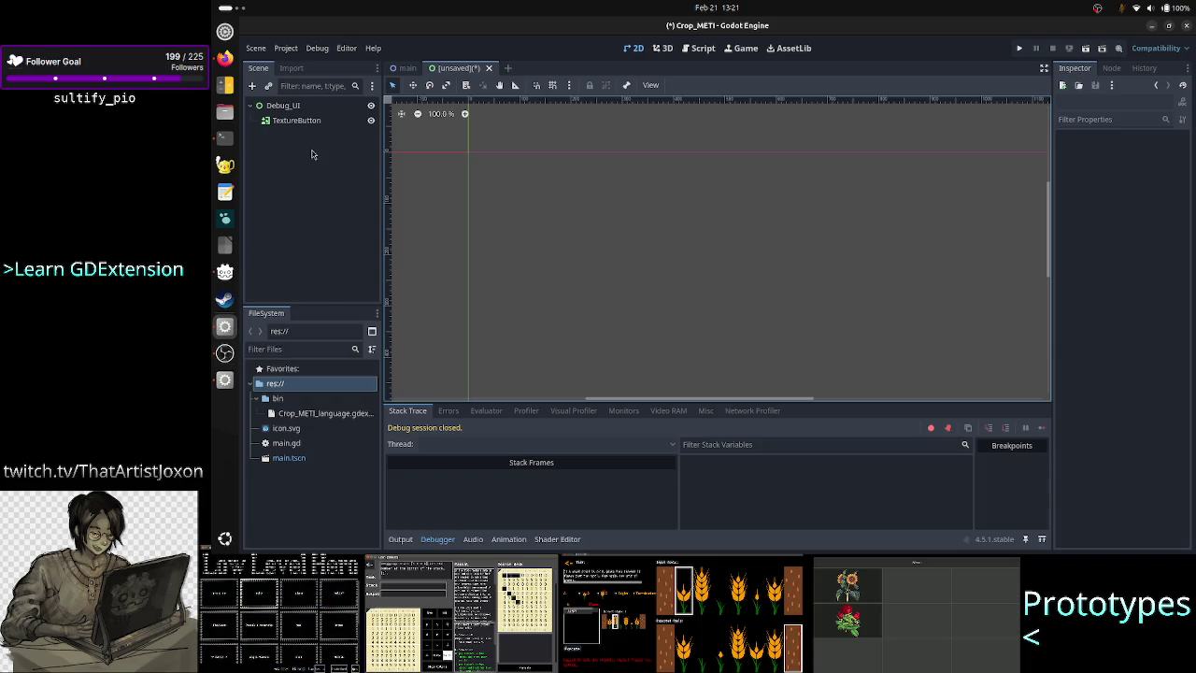
left_click(307, 124)
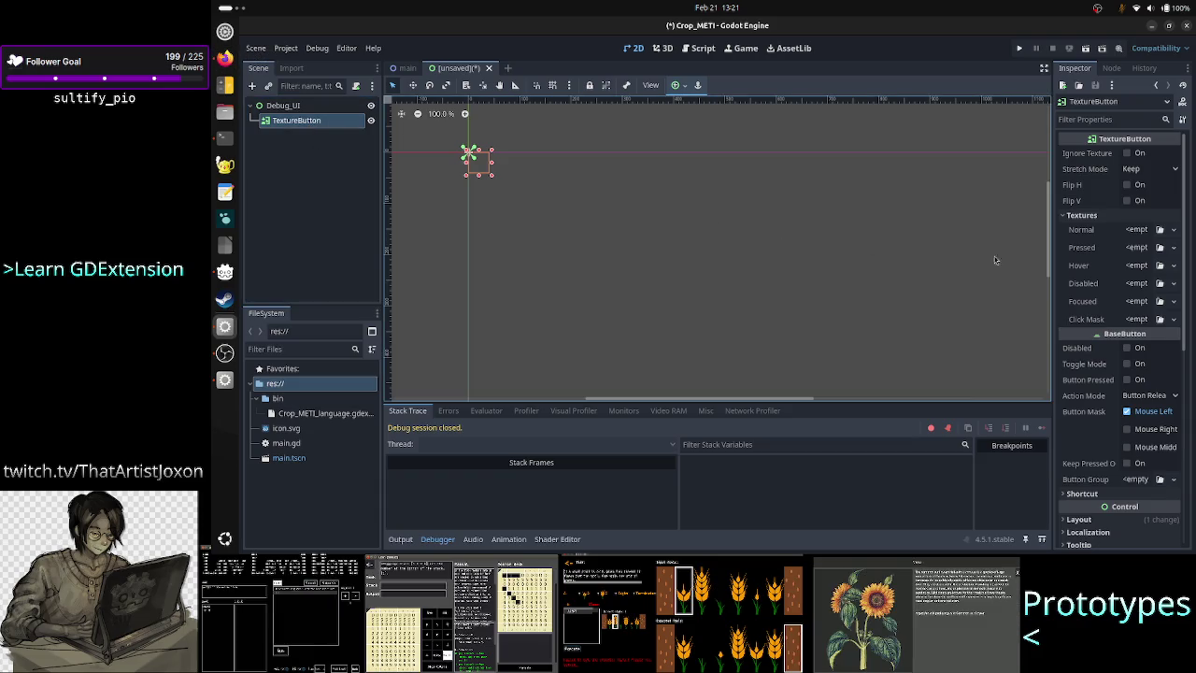
scroll(1138, 392, "down", 5)
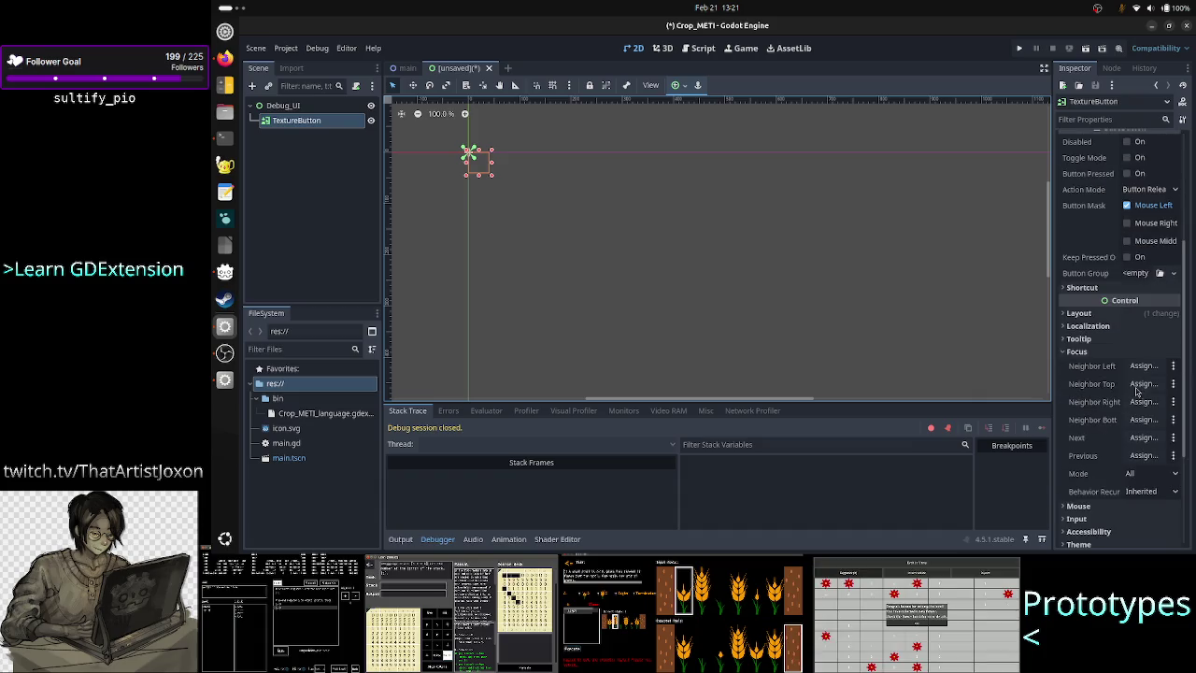
left_click(1110, 314)
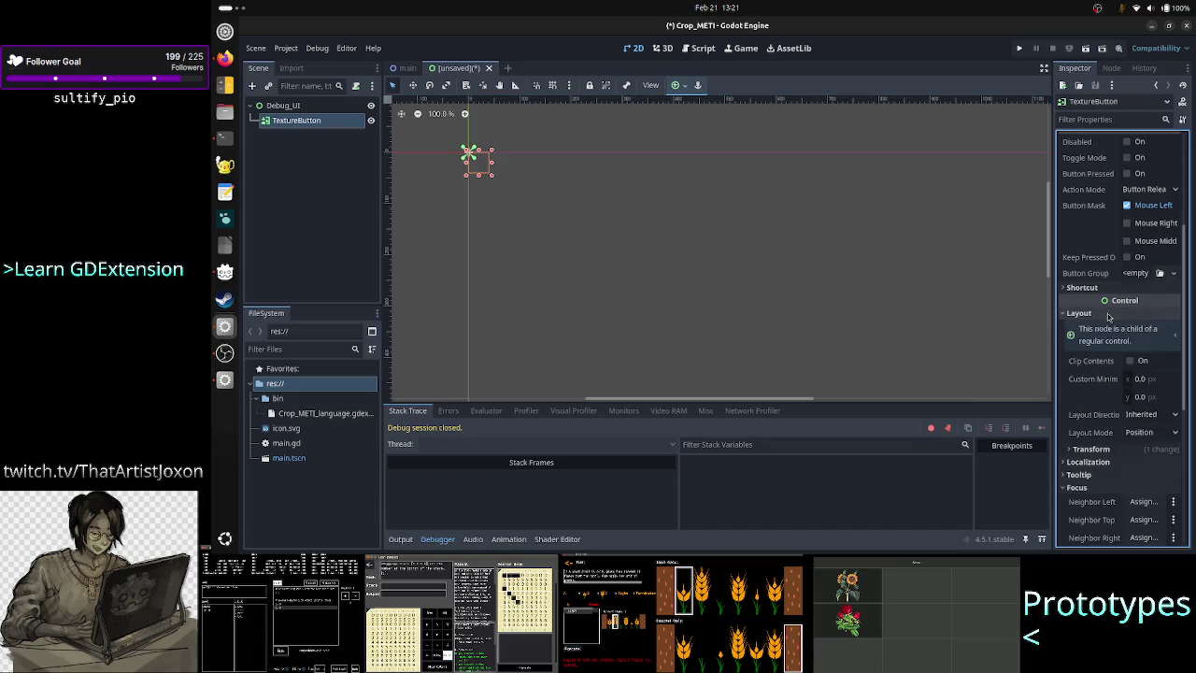
left_click(1101, 450)
scroll(1101, 439, "down", 4)
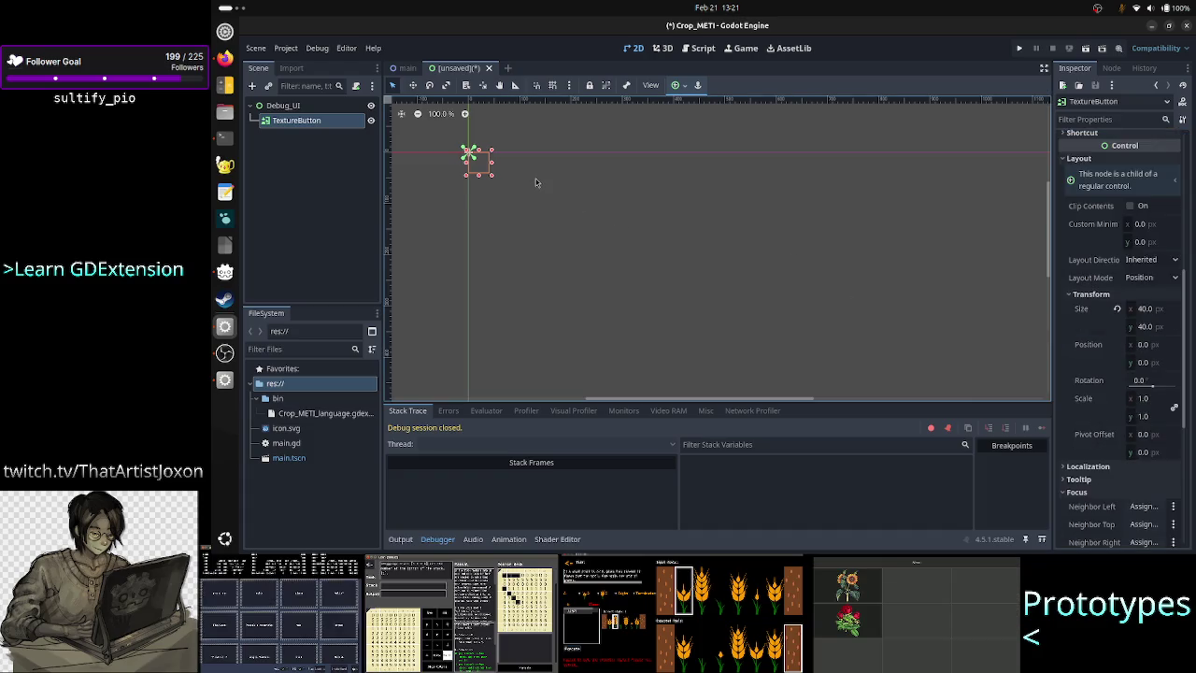
scroll(1110, 408, "down", 5)
scroll(1111, 408, "down", 3)
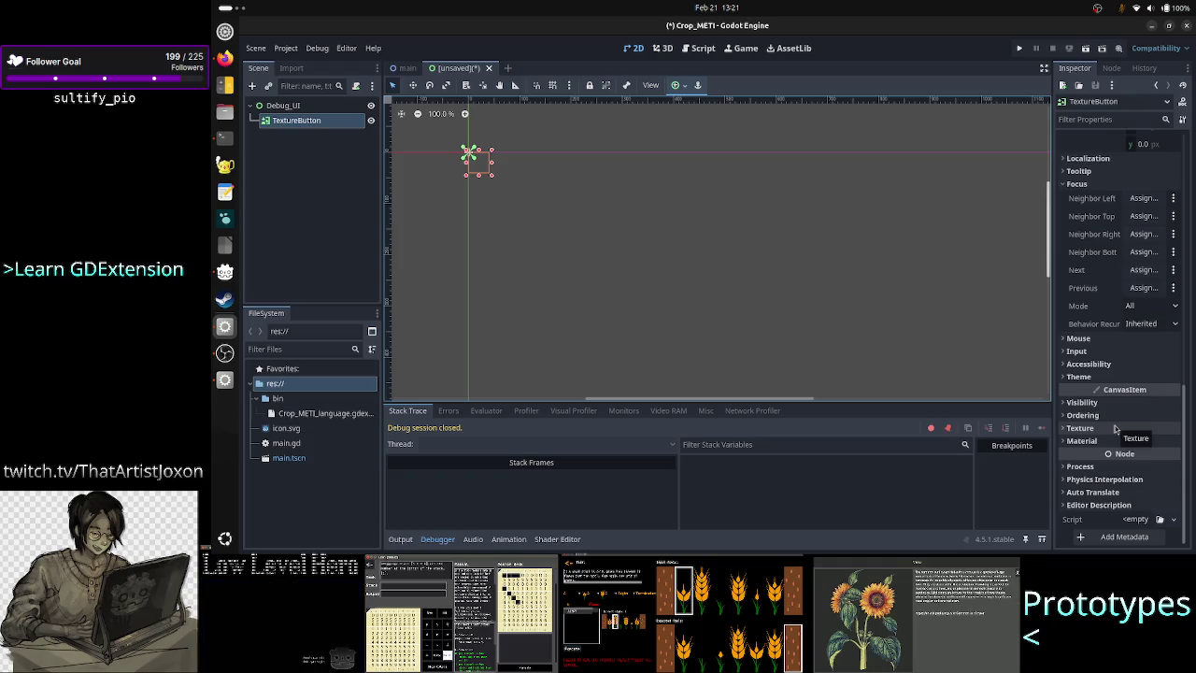
scroll(1117, 423, "up", 10)
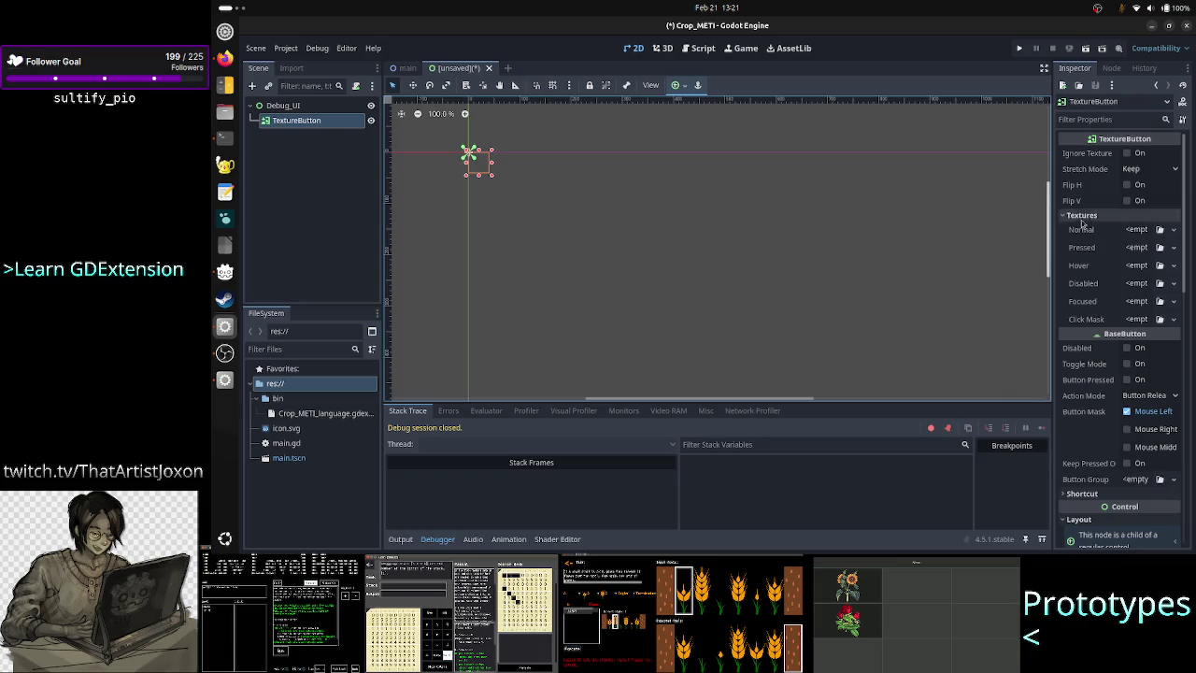
left_click(283, 105)
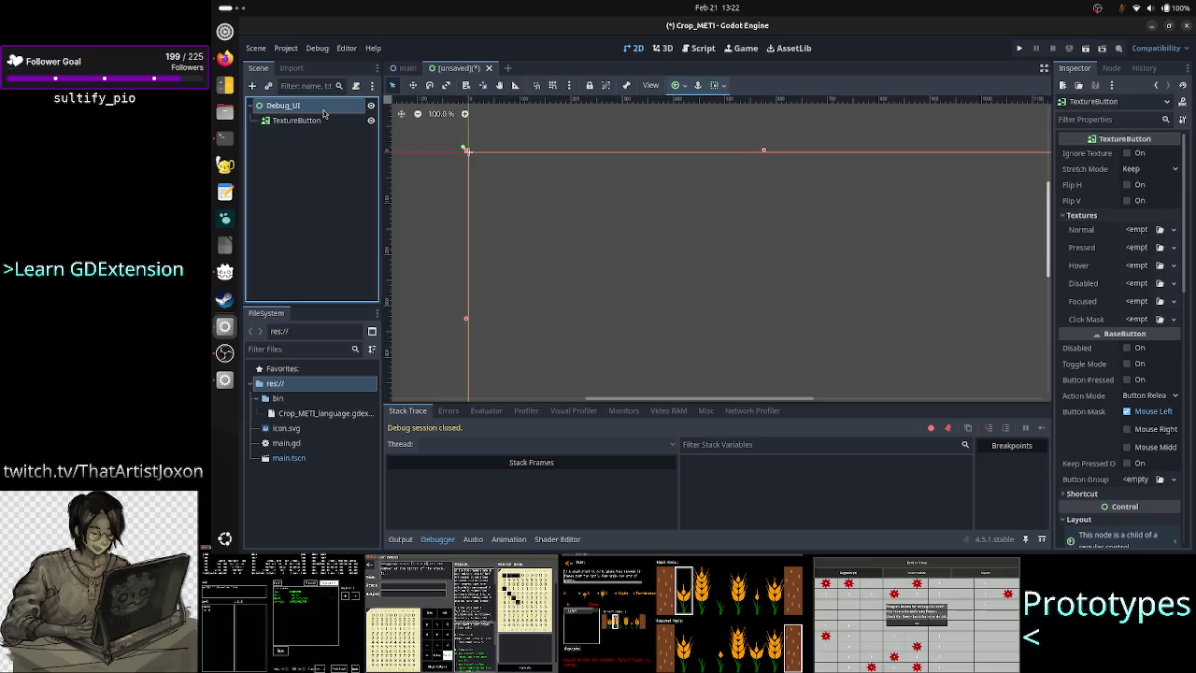
- Add a new Button child node under Debug_UI
key("BackSpace")
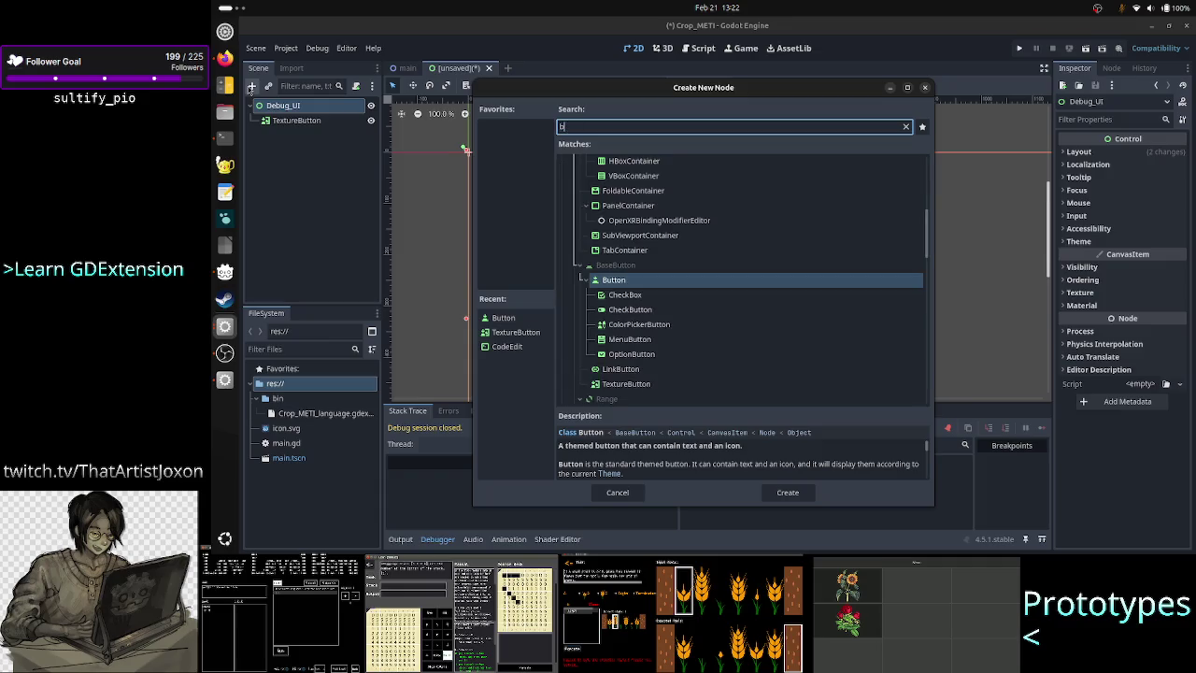
key("Escape")
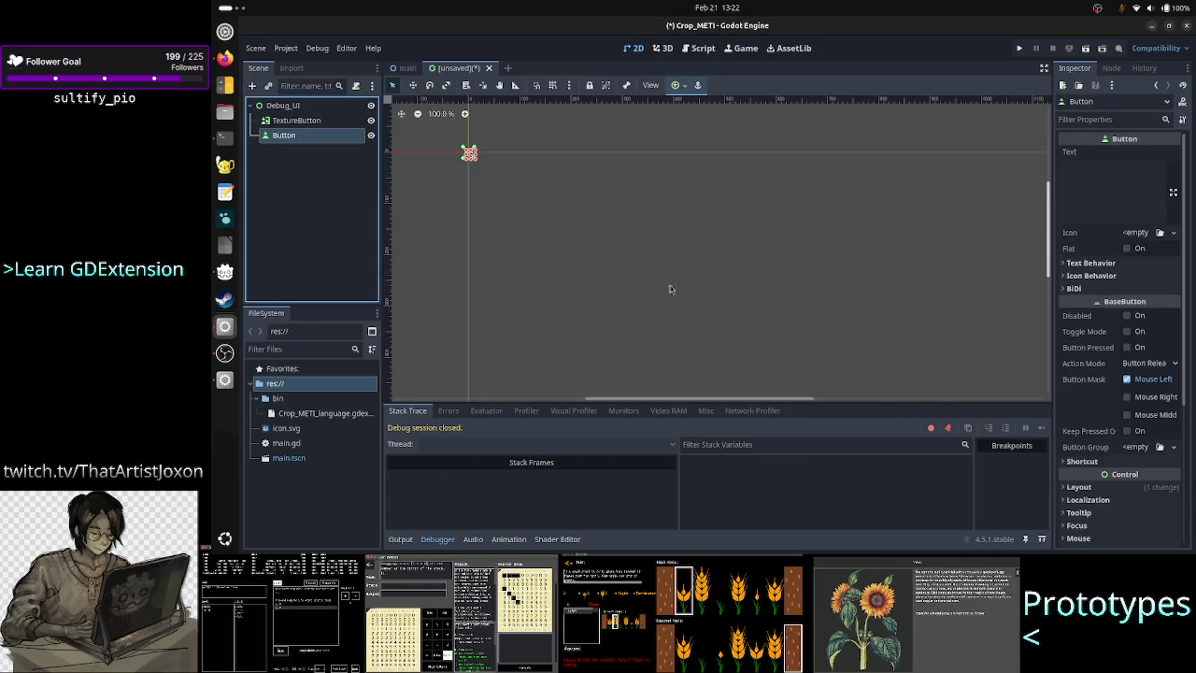
scroll(1119, 377, "down", 3)
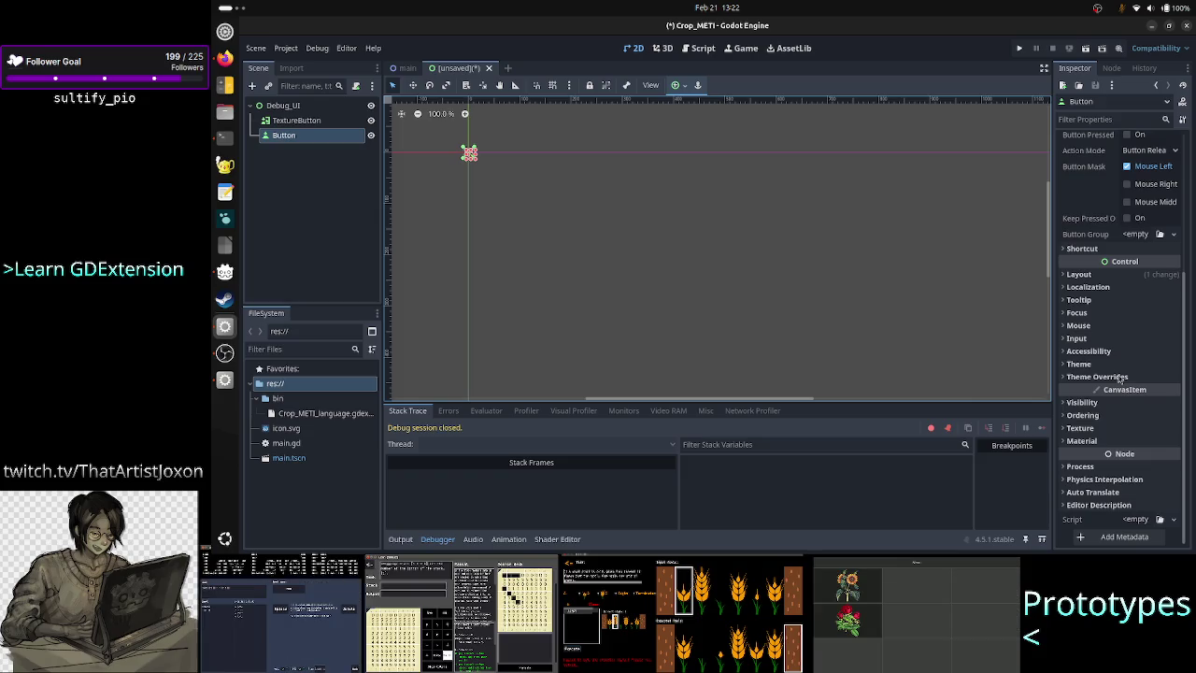
- Expand the Button's Theme Overrides > Styles slots, then select TextureButton
left_click(1126, 378)
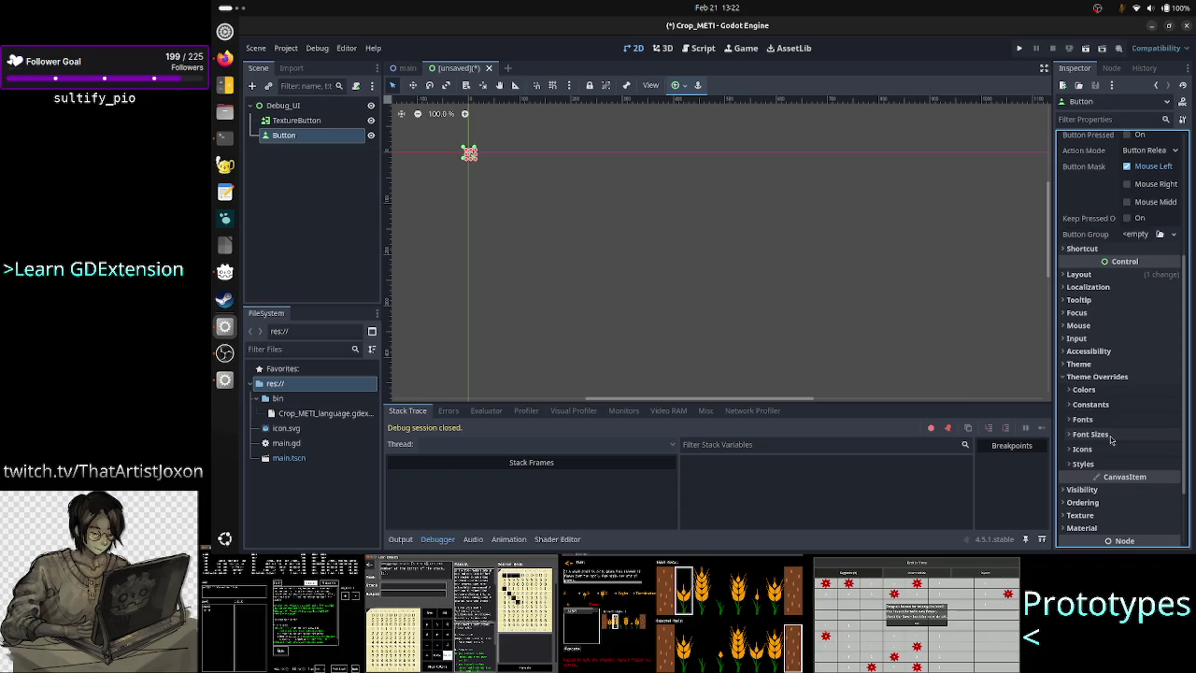
left_click(1104, 463)
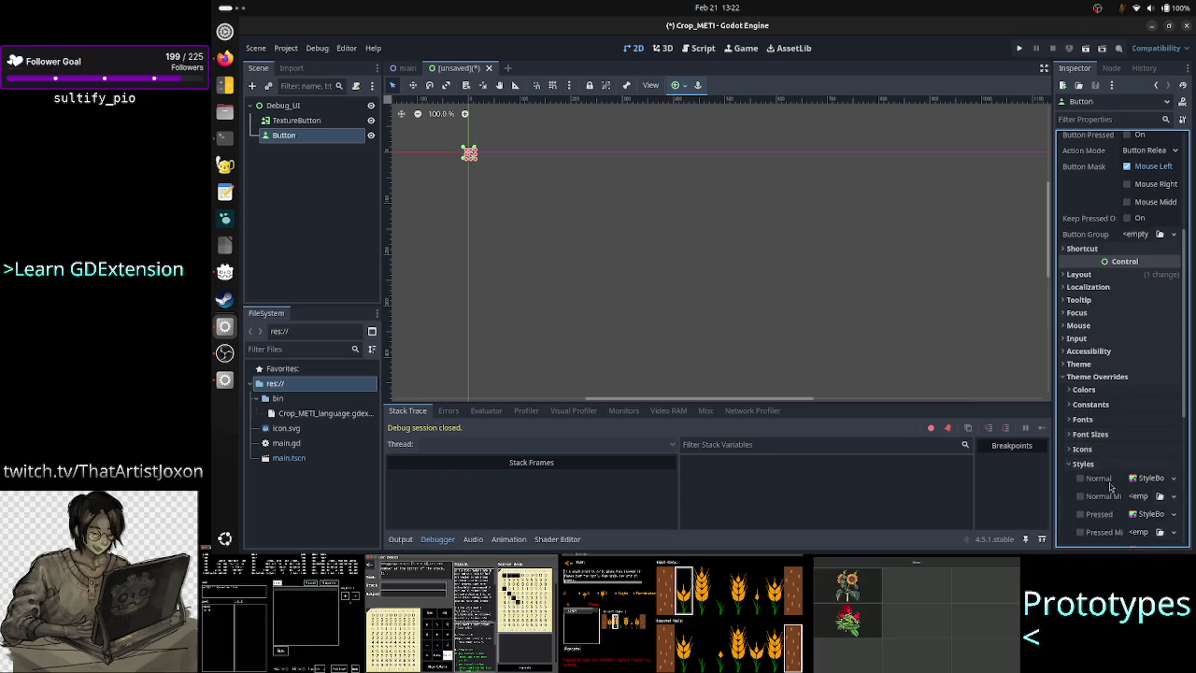
scroll(1106, 467, "down", 3)
scroll(1109, 504, "down", 2)
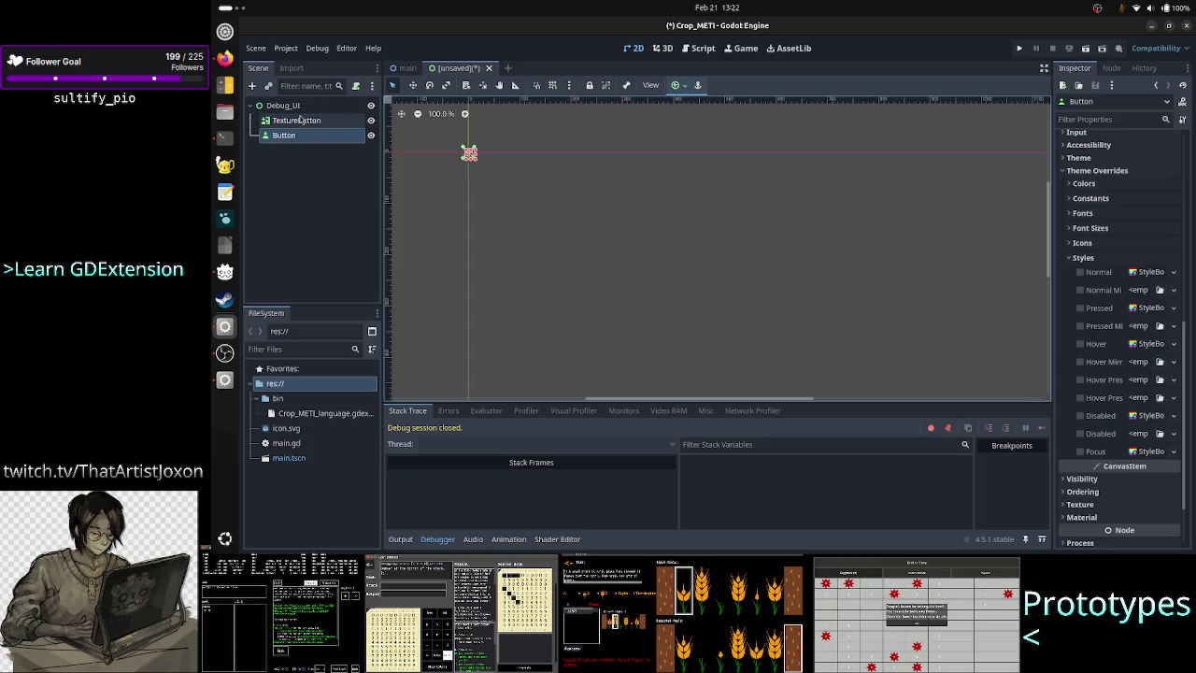
left_click(297, 121)
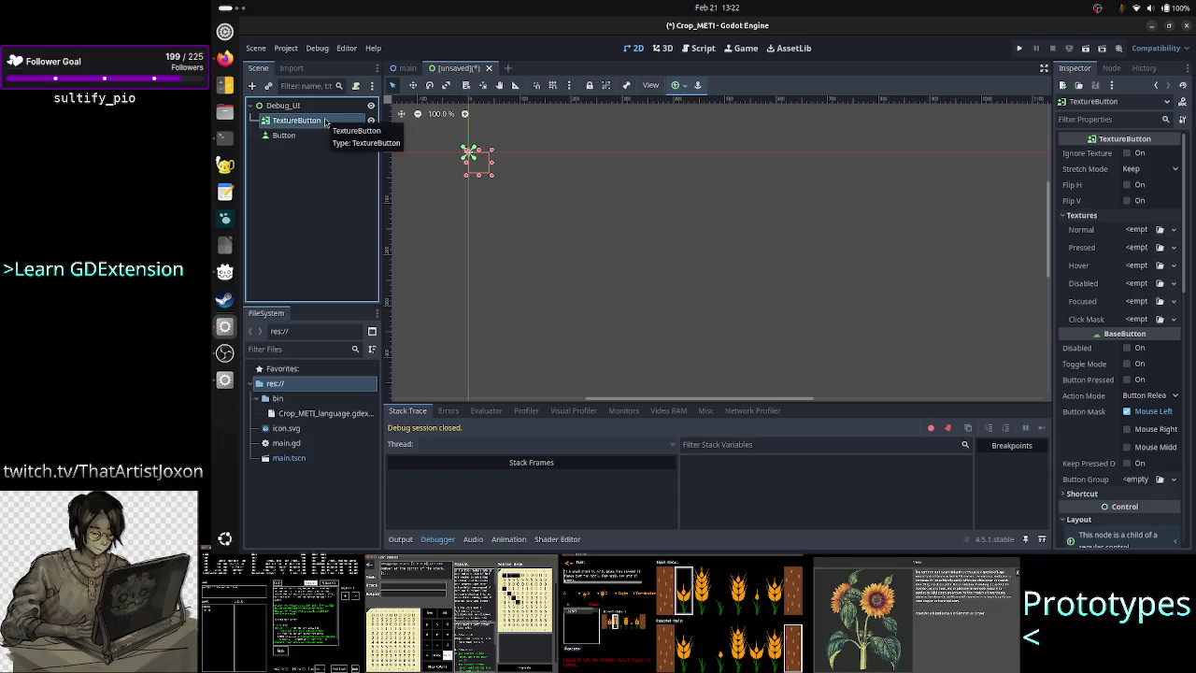
scroll(1146, 411, "down", 12)
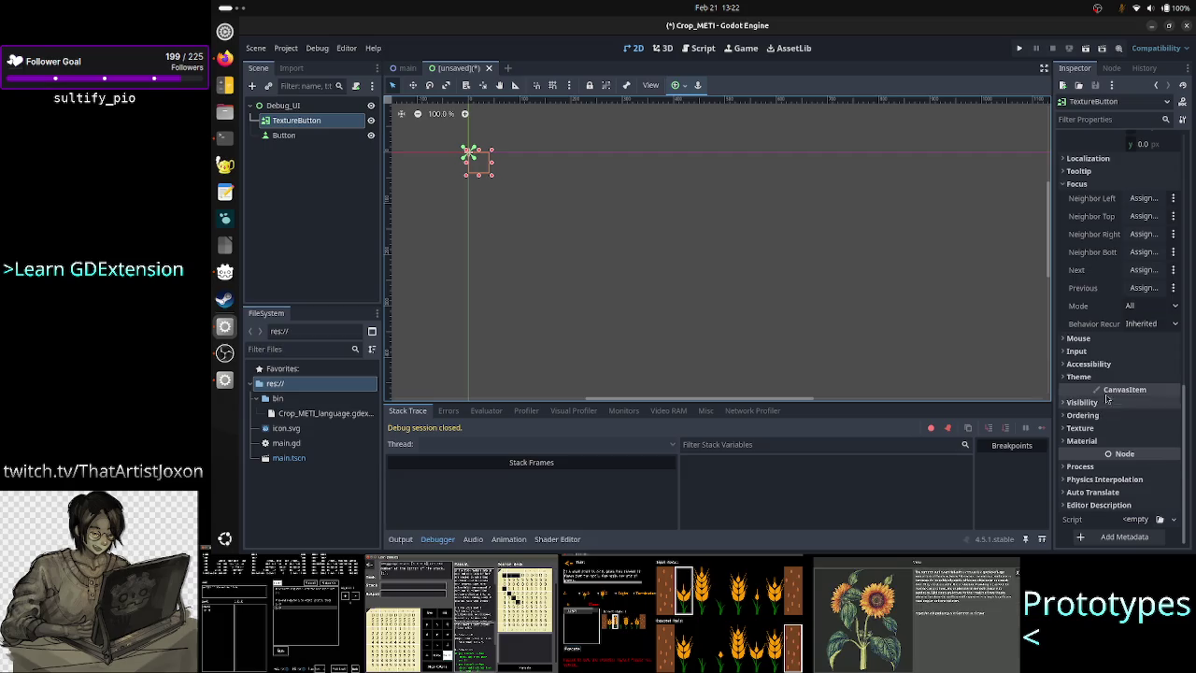
scroll(1104, 345, "up", 3)
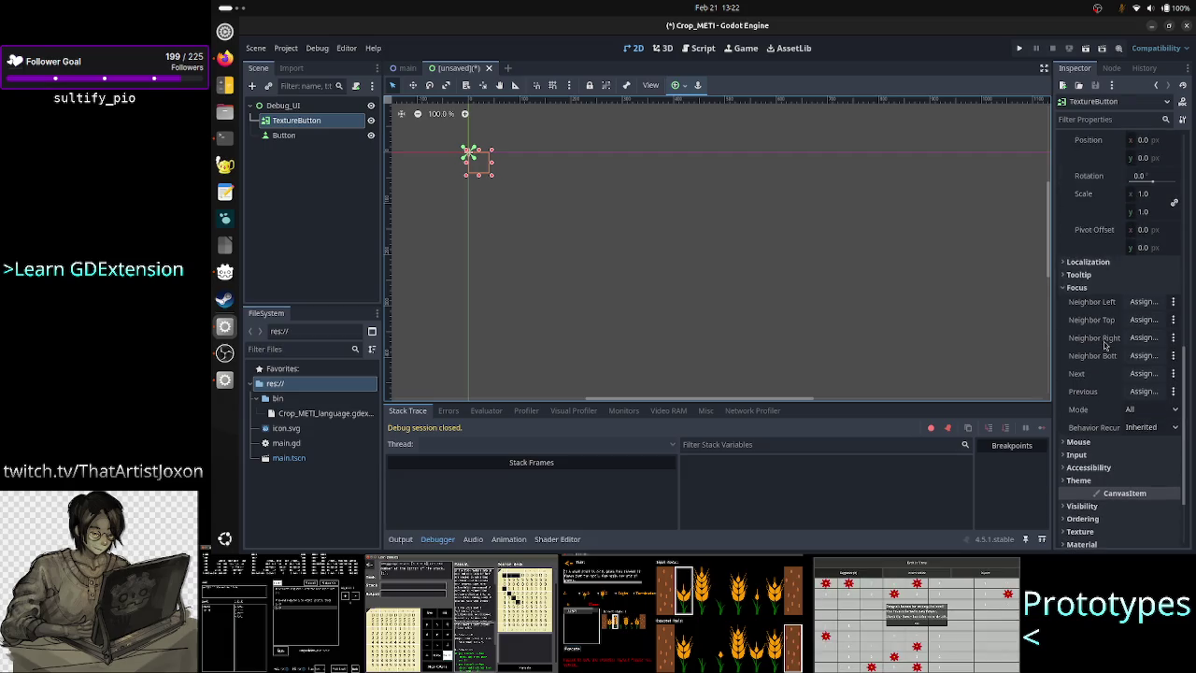
scroll(1105, 346, "down", 3)
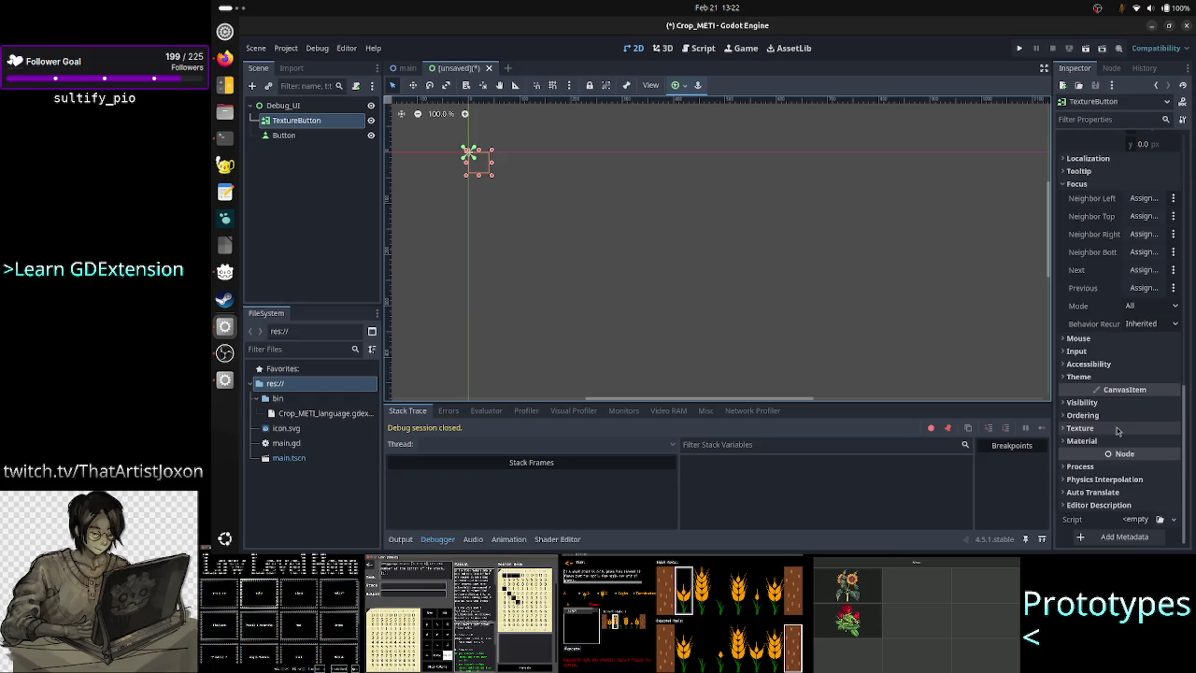
left_click(1111, 441)
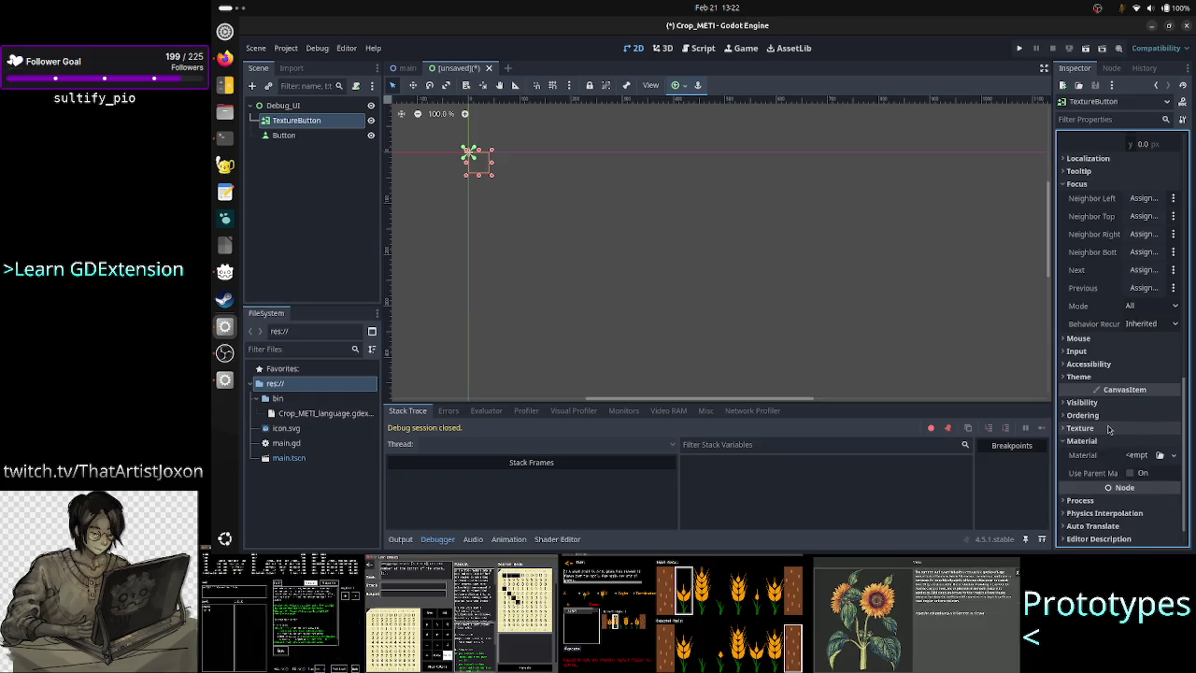
left_click(1109, 429)
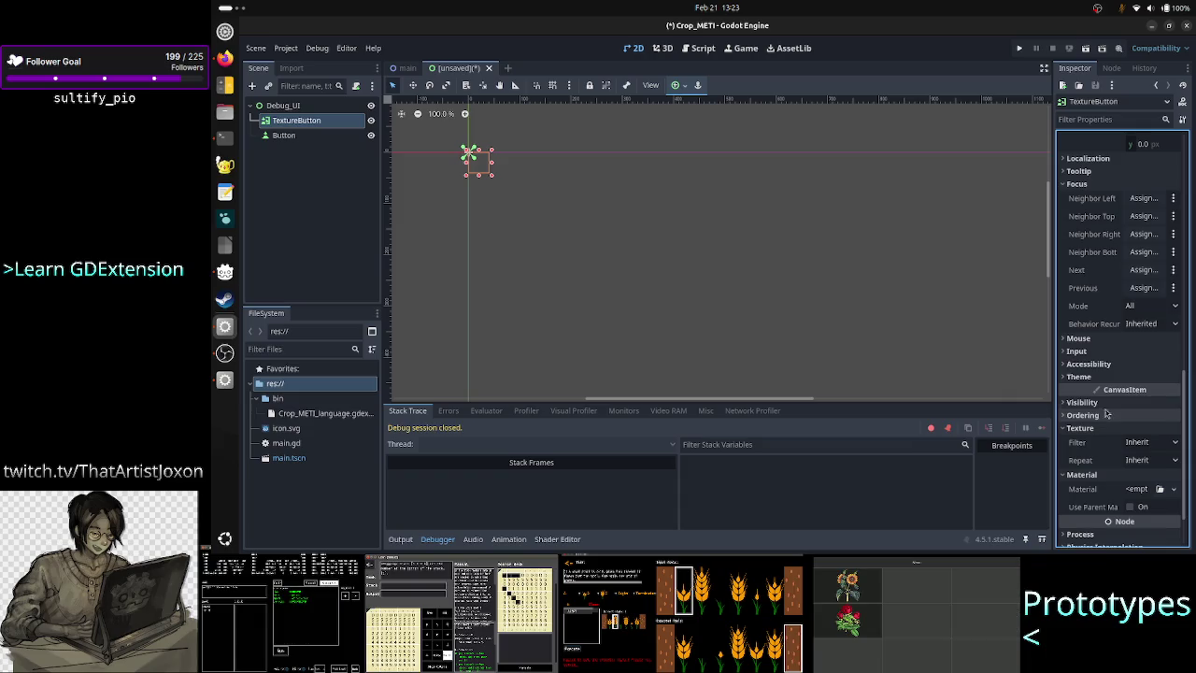
scroll(1113, 335, "up", 5)
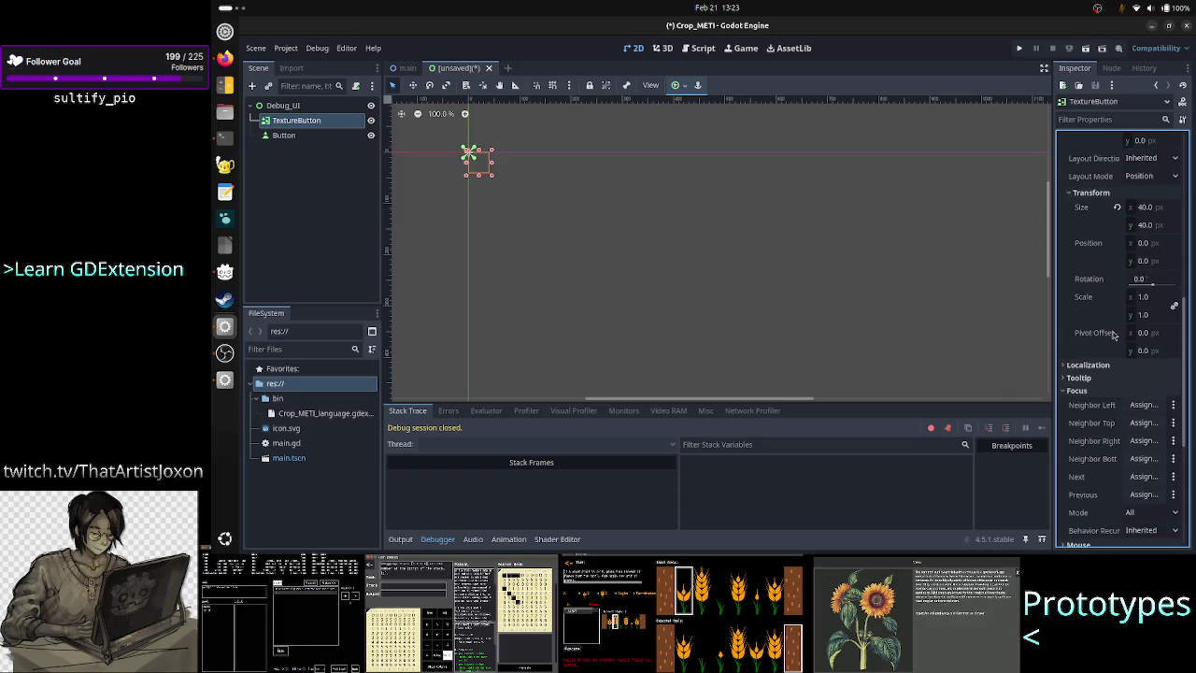
scroll(1113, 335, "down", 6)
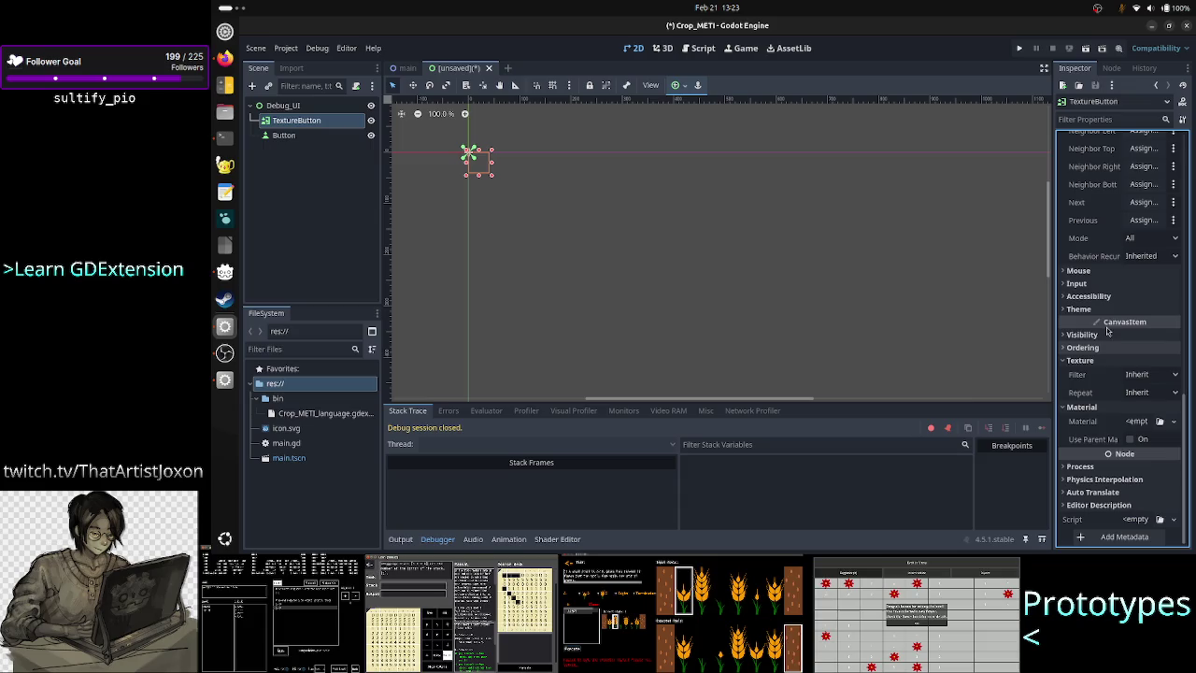
left_click(1118, 309)
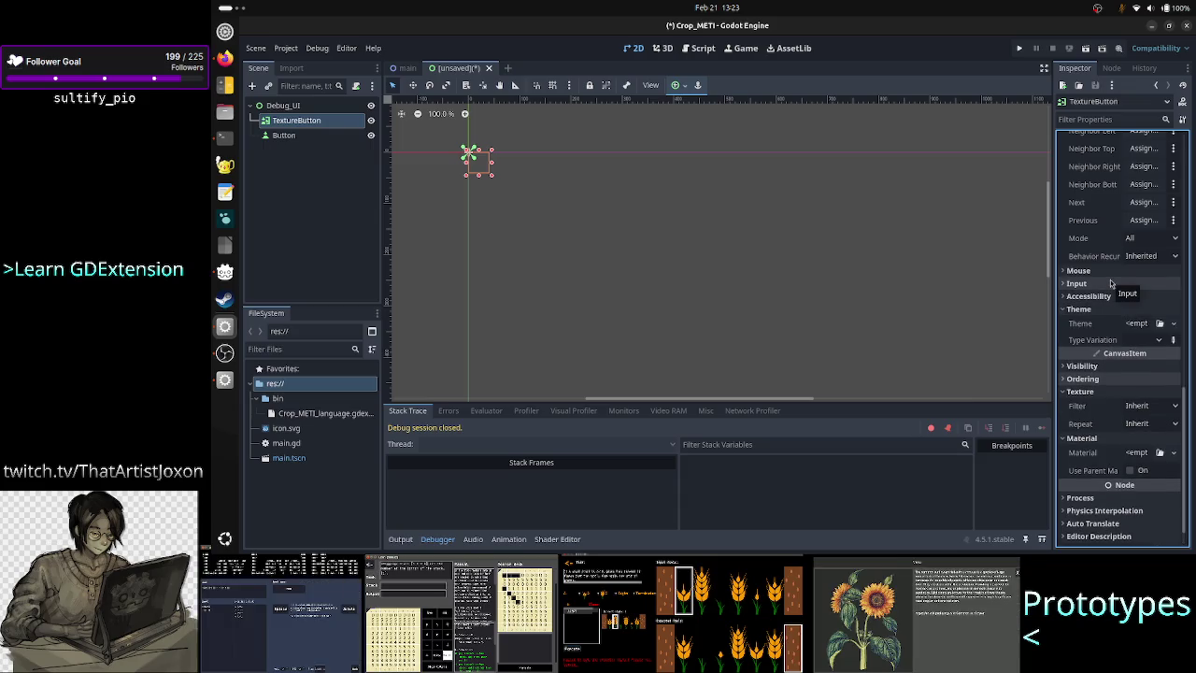
scroll(1107, 331, "up", 6)
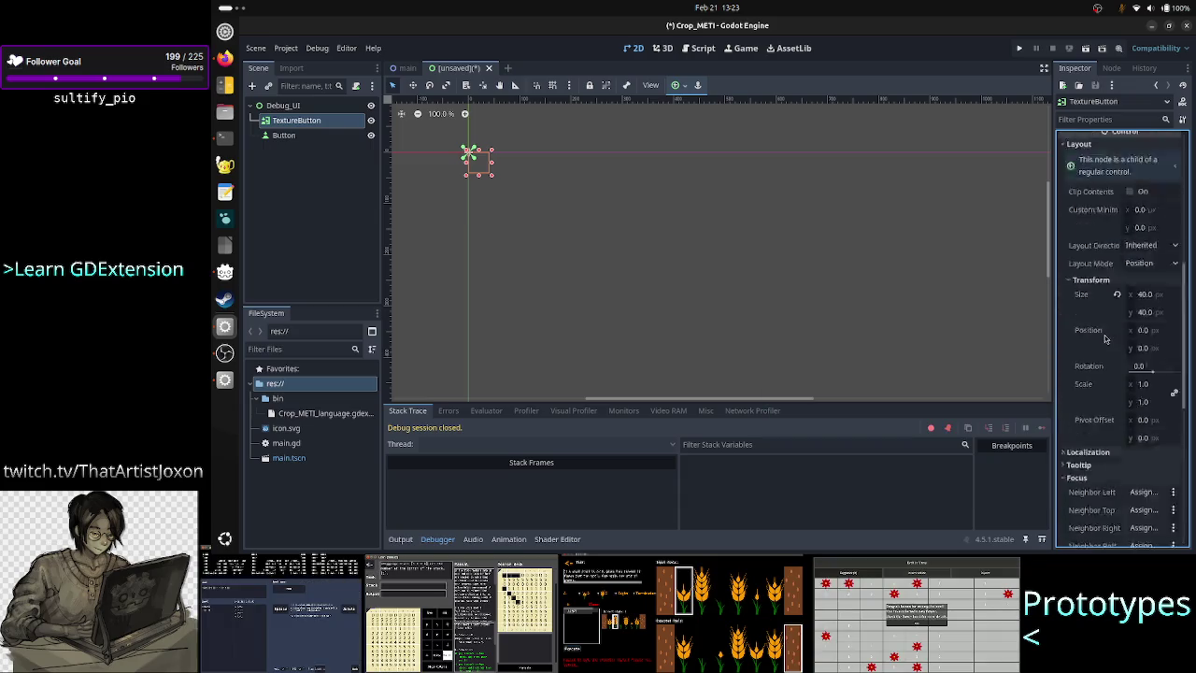
scroll(1105, 339, "up", 2)
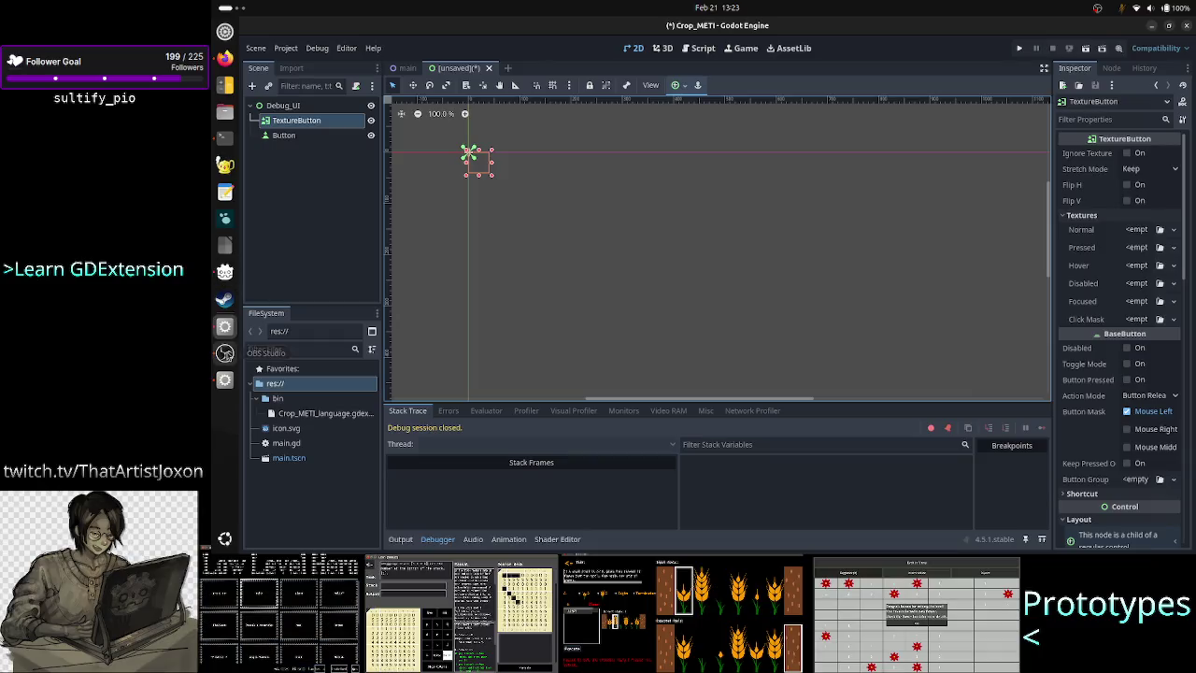
left_click(226, 7)
- Launch Inkscape and browse its Edit and File menus without changing the blank page
type("ink")
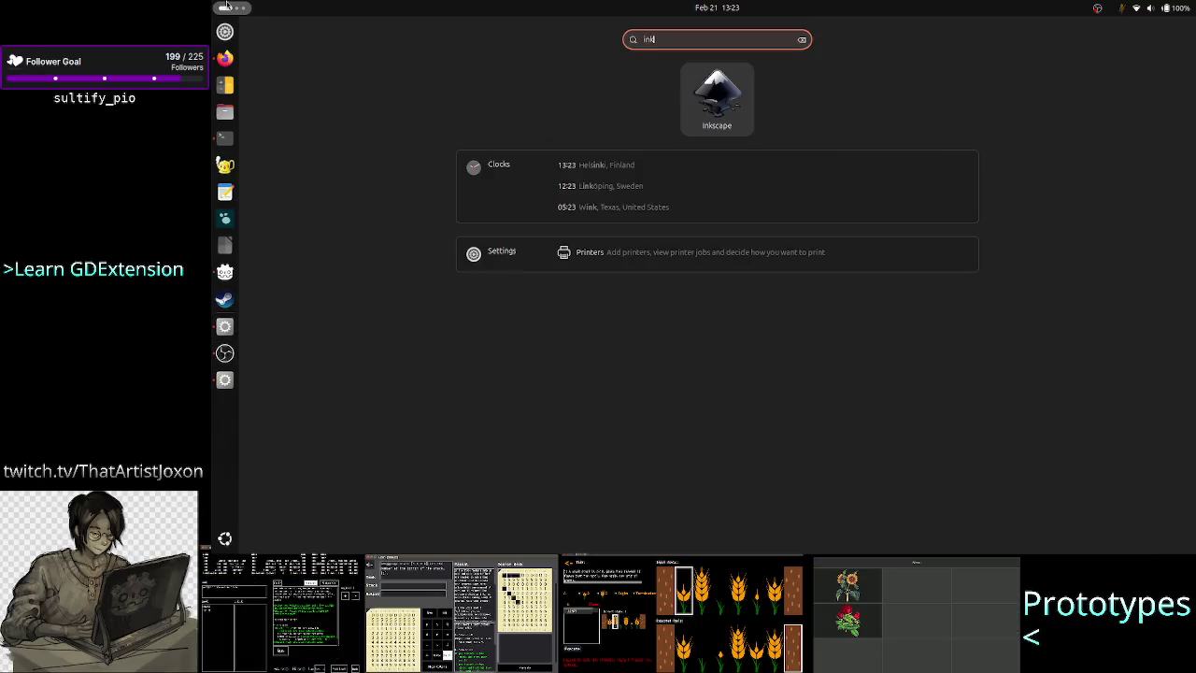
left_click(717, 101)
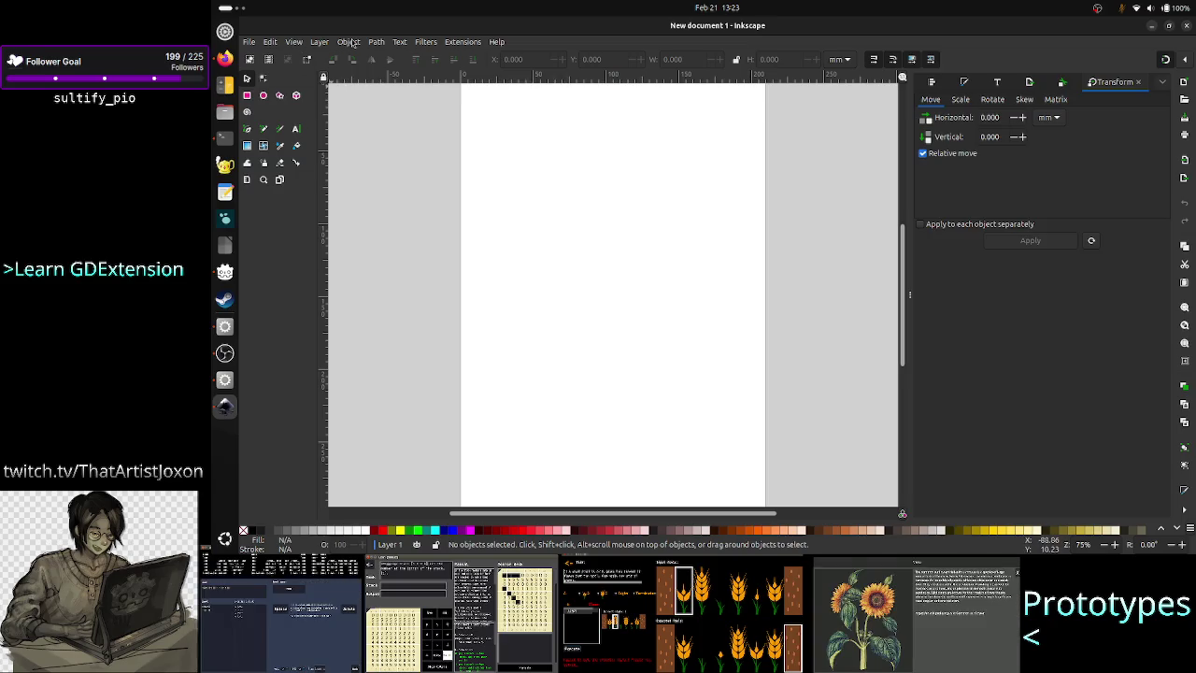
left_click(271, 43)
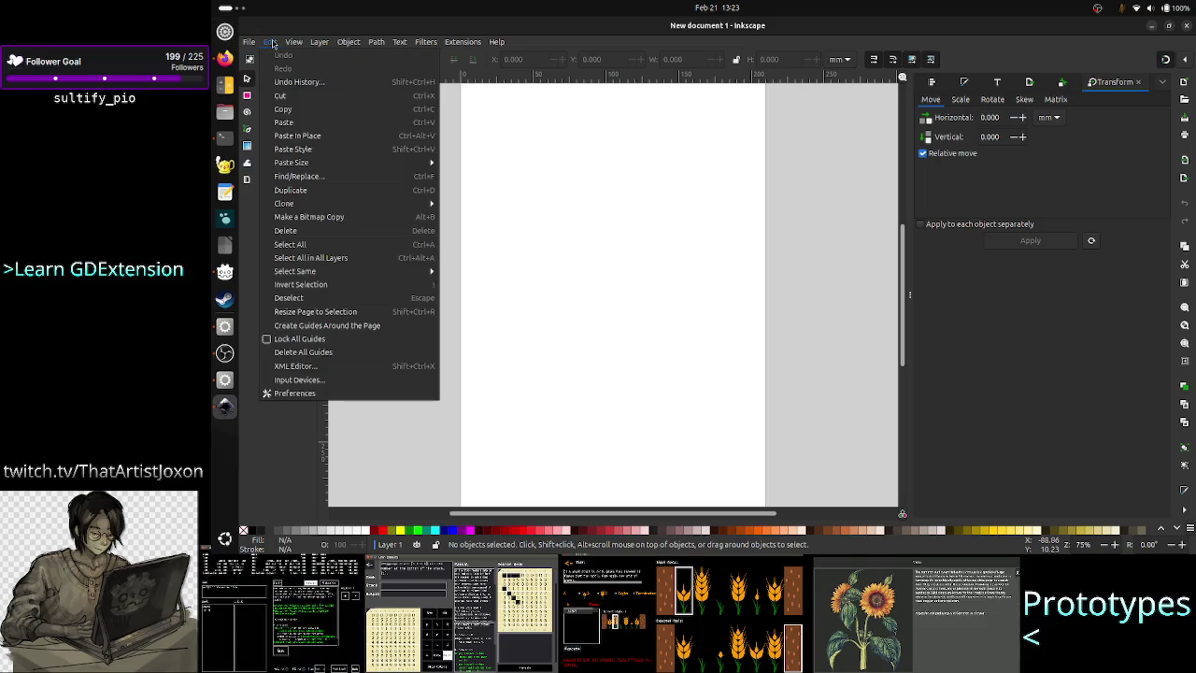
mouse_move(249, 42)
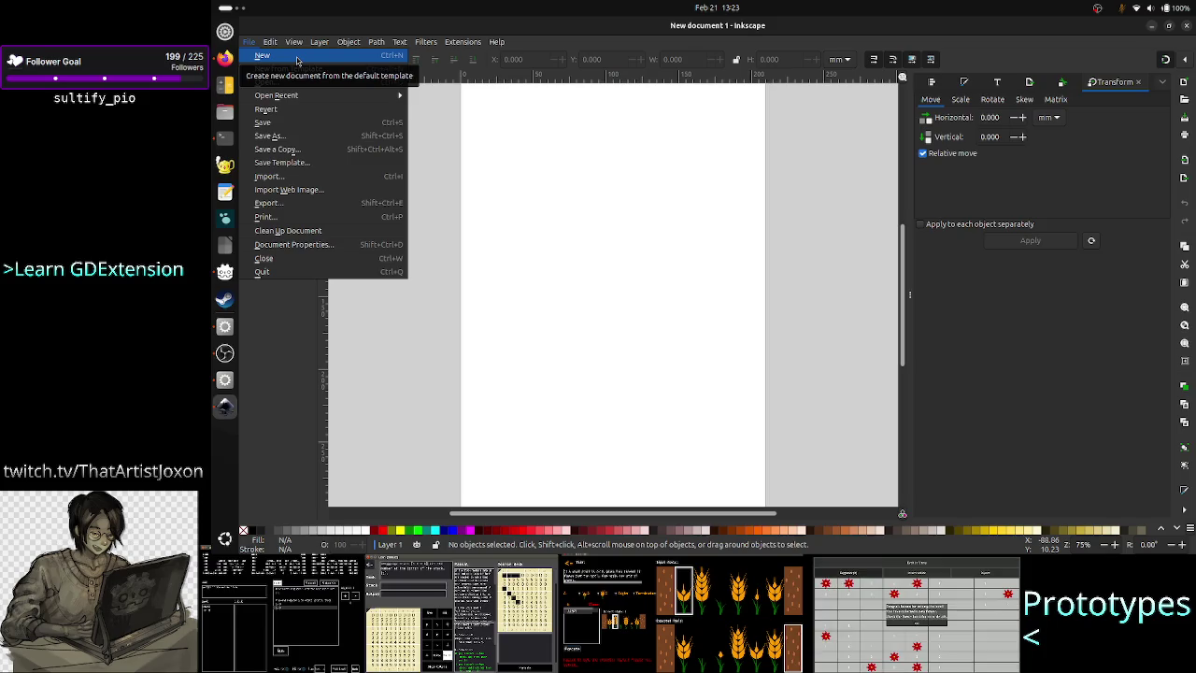
- Switch to Firefox on the Discord #streaming channel
left_click(225, 57)
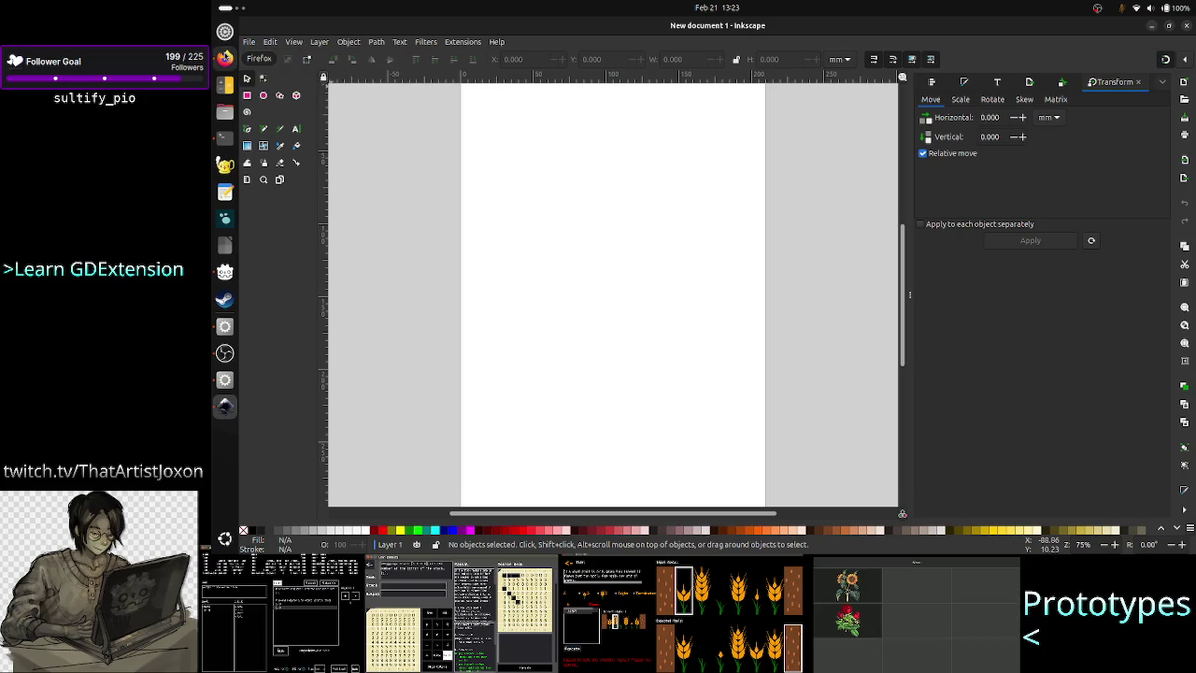
left_click(225, 57)
left_click(341, 27)
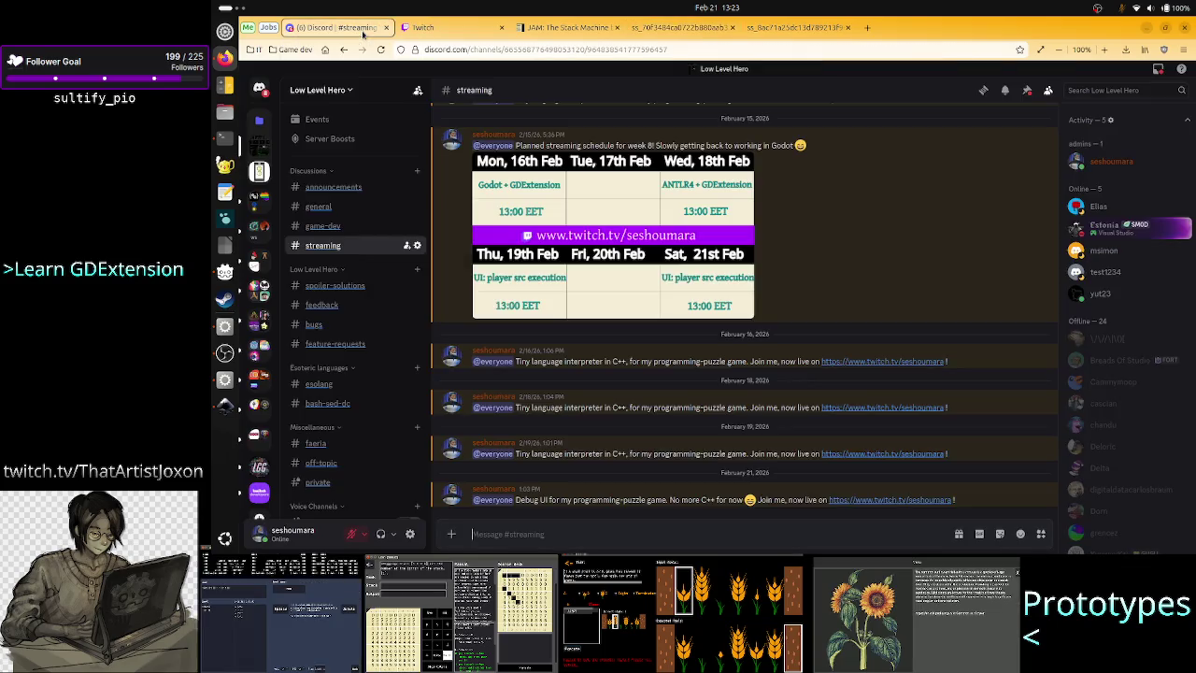
- Enlarge the streaming schedule image in Discord, then return to Inkscape and browse the Edit menu
left_click(612, 231)
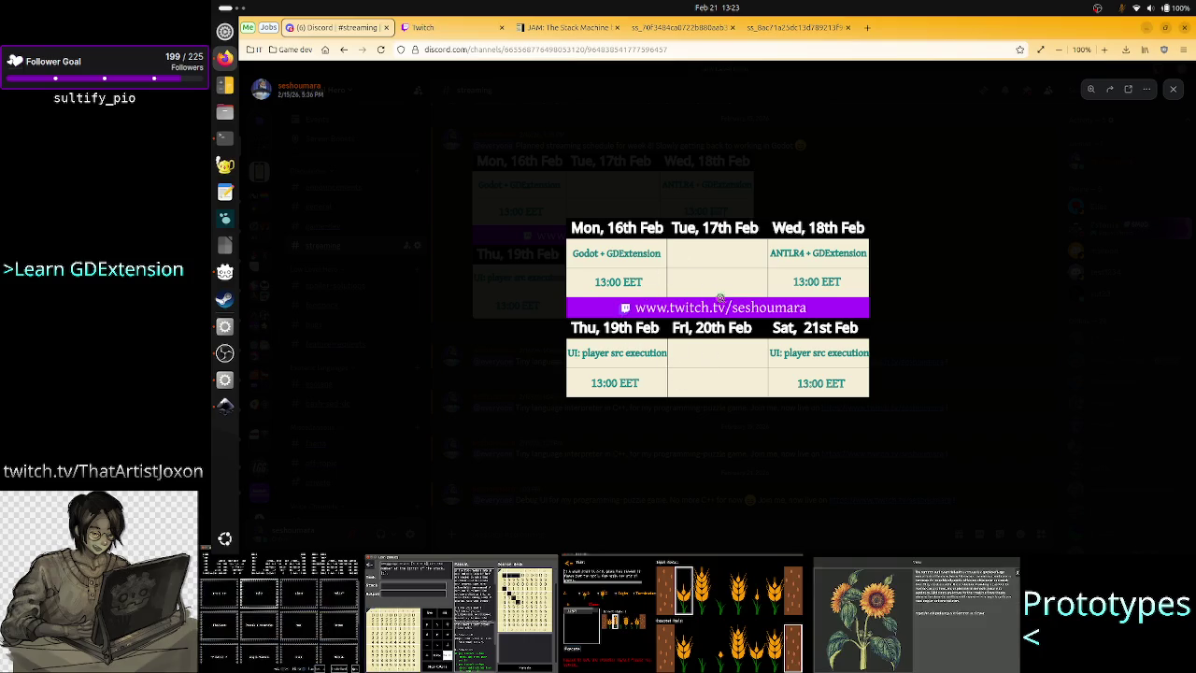
left_click(224, 406)
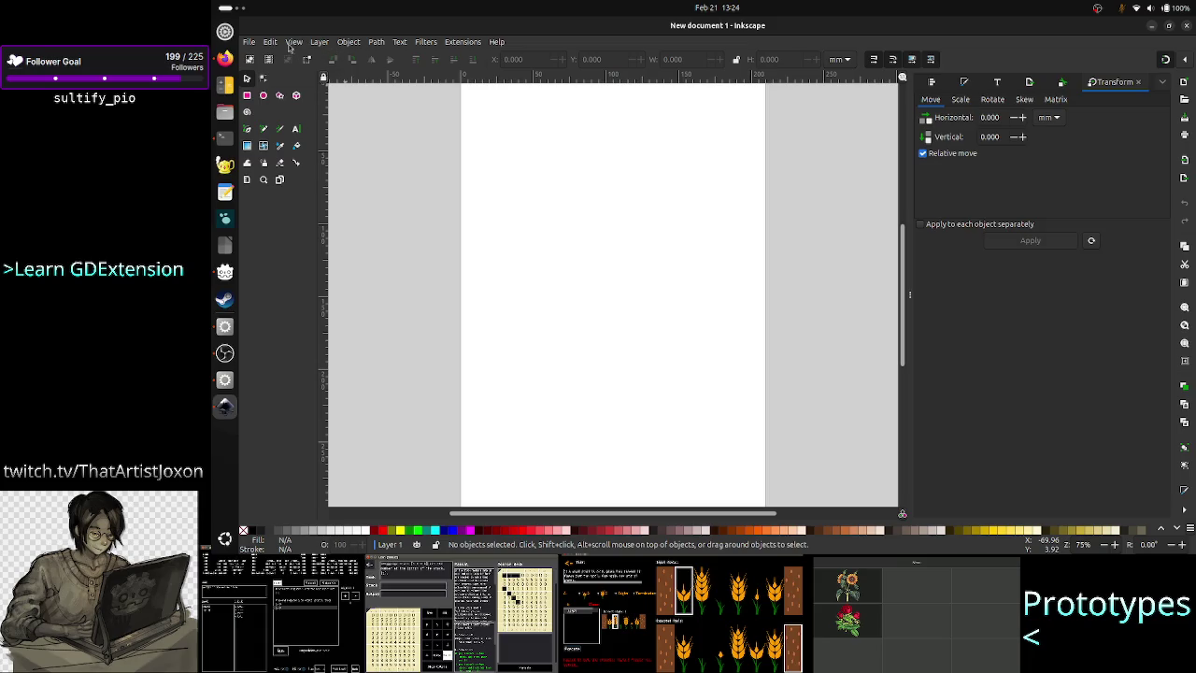
left_click(270, 42)
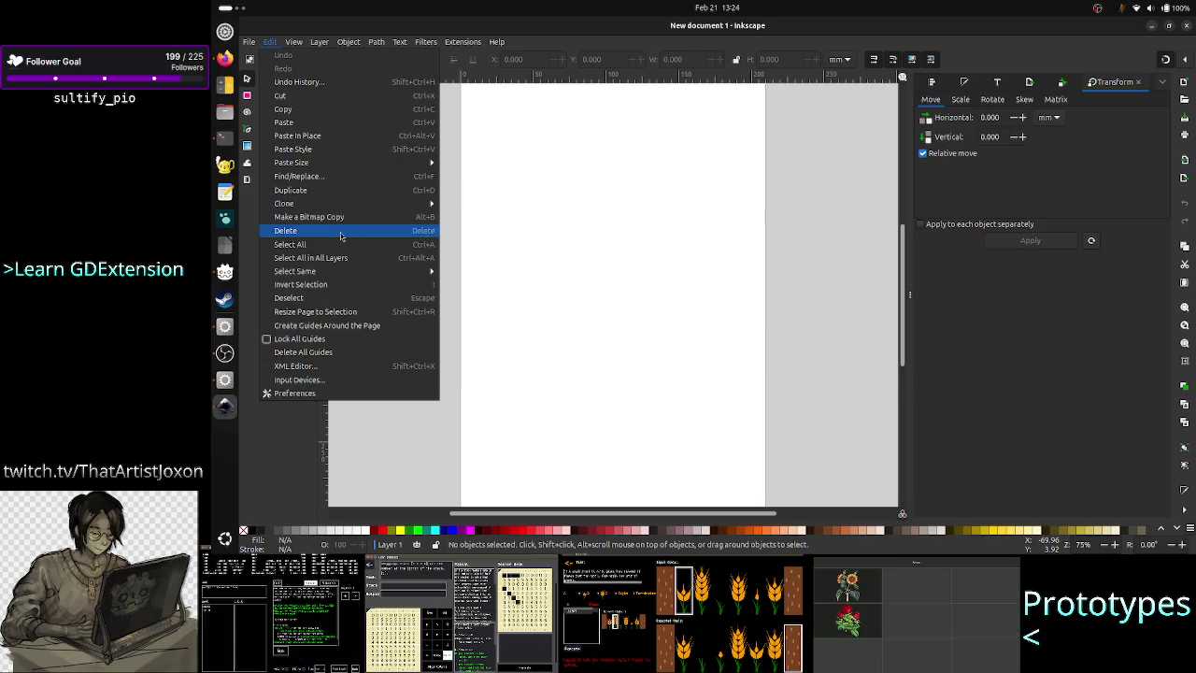
- Create two more blank documents, New document 2 and New document 3, from the File menu
mouse_move(255, 42)
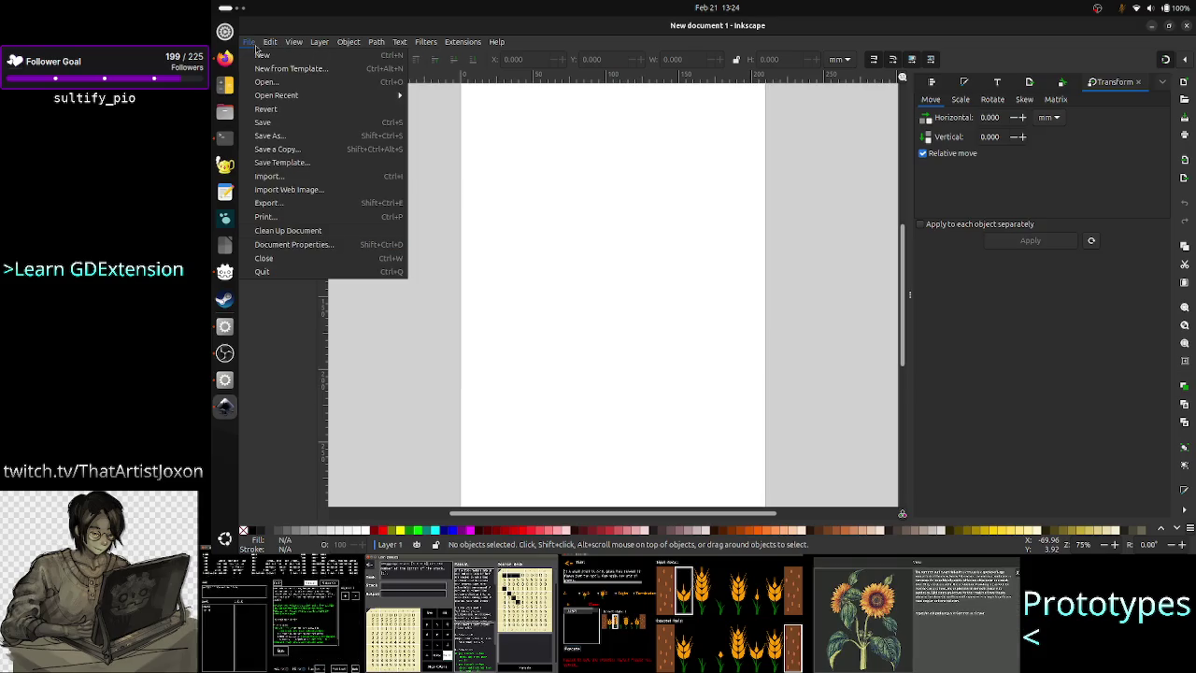
left_click(254, 45)
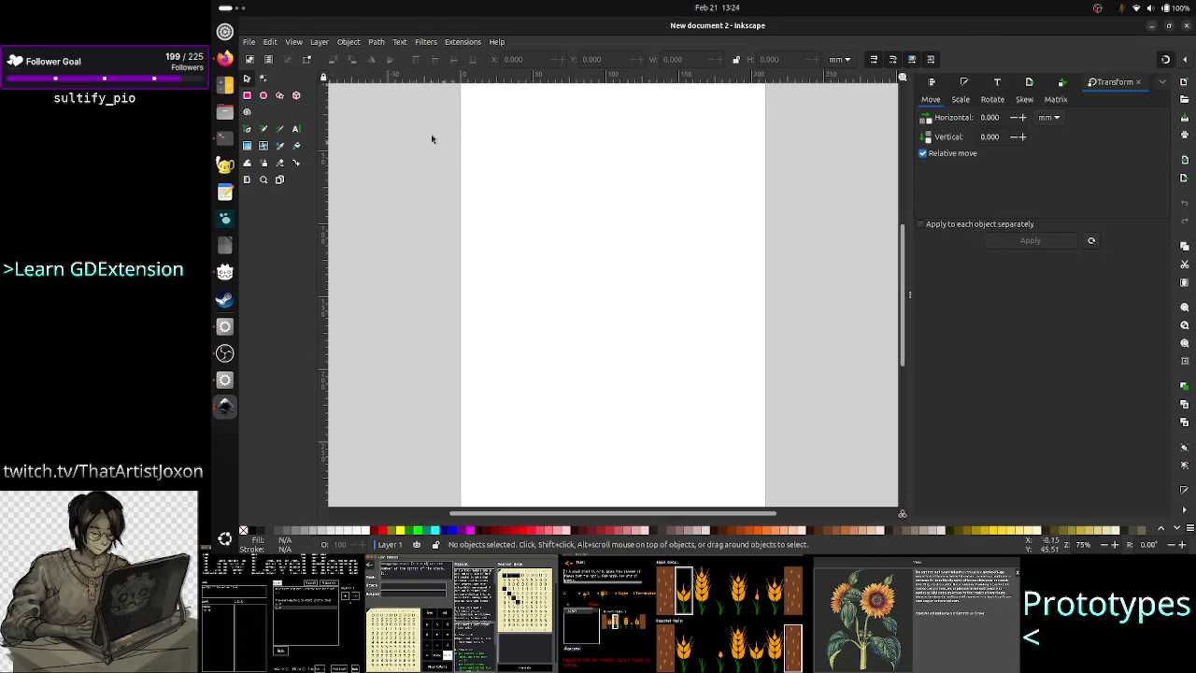
left_click(253, 42)
mouse_move(269, 42)
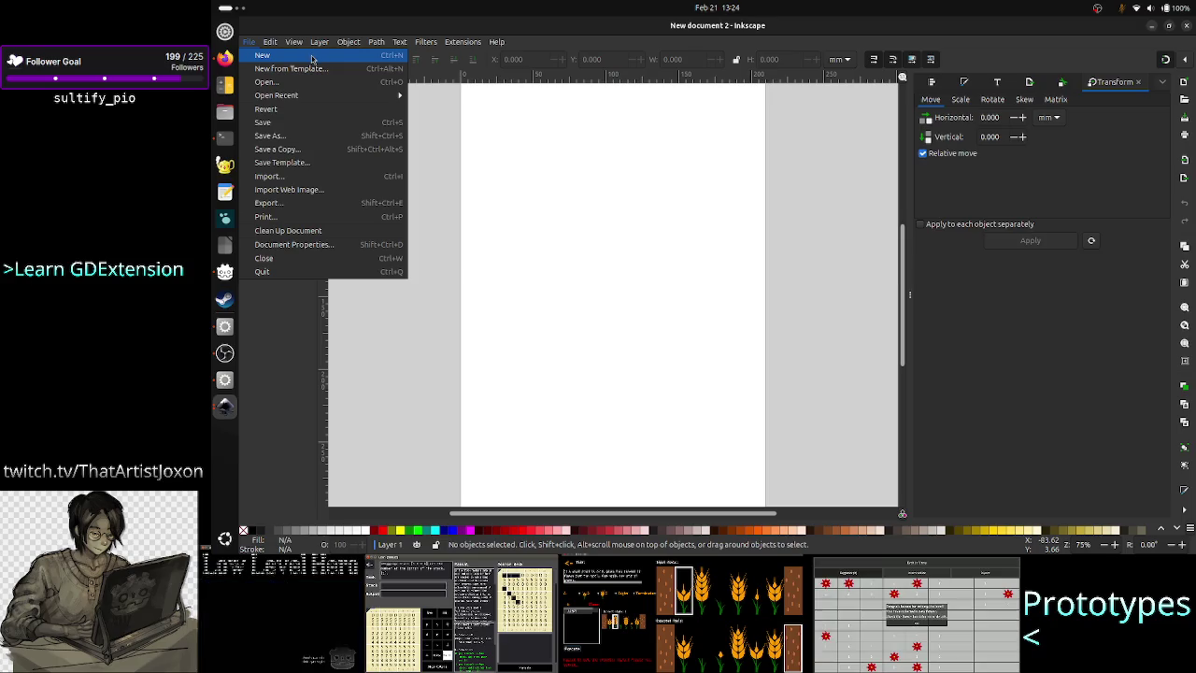
key("Escape")
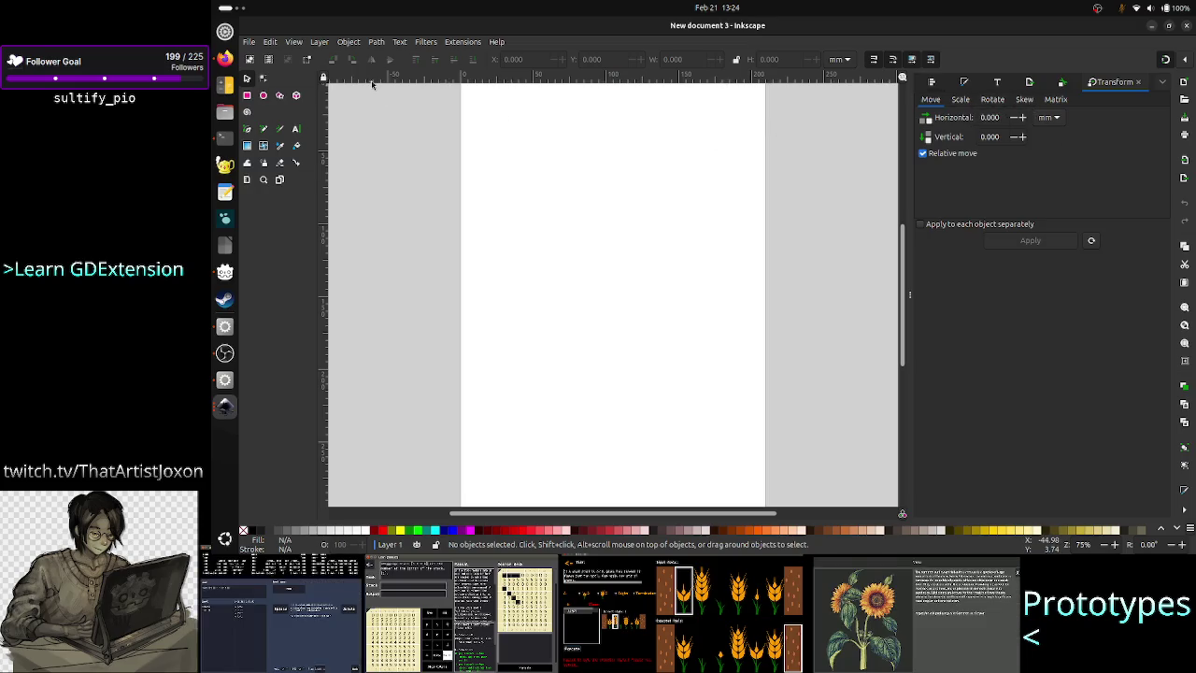
- Browse the View menu without choosing anything, then switch back to New document 1
left_click(295, 42)
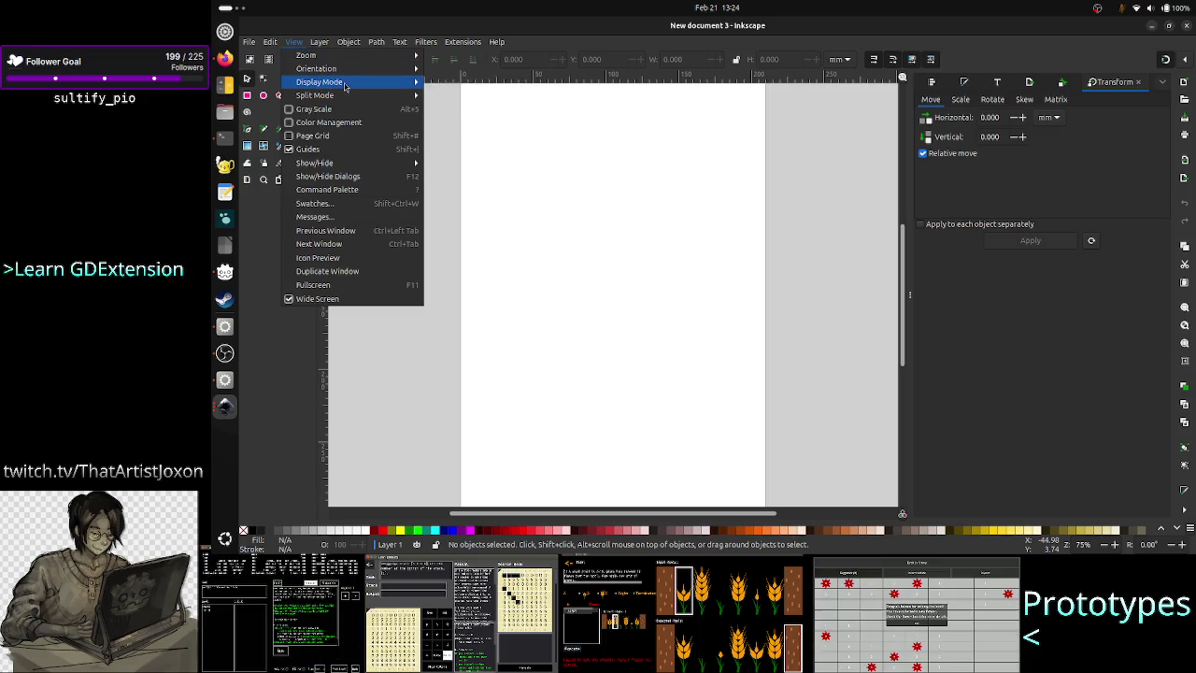
mouse_move(345, 86)
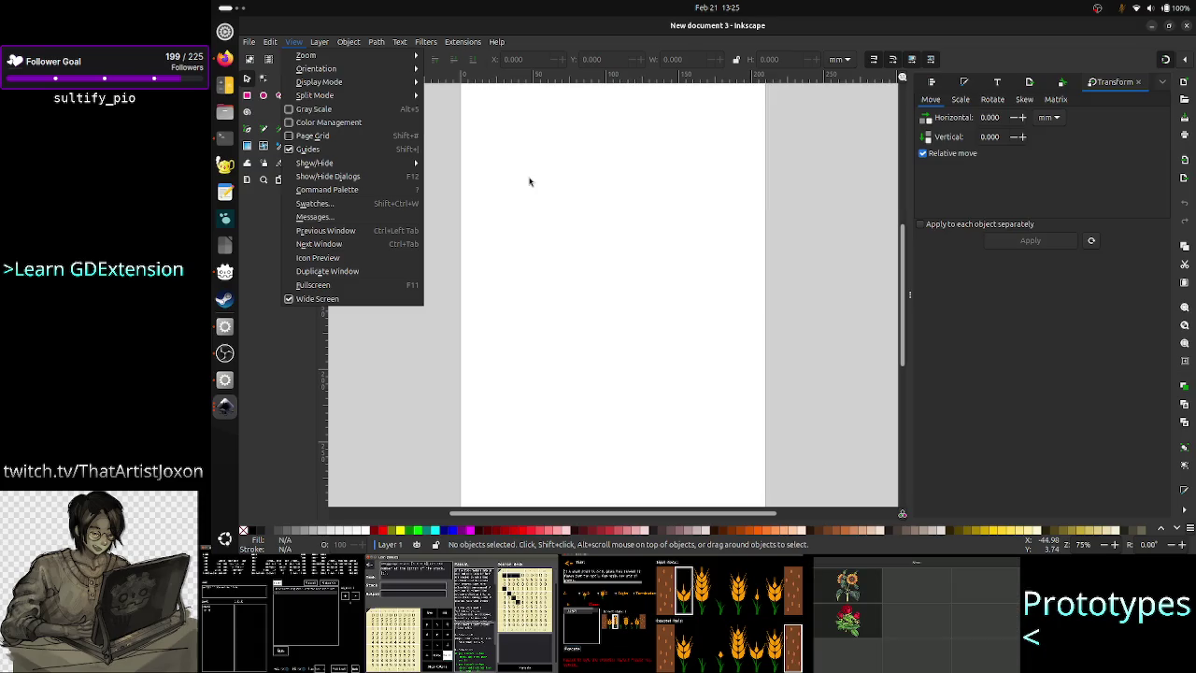
key("Escape")
key("alt+Tab")
key("alt+Tab")
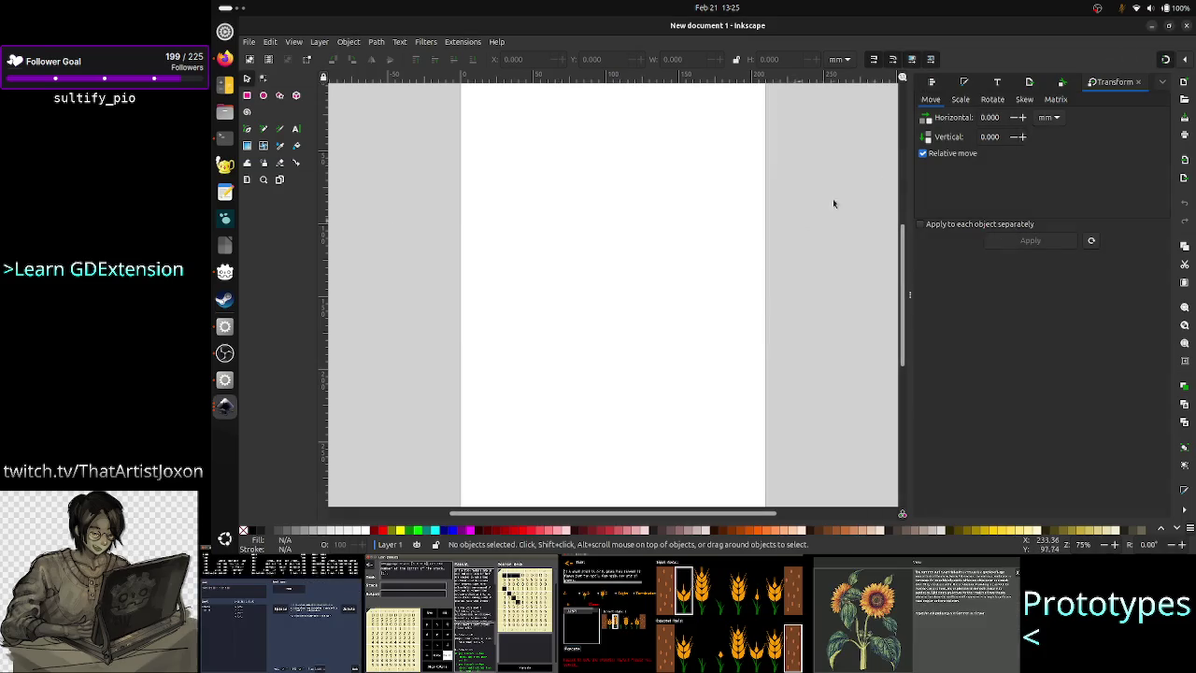
- Close the front Inkscape window, view the 1-6 Sort puzzle screenshot in Firefox, then return to Inkscape
left_click(1184, 30)
key("alt+Tab")
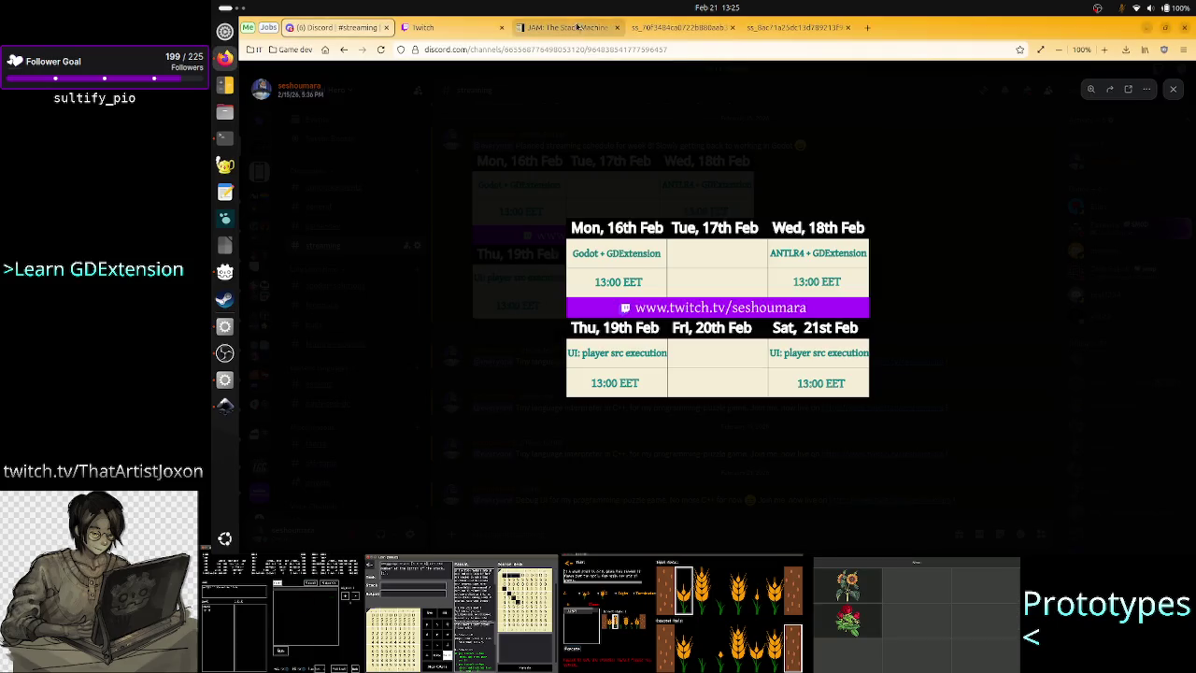
left_click(654, 27)
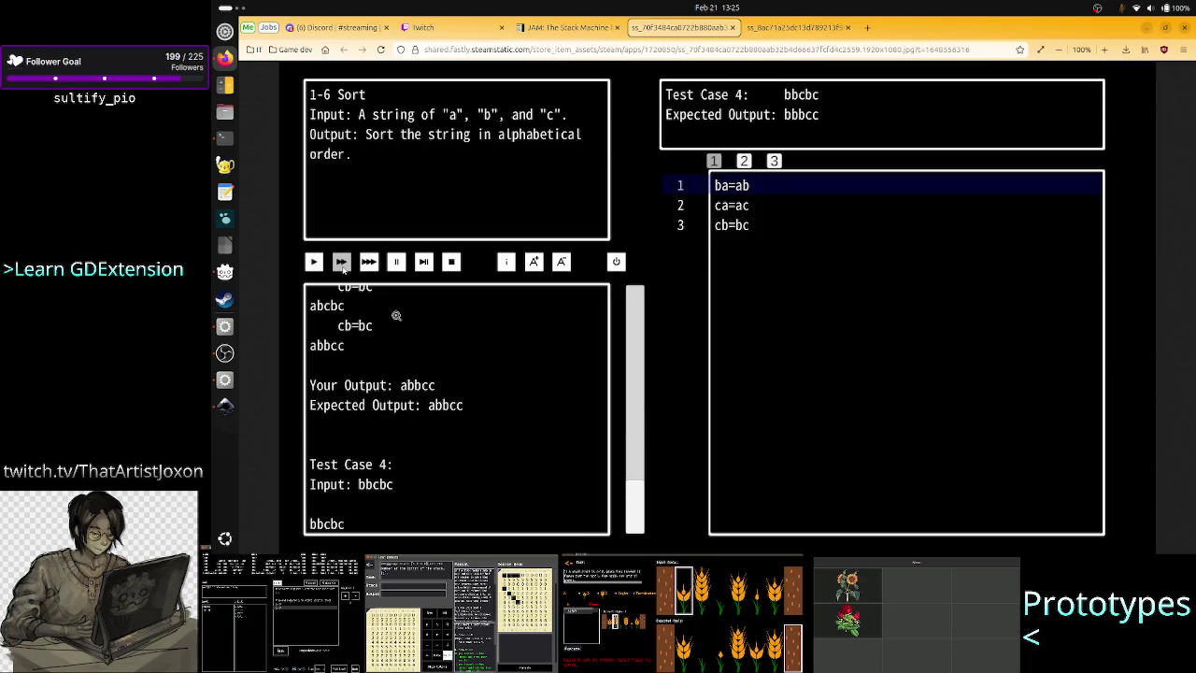
key("alt+Tab")
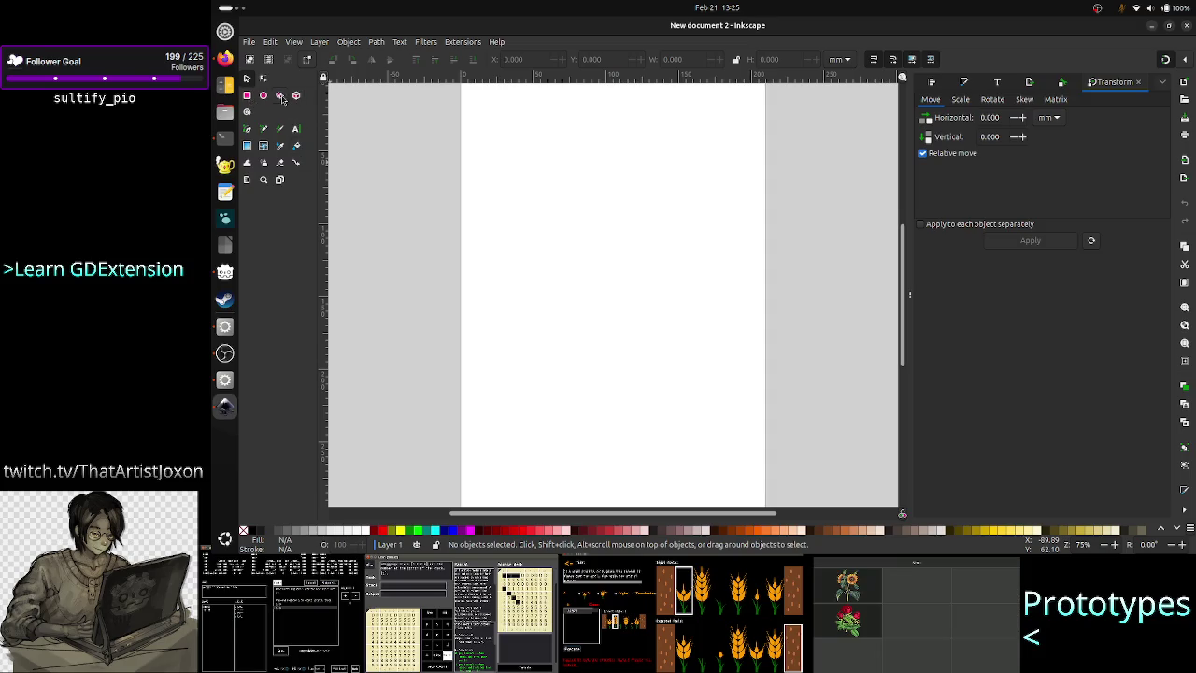
left_click(349, 42)
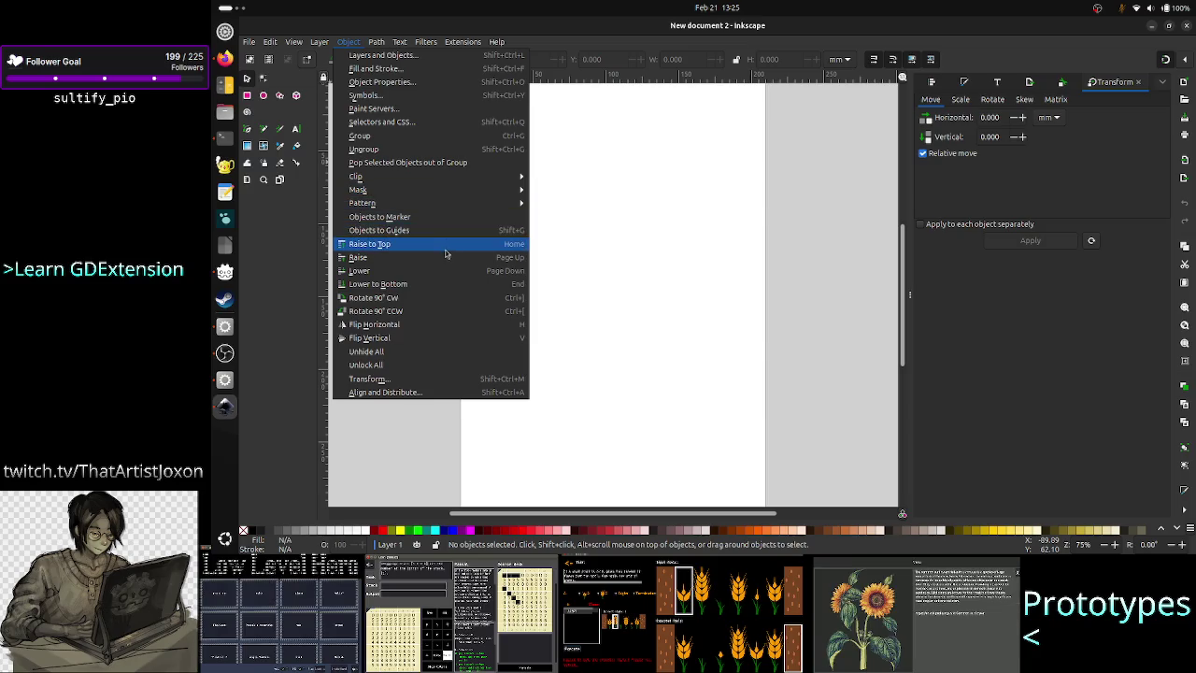
- Browse Inkscape's Object, View and Path menus without changes, then bring the Godot editor forward
mouse_move(493, 206)
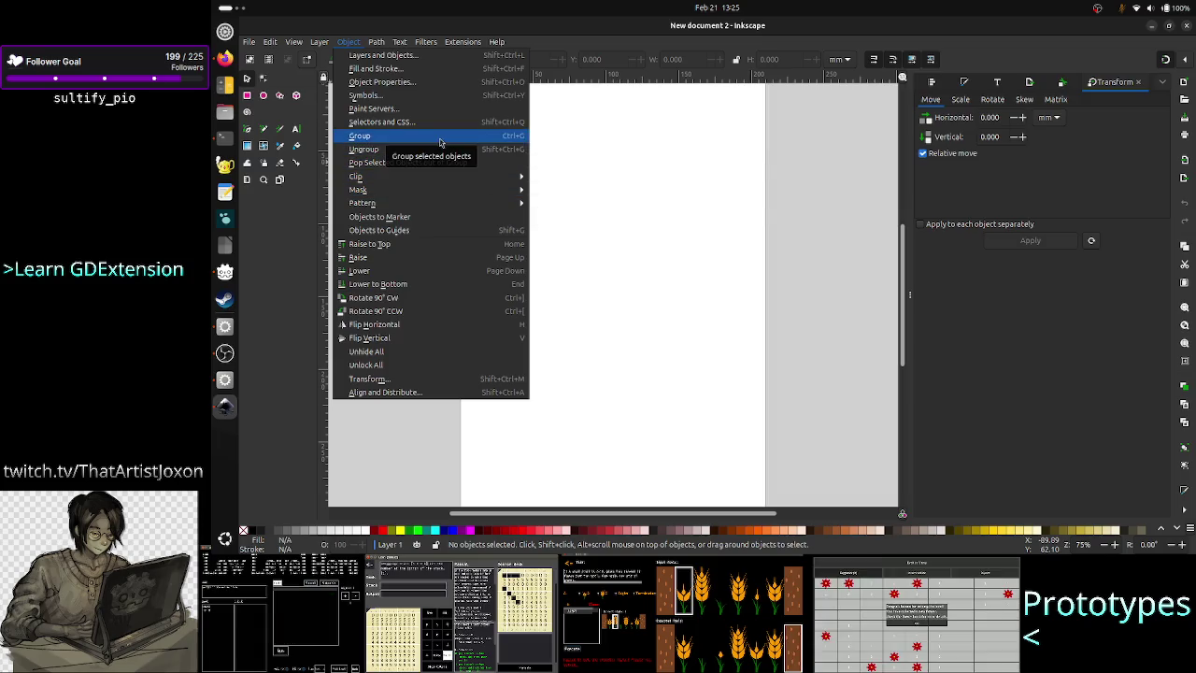
mouse_move(289, 50)
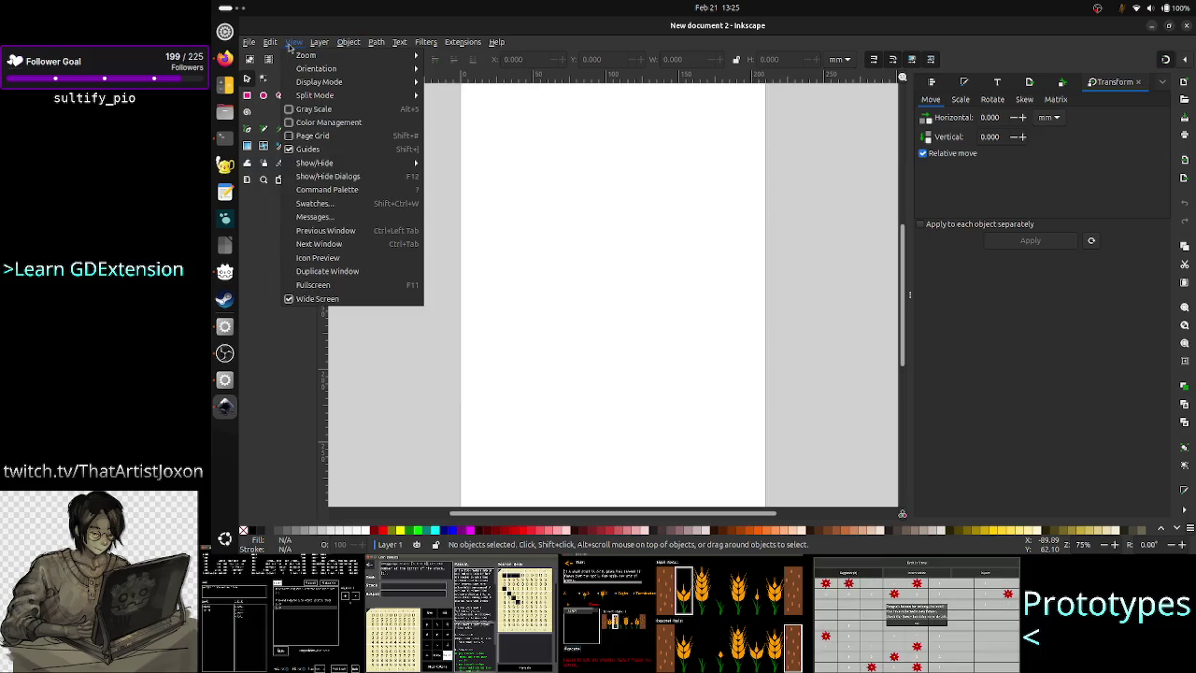
mouse_move(375, 42)
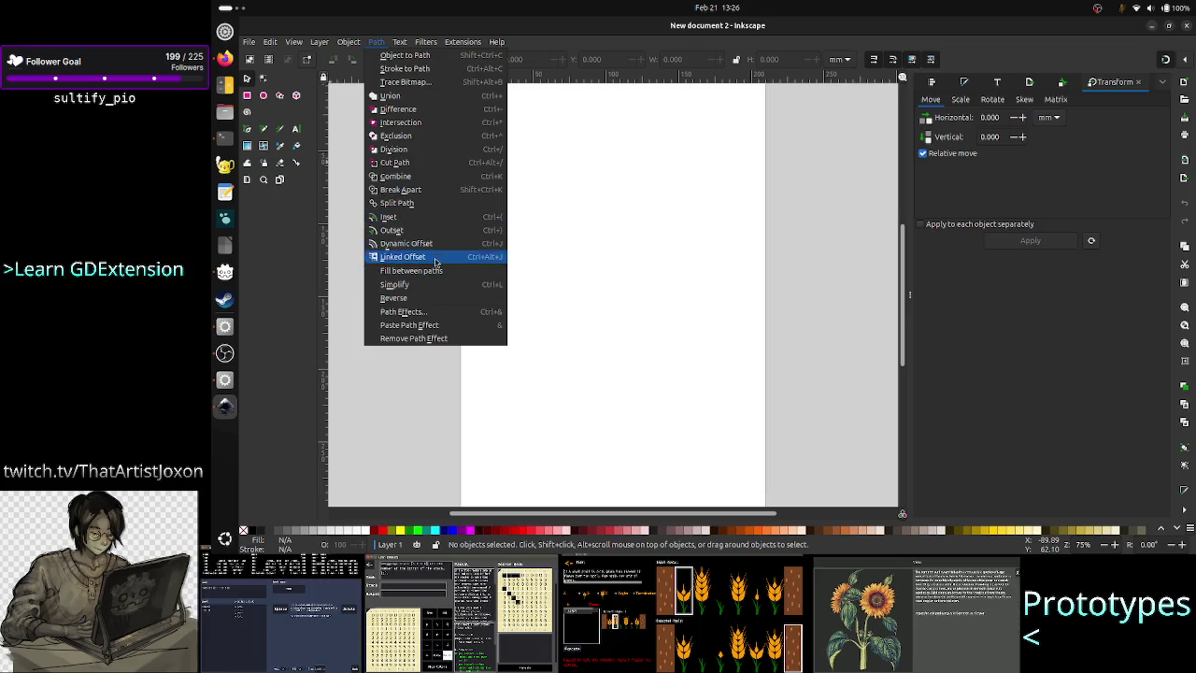
left_click(619, 239)
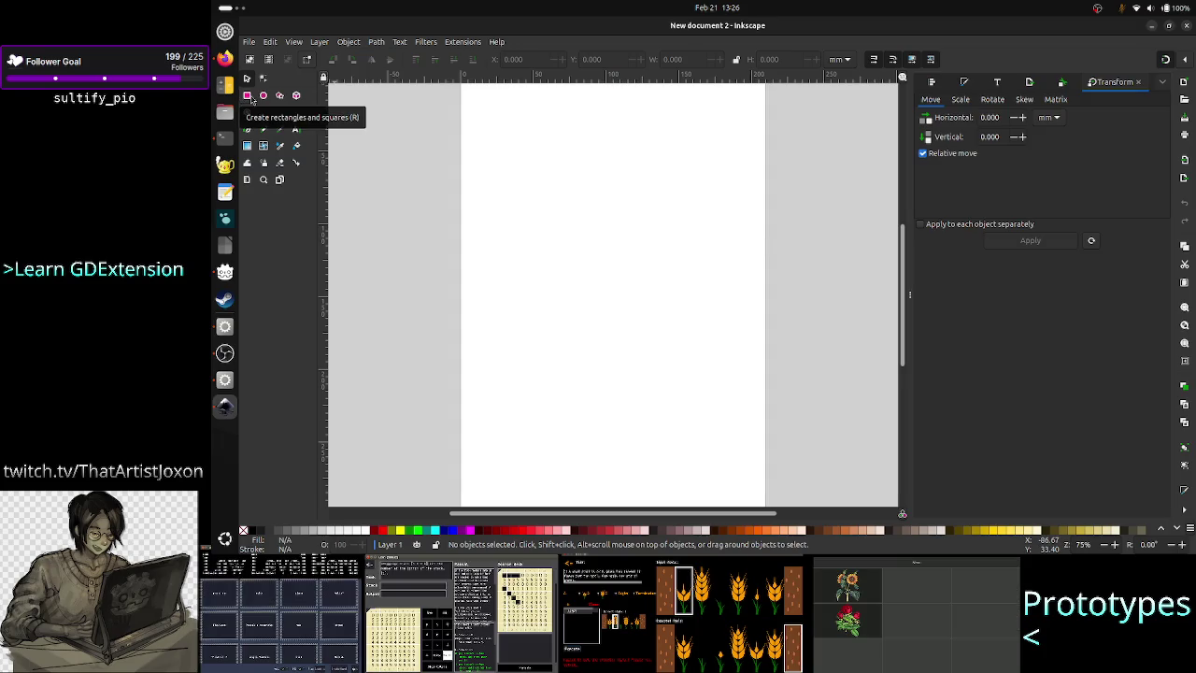
left_click(223, 59)
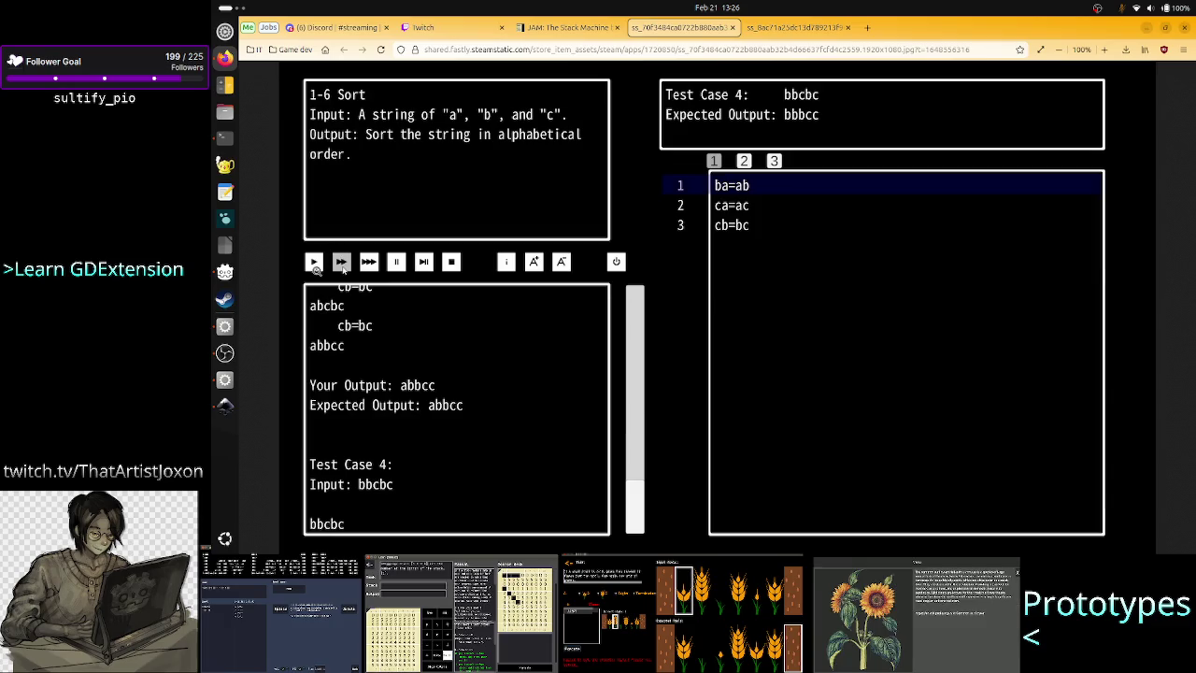
left_click(224, 329)
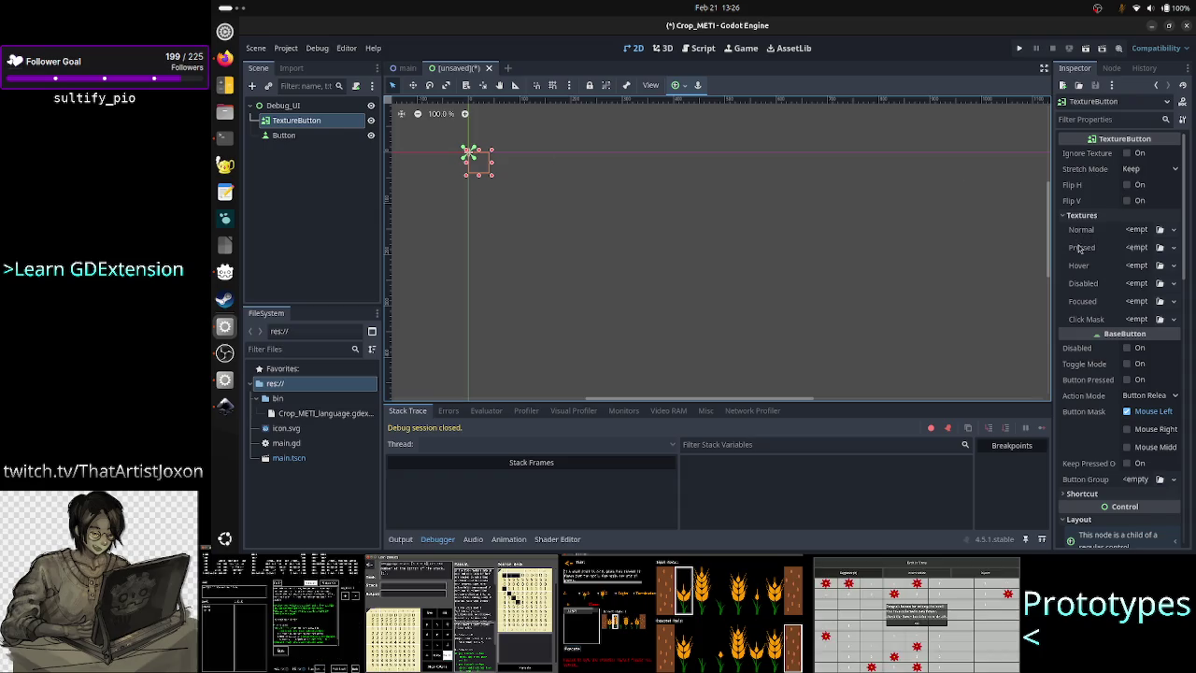
- Check the TextureButton's empty Pressed texture in the Inspector, then switch back to Firefox
mouse_move(1098, 249)
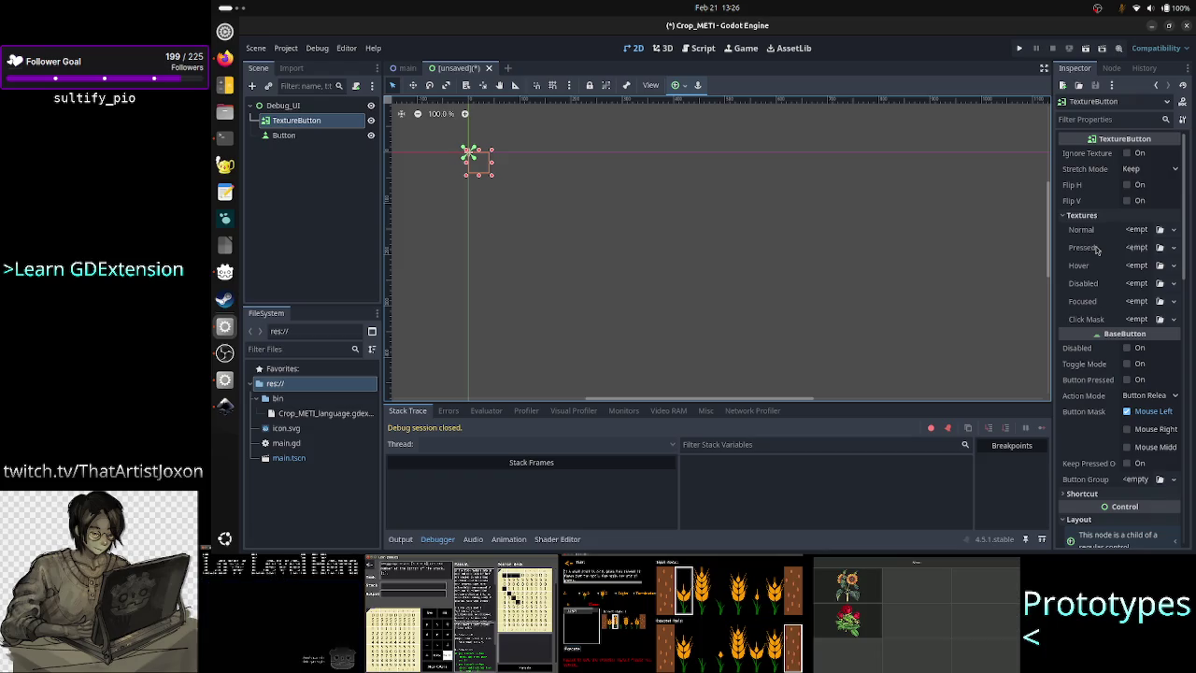
left_click(228, 61)
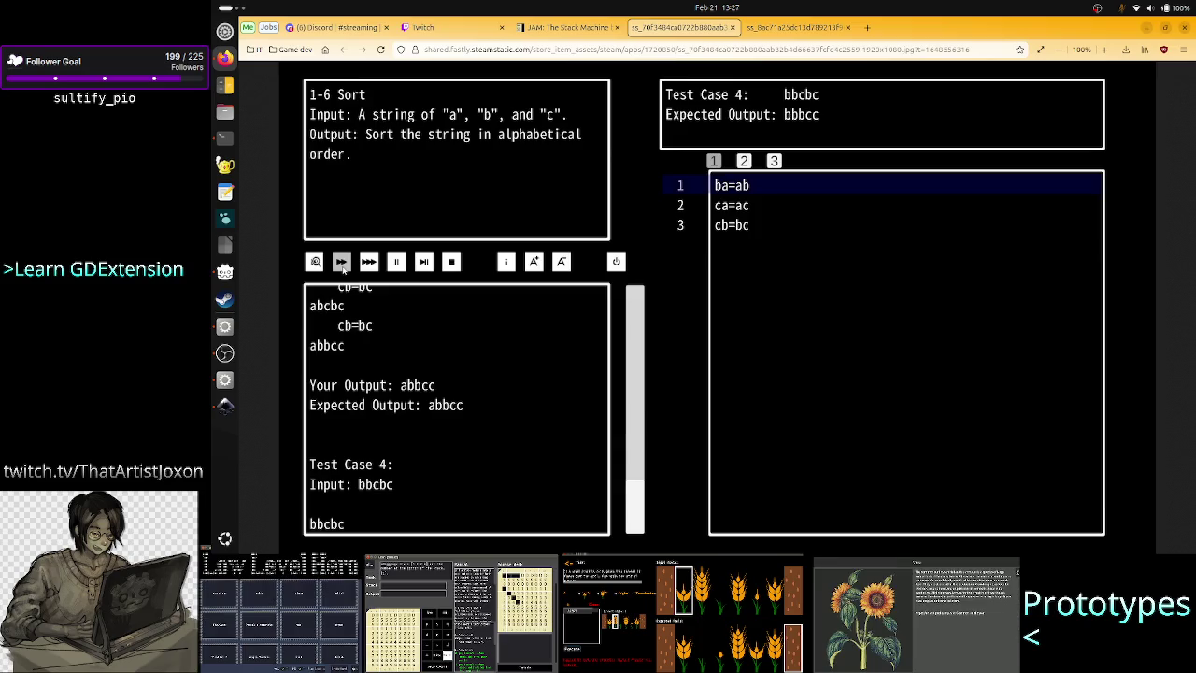
- Show the TIS-100 Sequence Counter screenshot from the ss_8ac71a25 tab
left_click(344, 266)
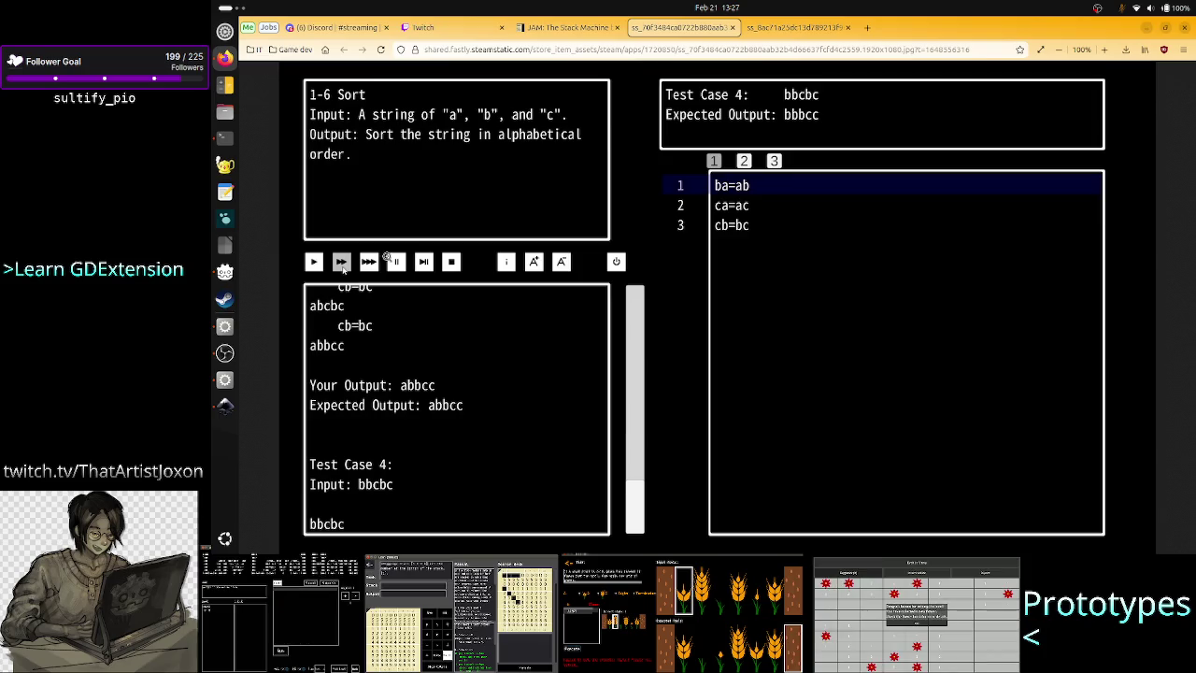
left_click(781, 29)
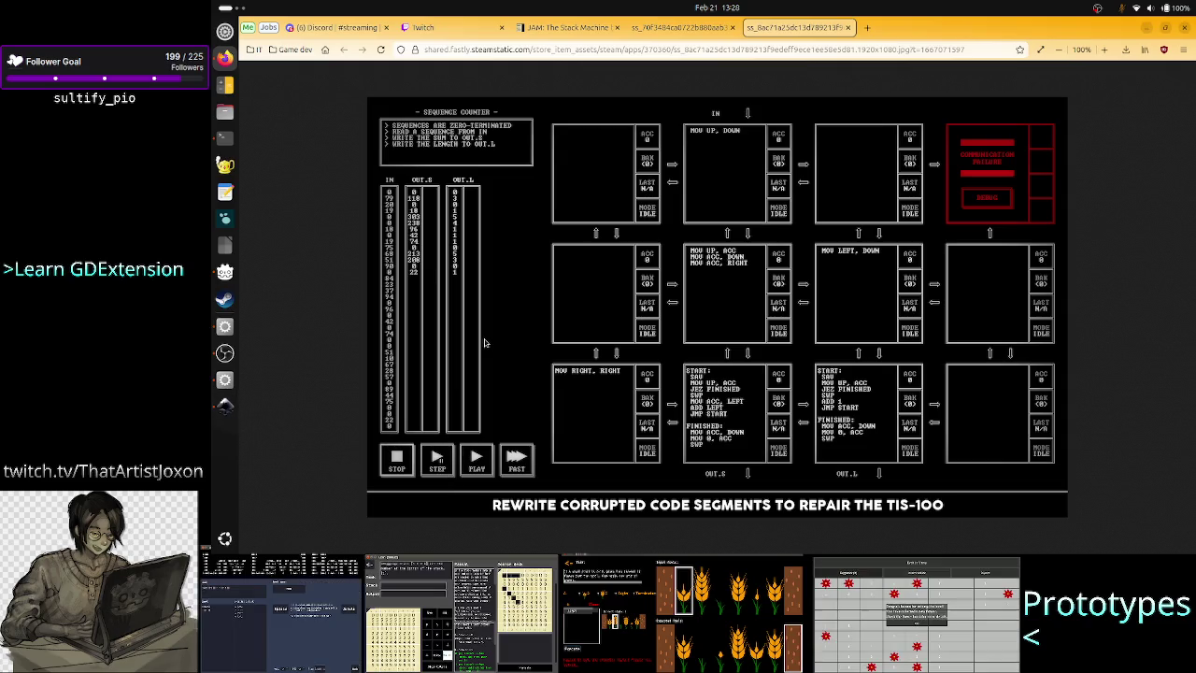
- Flip between the 1-6 Sort and TIS-100 screenshot tabs, then bring Godot to the front
left_click(685, 28)
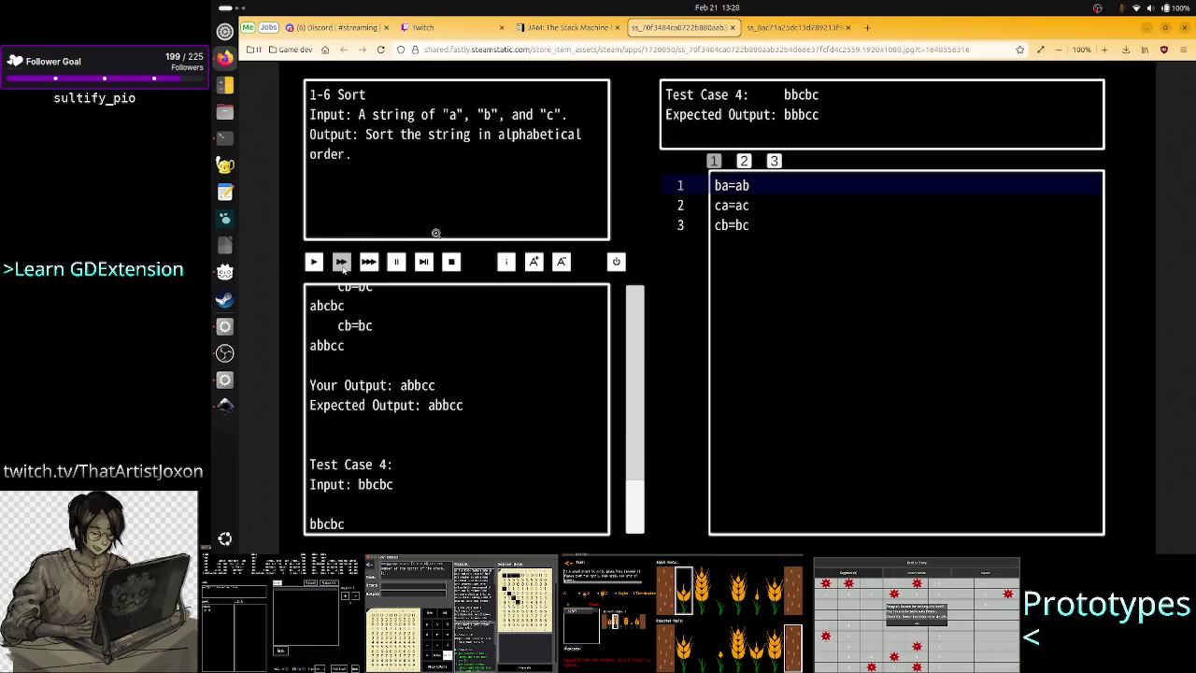
left_click(794, 27)
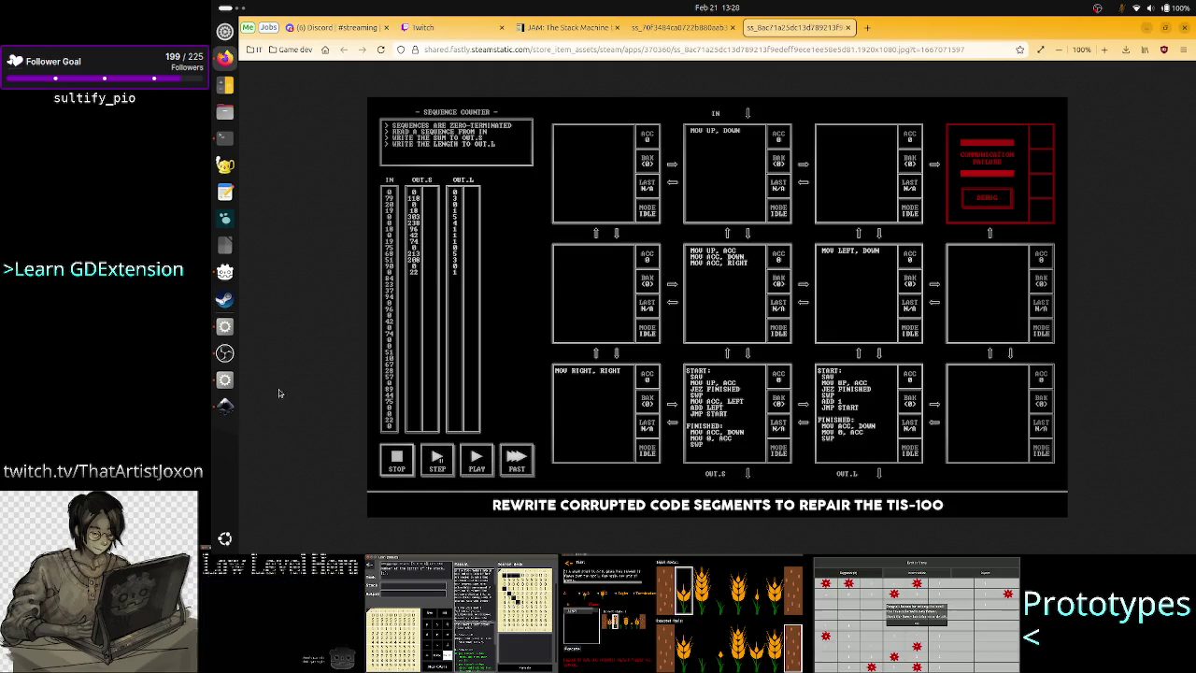
left_click(224, 327)
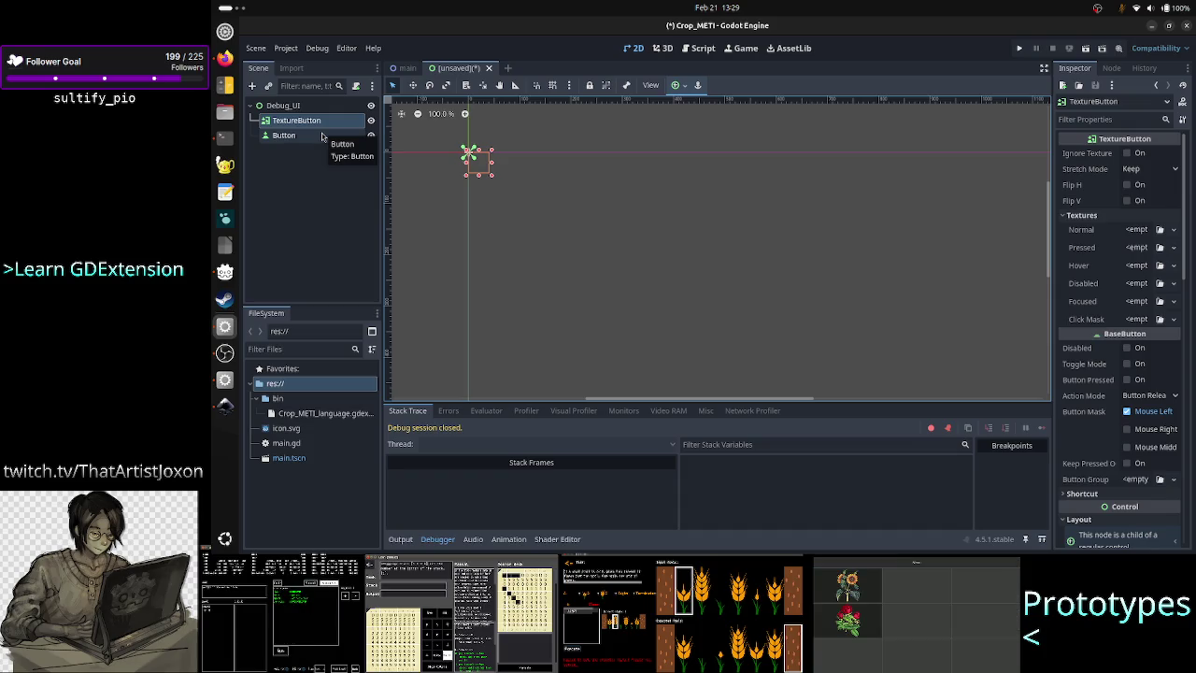
- Delete the Button and TextureButton nodes, leaving only the Debug_UI root
left_click(322, 137)
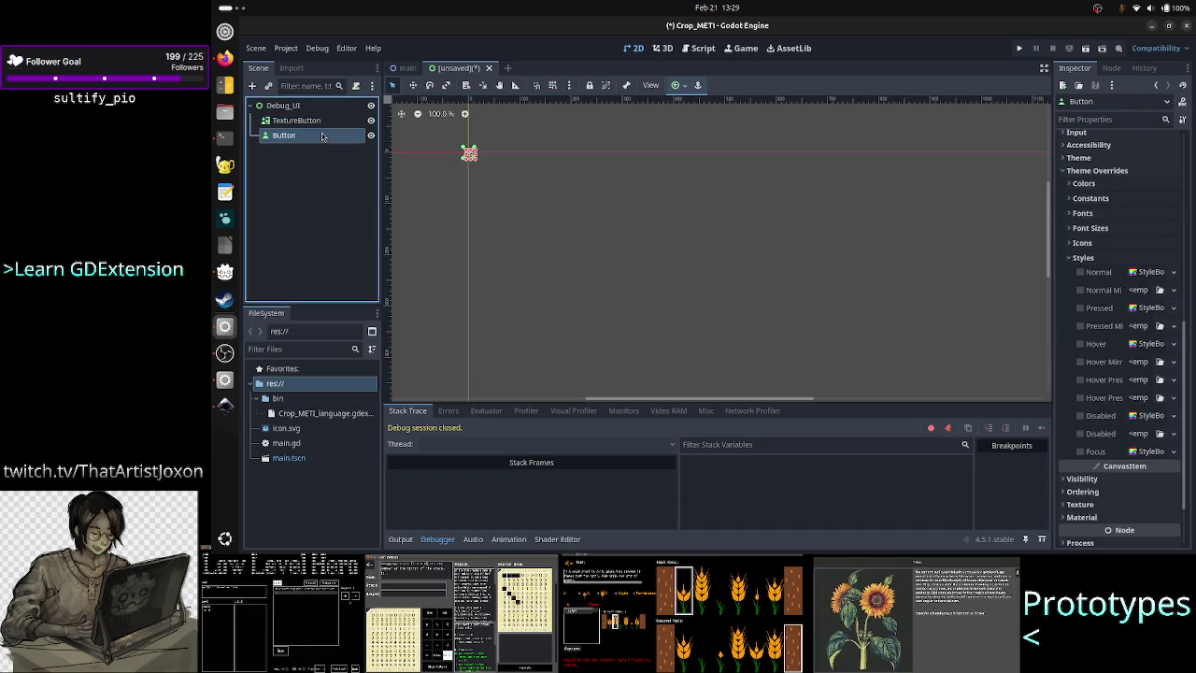
key("Delete")
key("Return")
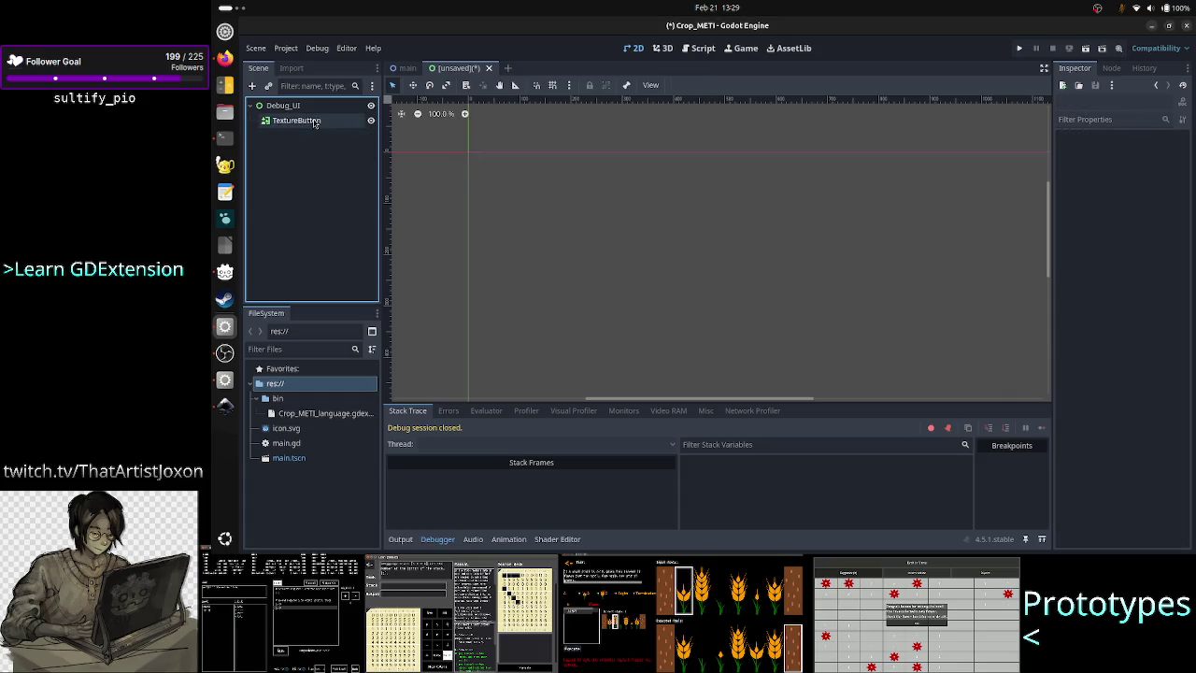
left_click(315, 122)
key("Delete")
key("Return")
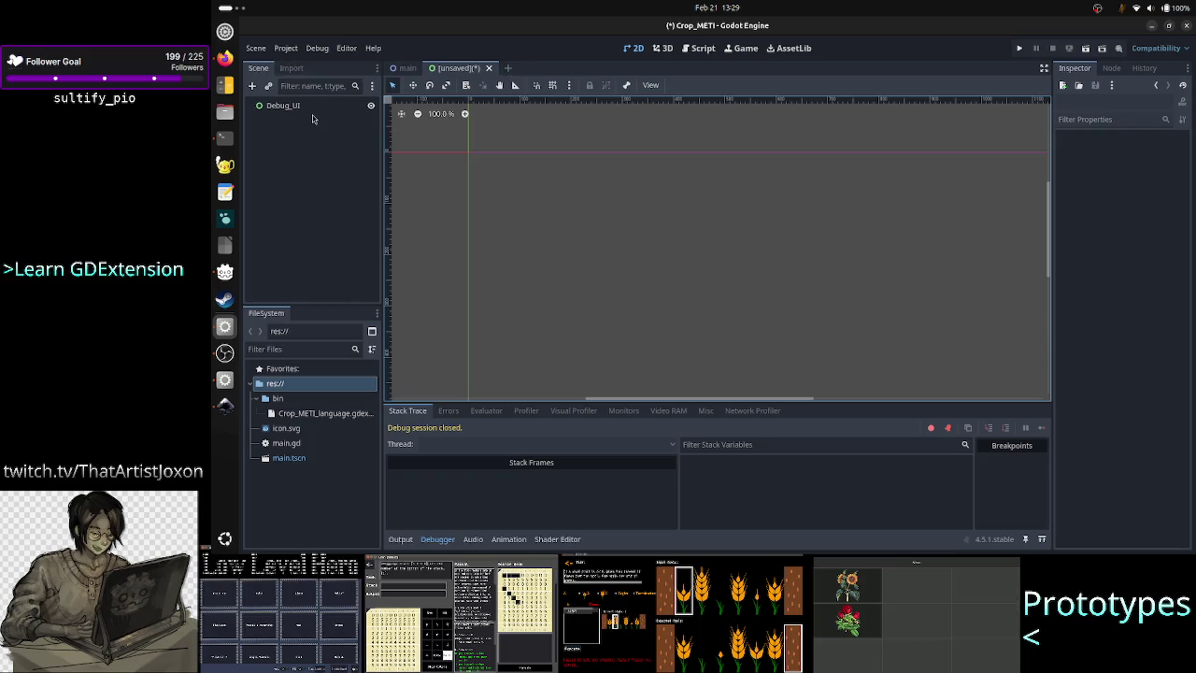
- Save the scene as debug_ui.tscn in res://
key("ctrl+s")
left_click(626, 417)
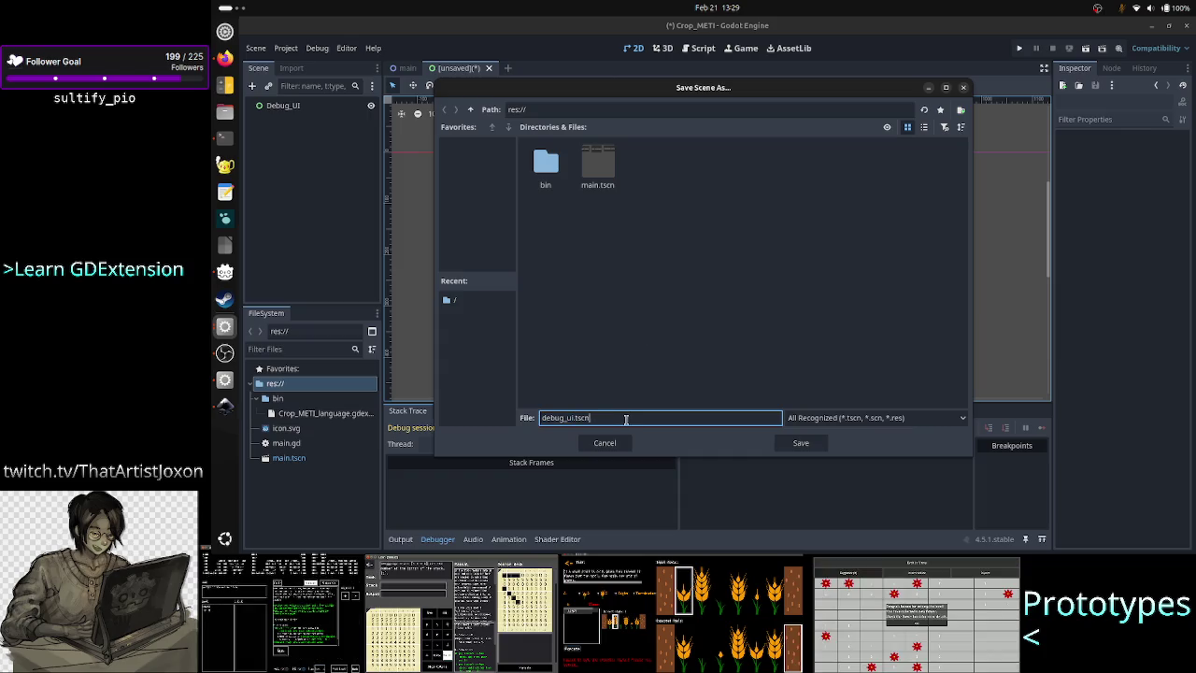
left_click(801, 443)
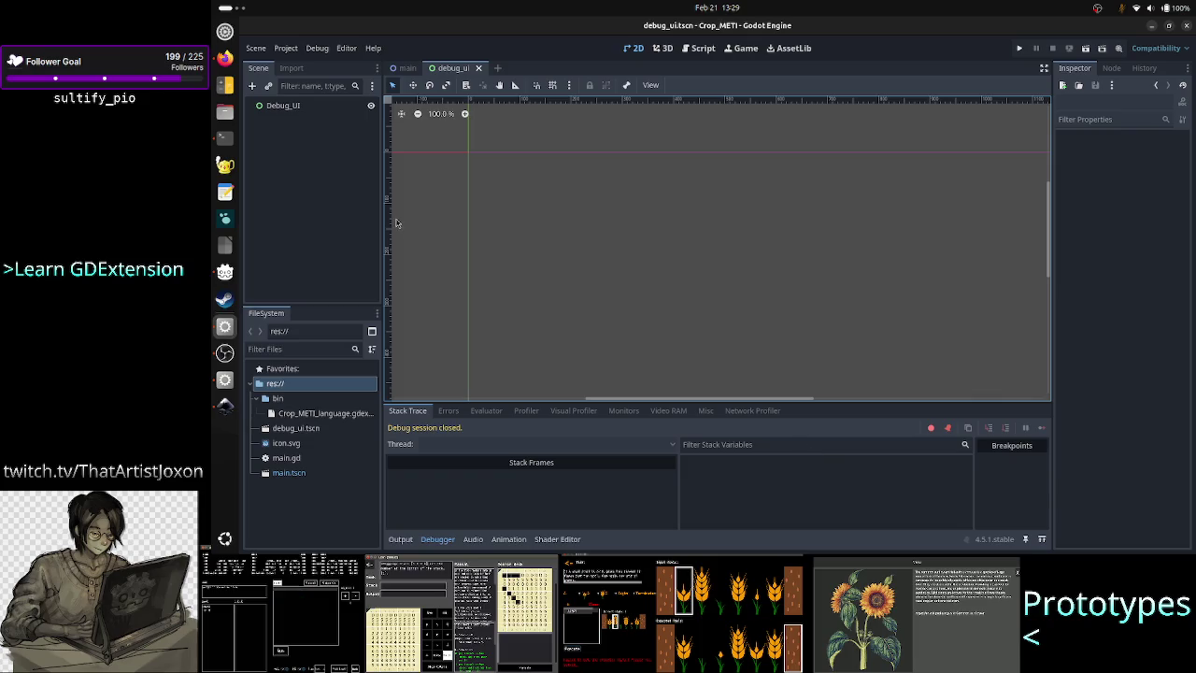
left_click(256, 47)
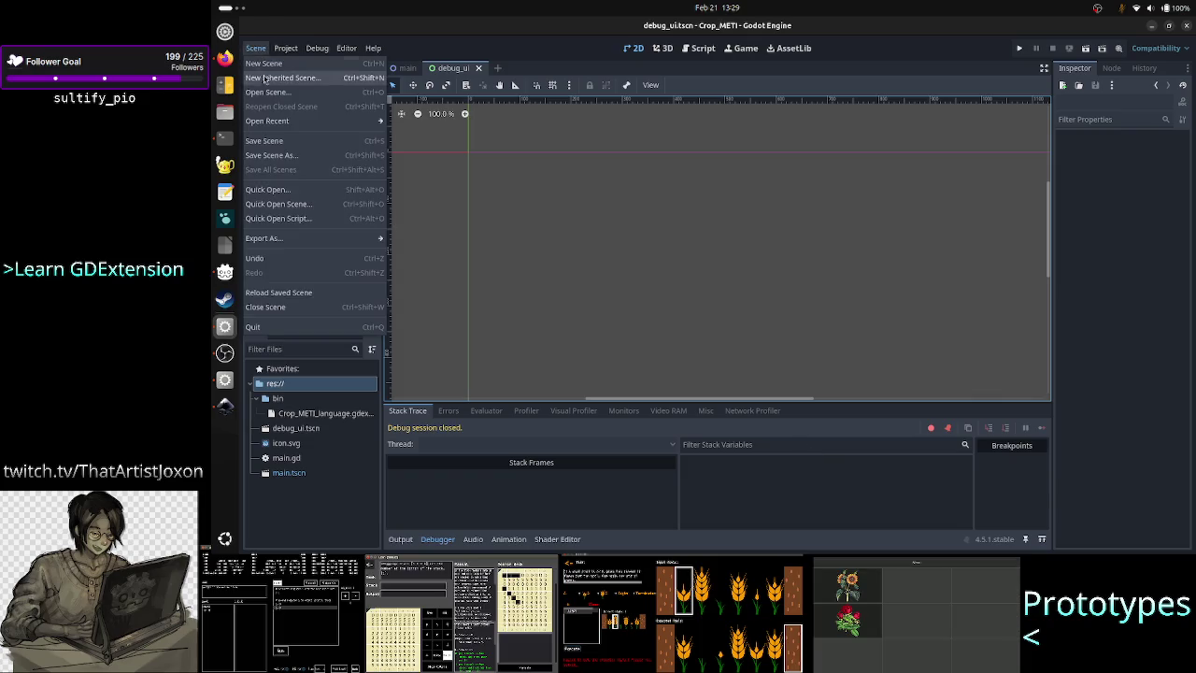
- Create a new scene with a User Interface Control root and type the name Debug_button
left_click(279, 65)
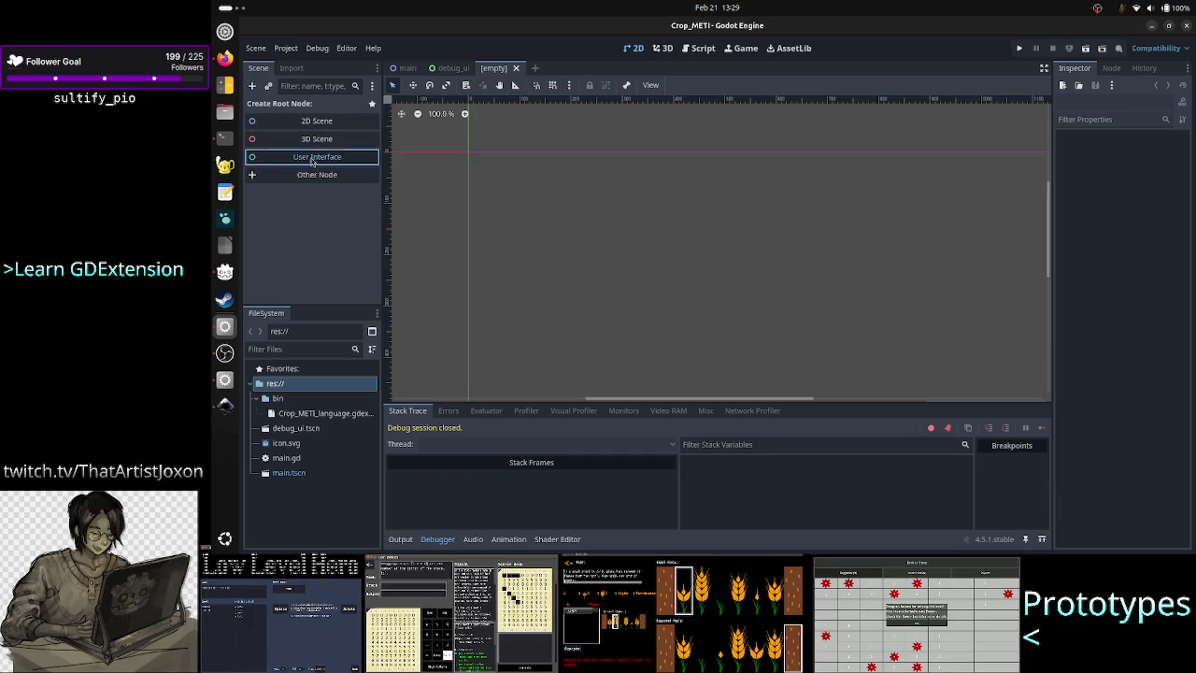
left_click(312, 155)
double_click(295, 109)
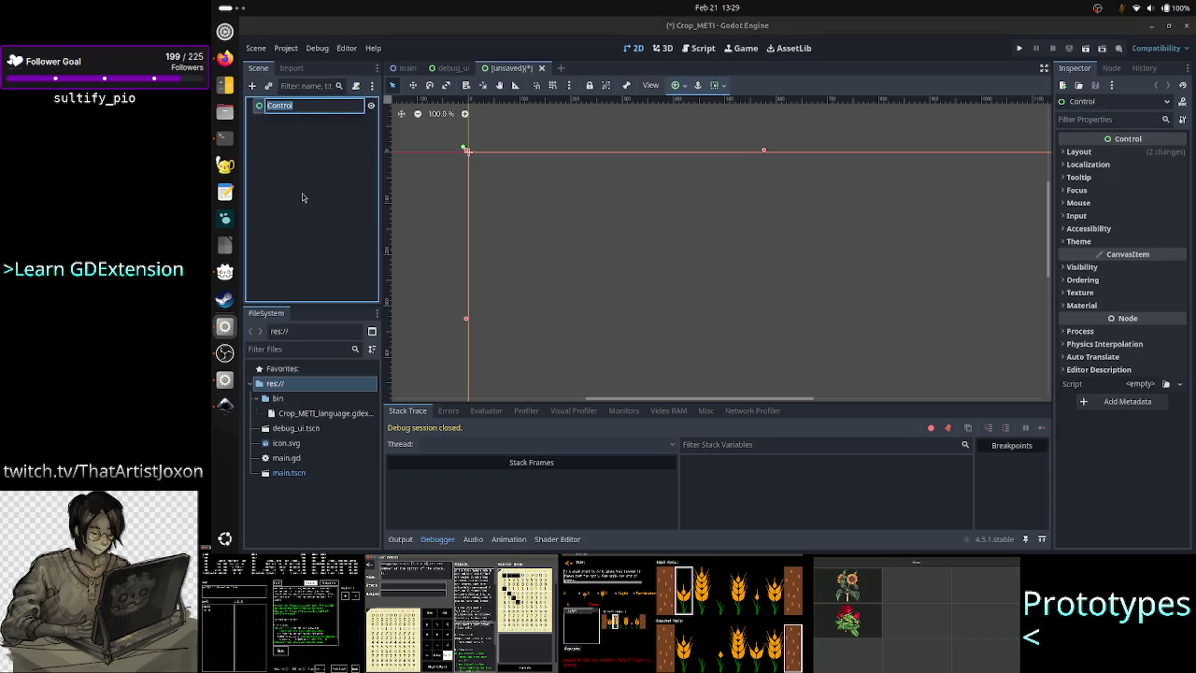
type("Deb")
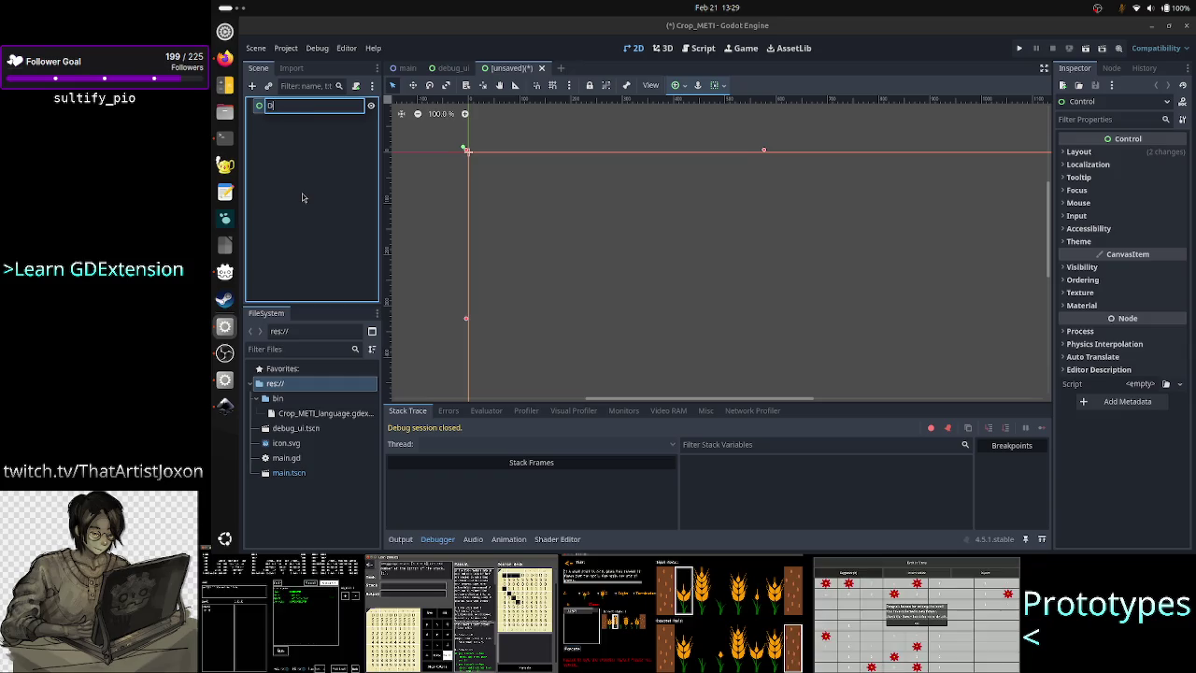
type("ug_butto")
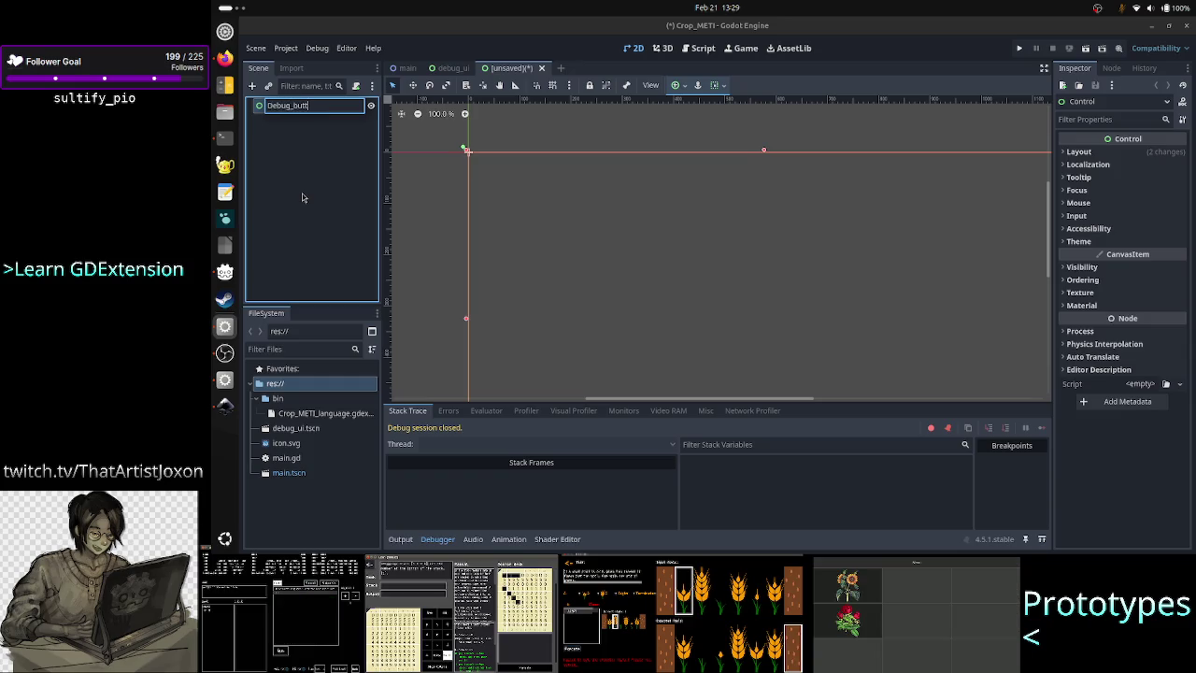
type("n")
- Confirm the root name Debug_button and save the scene as debug_button.tscn
key("Return")
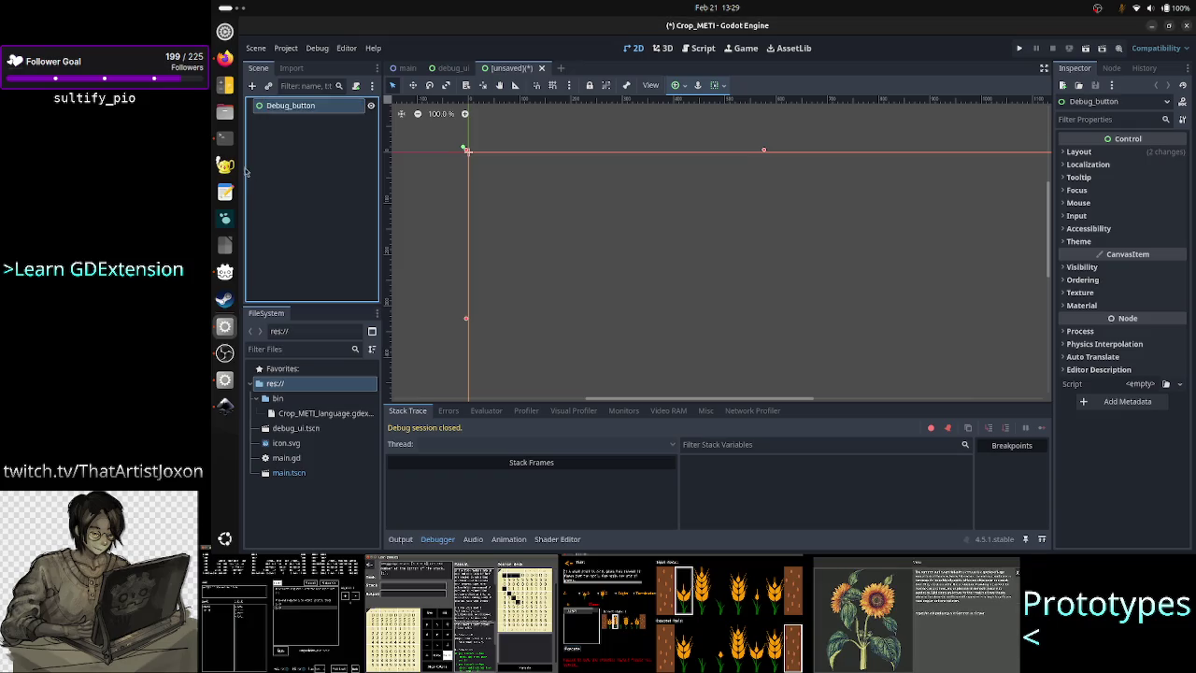
key("ctrl+s")
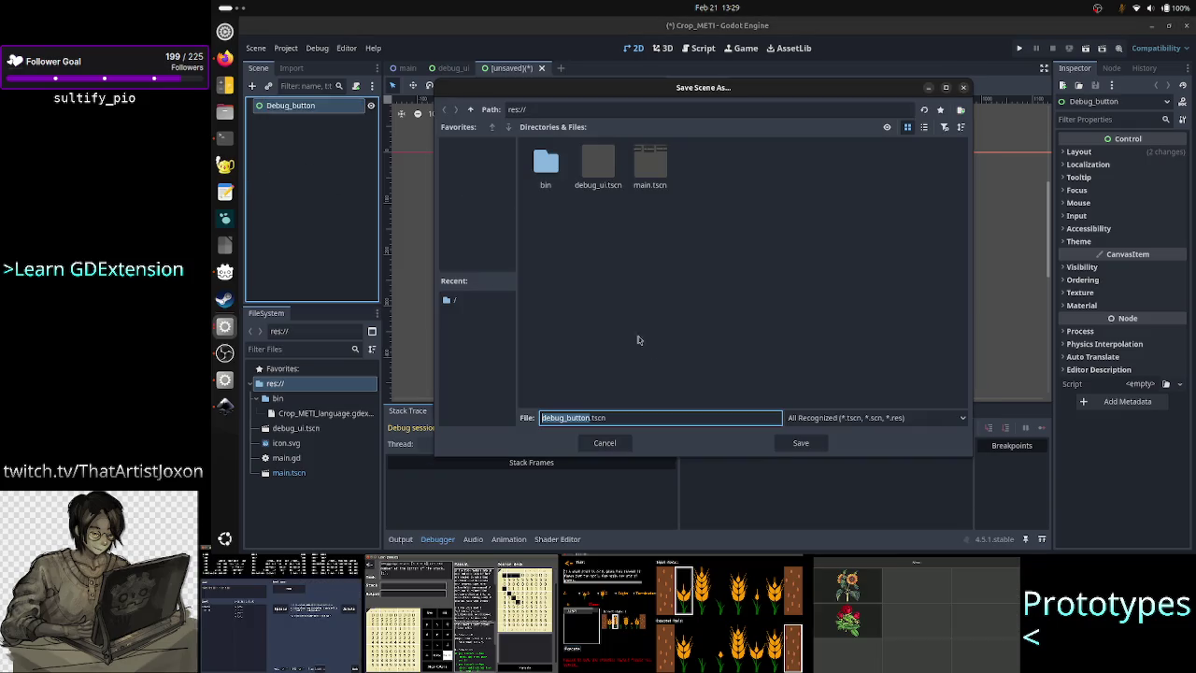
left_click(801, 443)
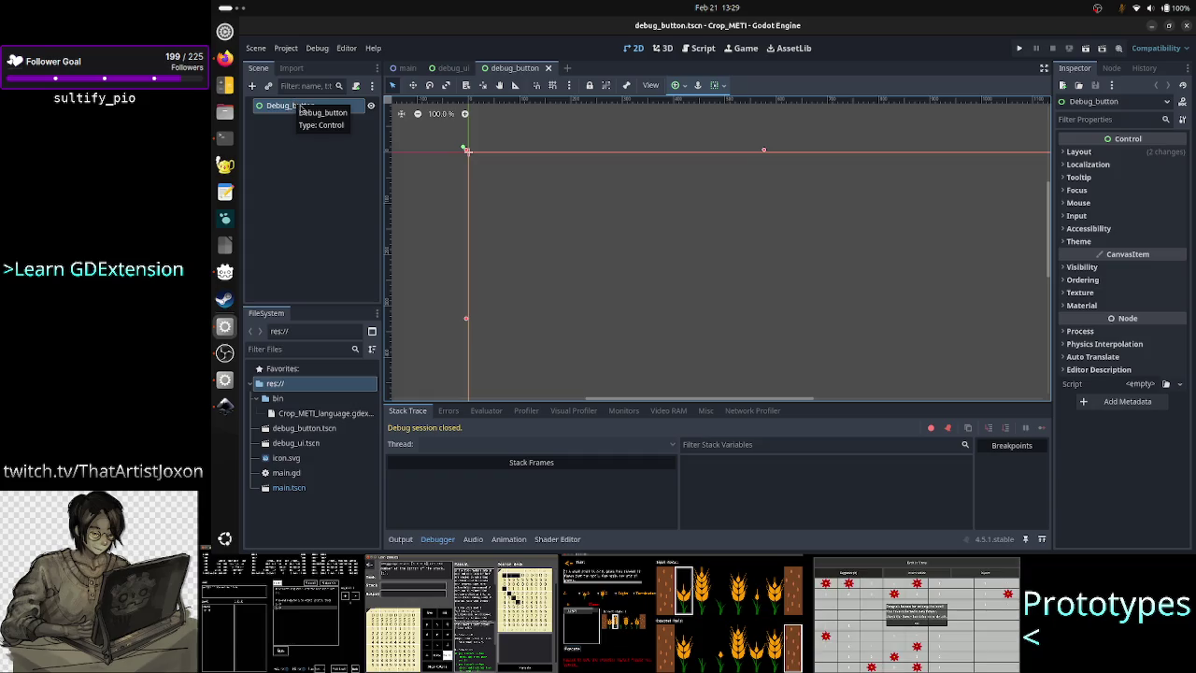
- Change the Debug_button root's type from Control to Button by searching 'butt'
right_click(310, 112)
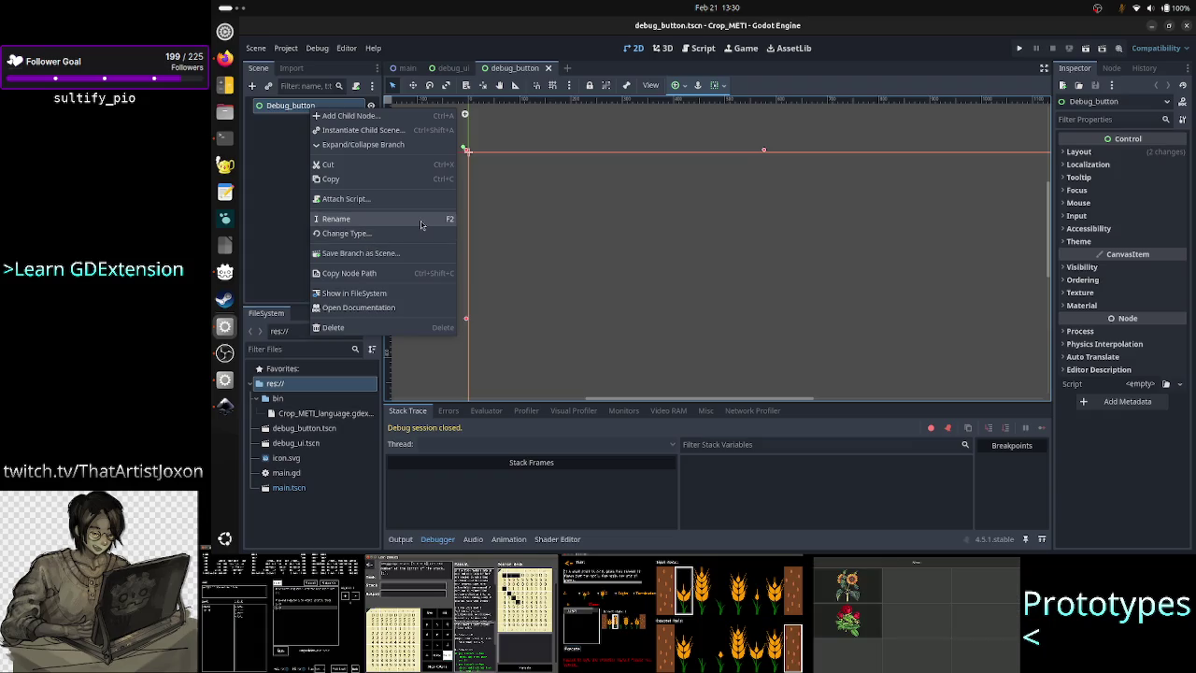
left_click(385, 234)
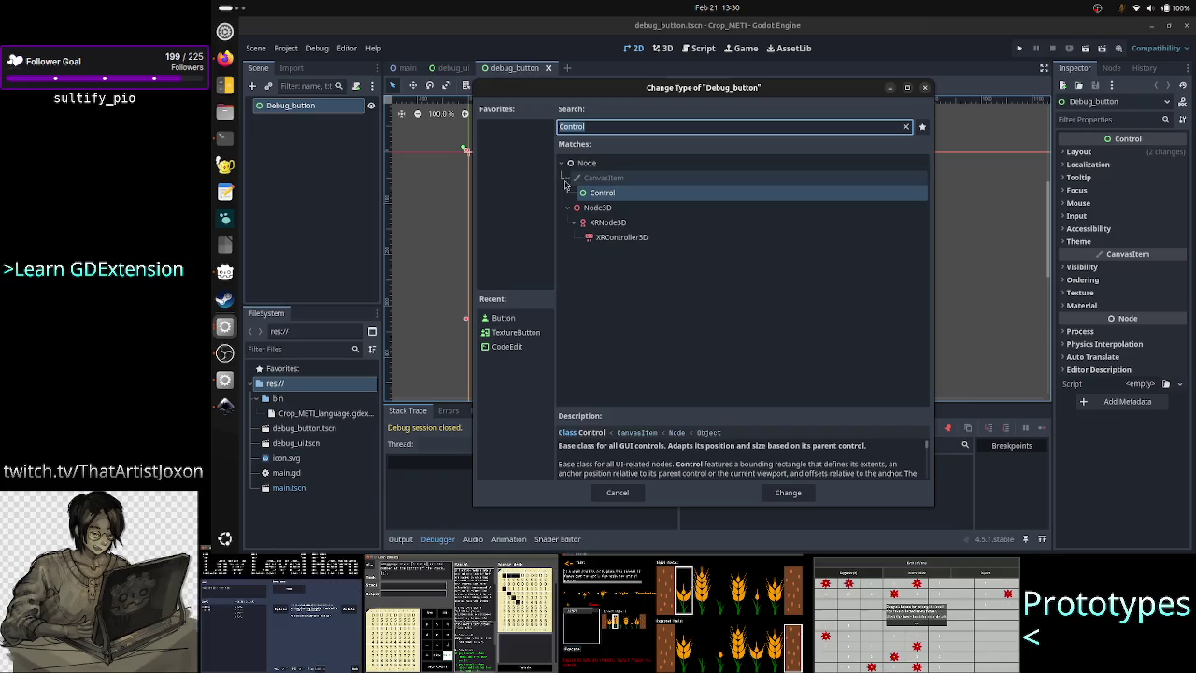
type("butt")
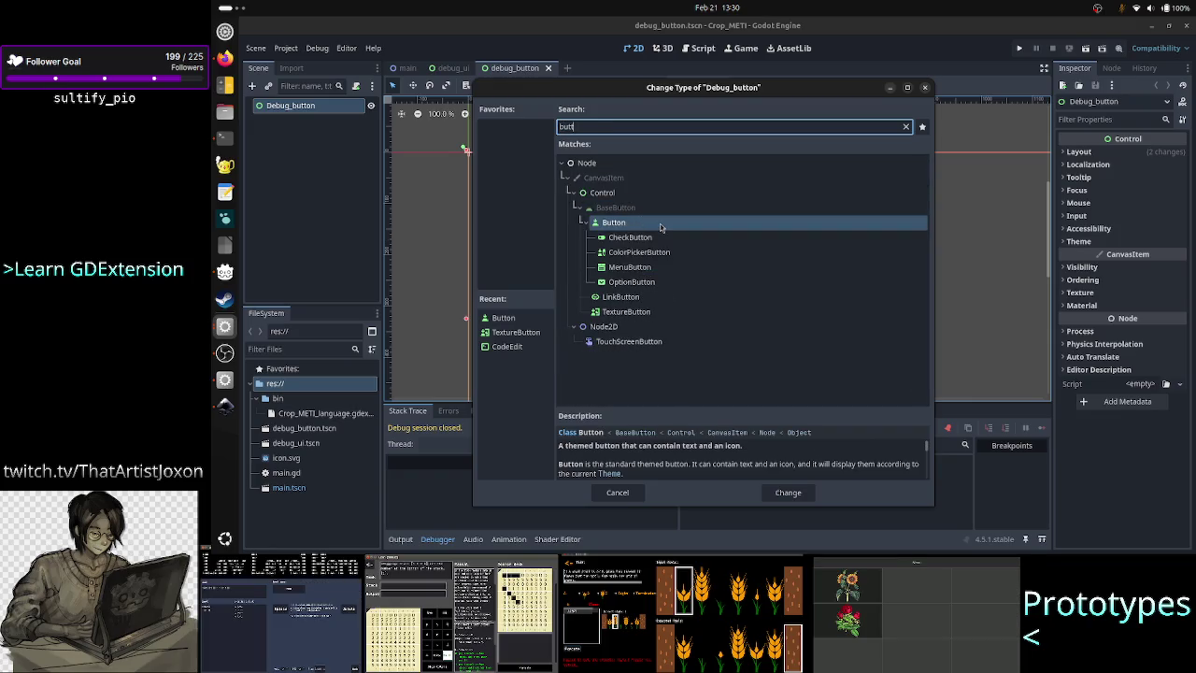
double_click(660, 227)
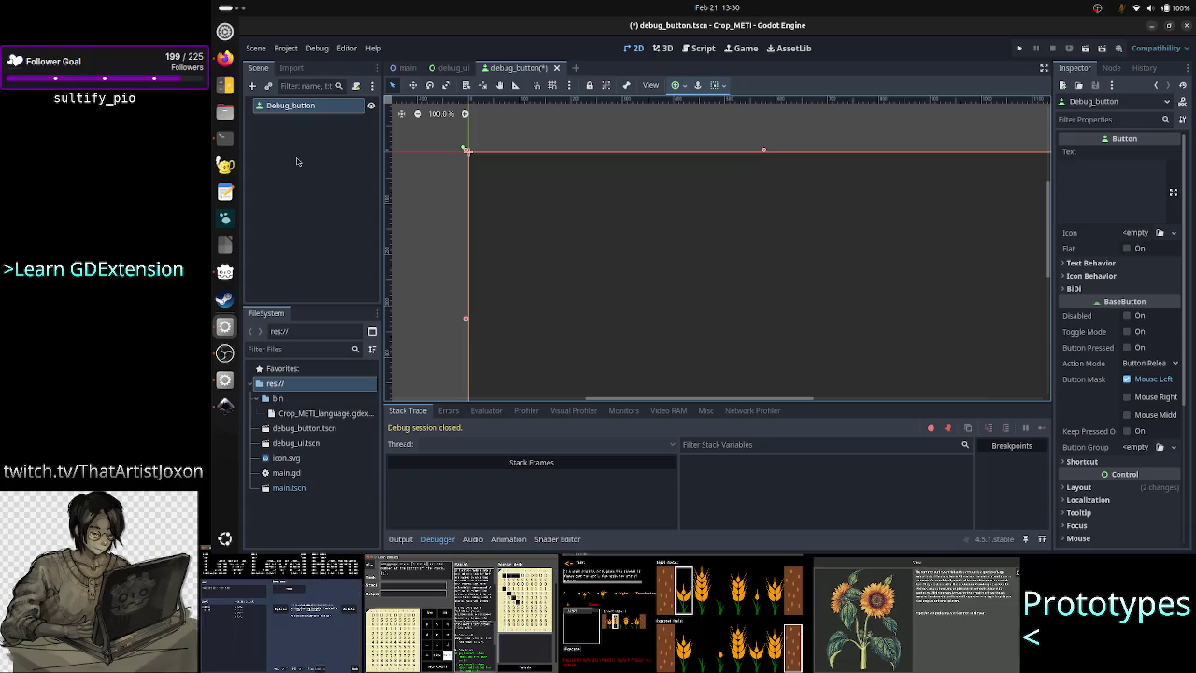
left_click(251, 85)
- Add a MarginContainer child under Debug_button, then return to the debug_ui scene
type("margin")
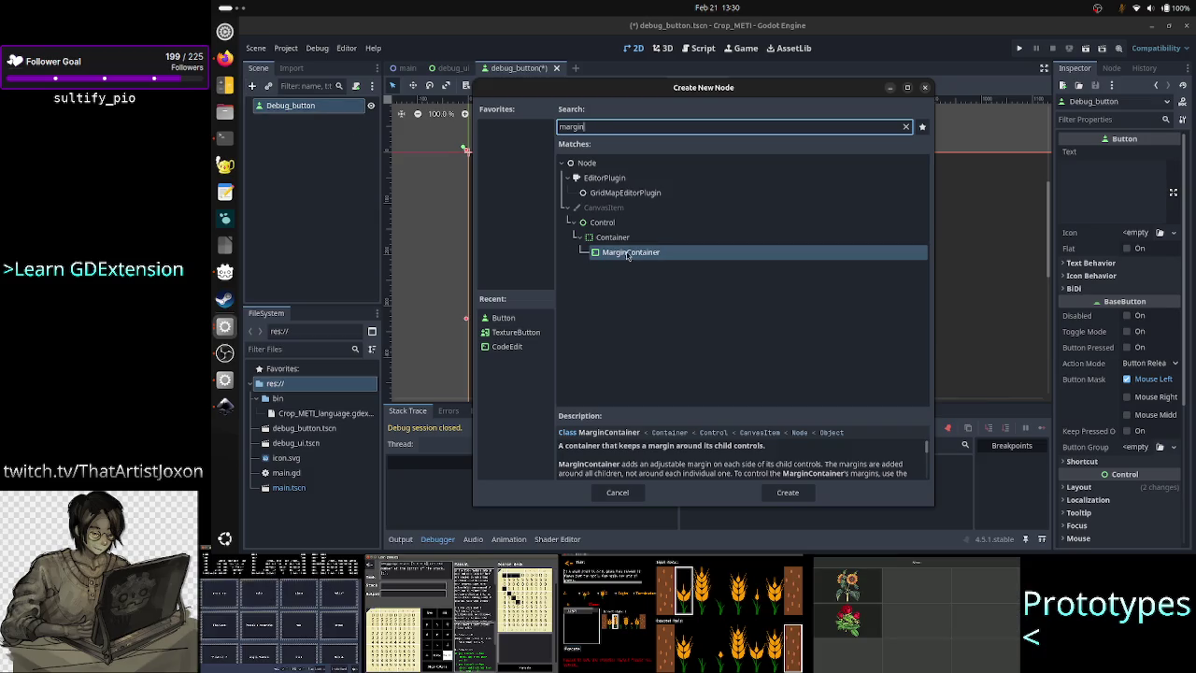
double_click(634, 253)
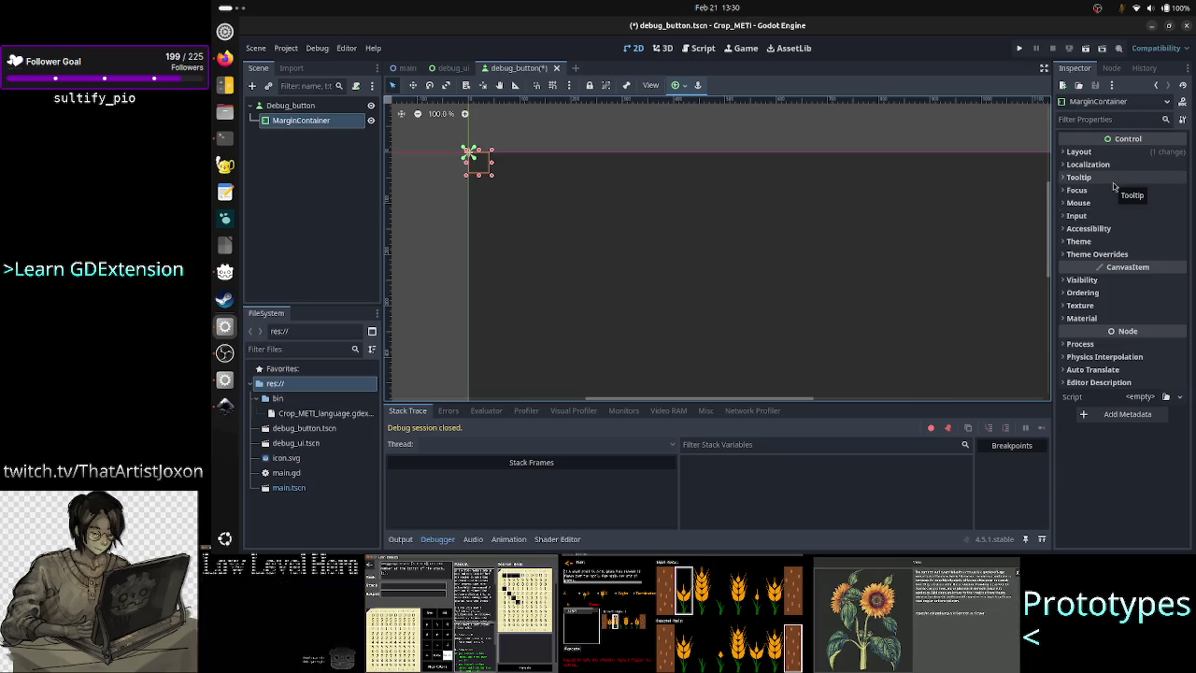
right_click(302, 128)
left_click(266, 140)
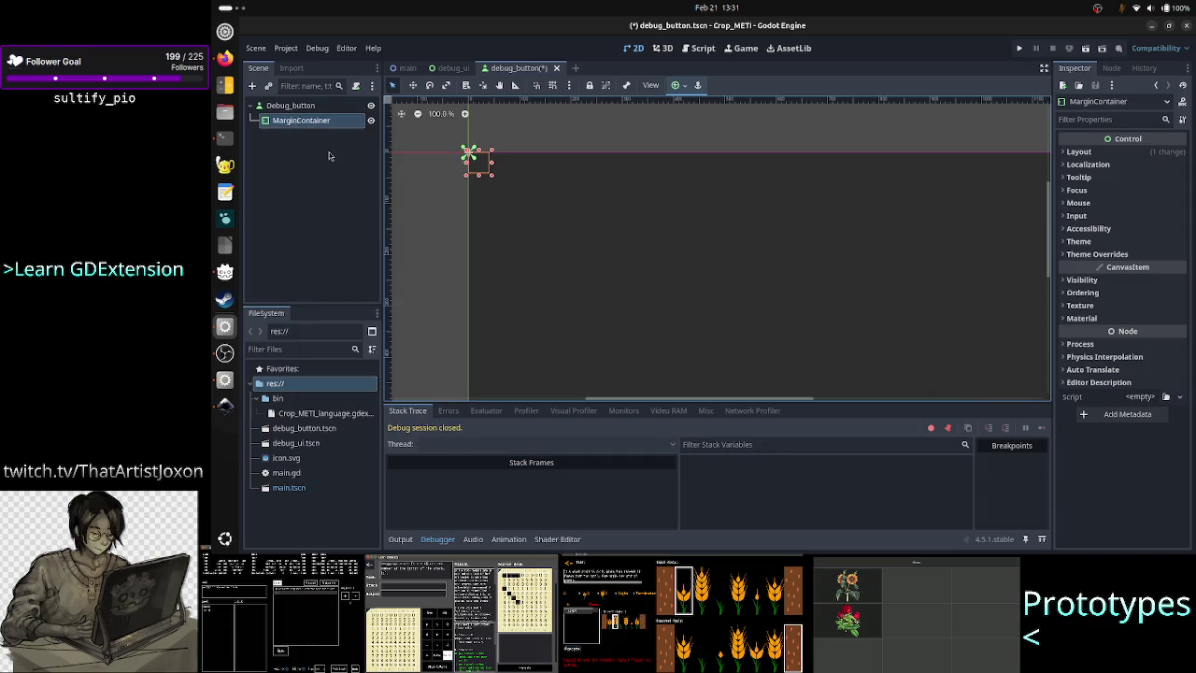
left_click(453, 69)
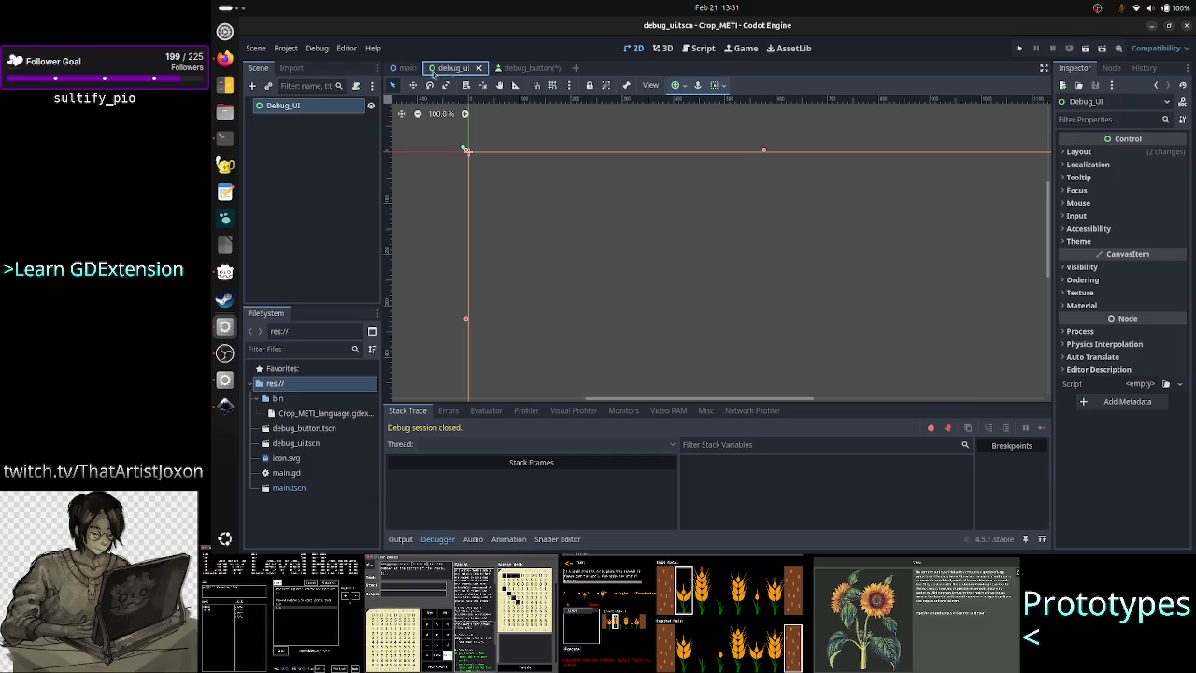
- Add a Button child under the Debug_UI root
left_click(251, 85)
type("bu")
key("Return")
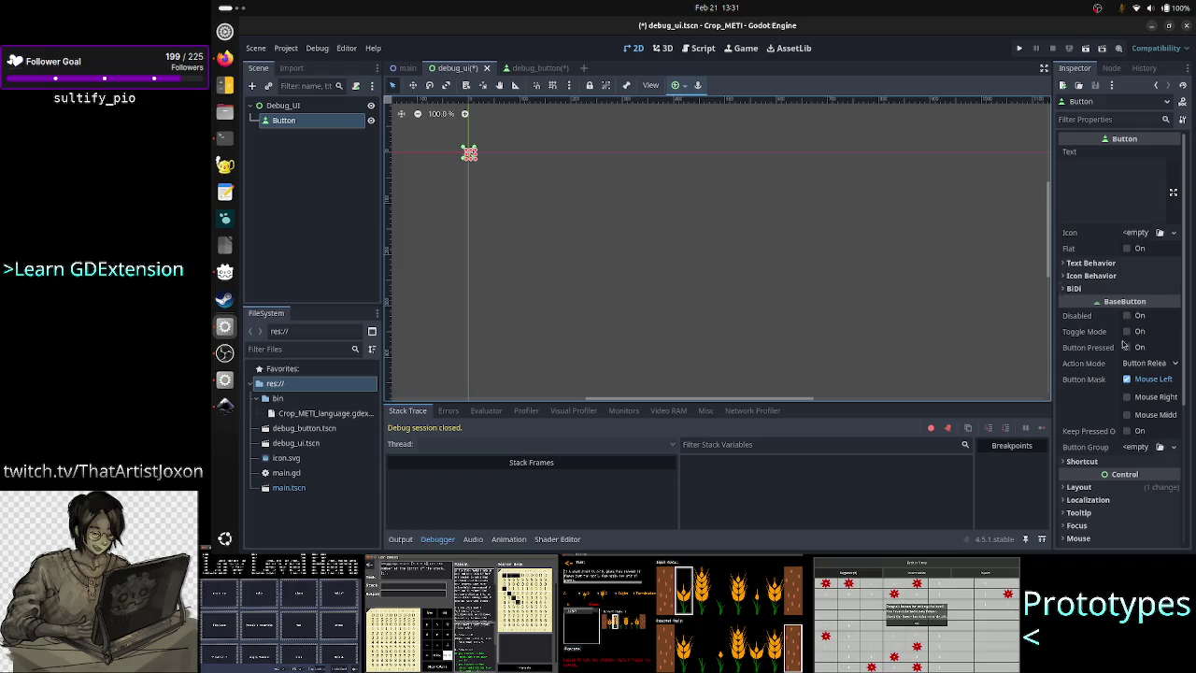
- Expand the new Button's Mouse, Input and Focus sections in the Inspector
scroll(1125, 342, "down", 3)
scroll(1119, 377, "down", 3)
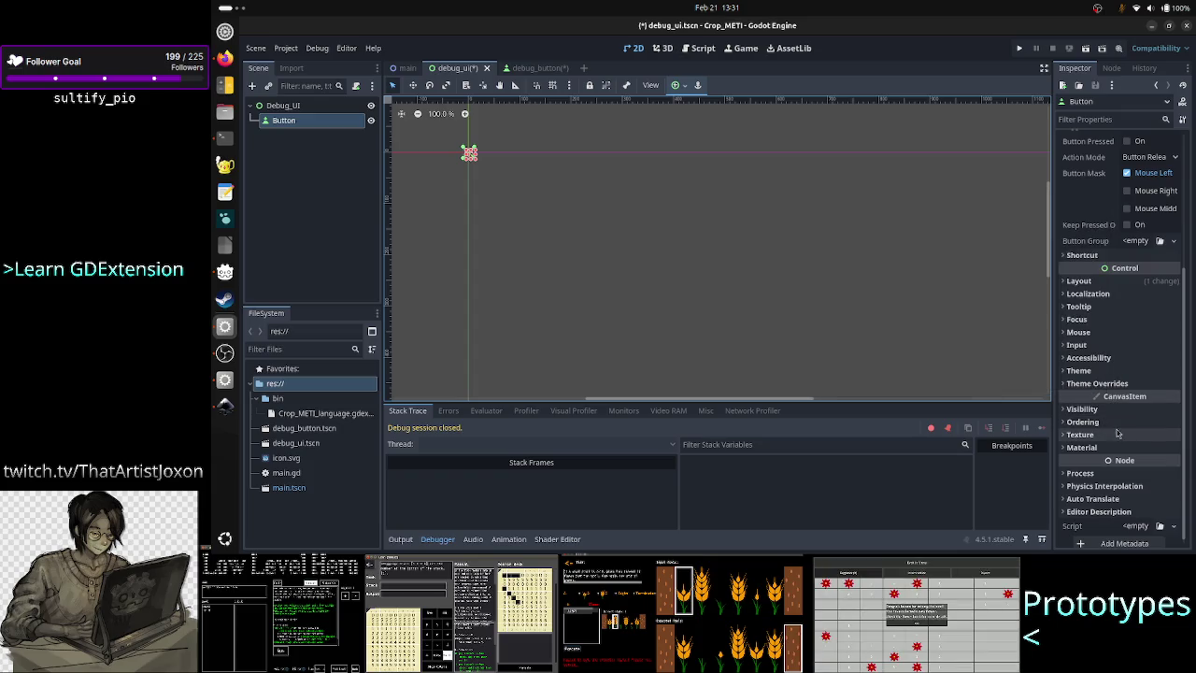
scroll(1114, 465, "up", 5)
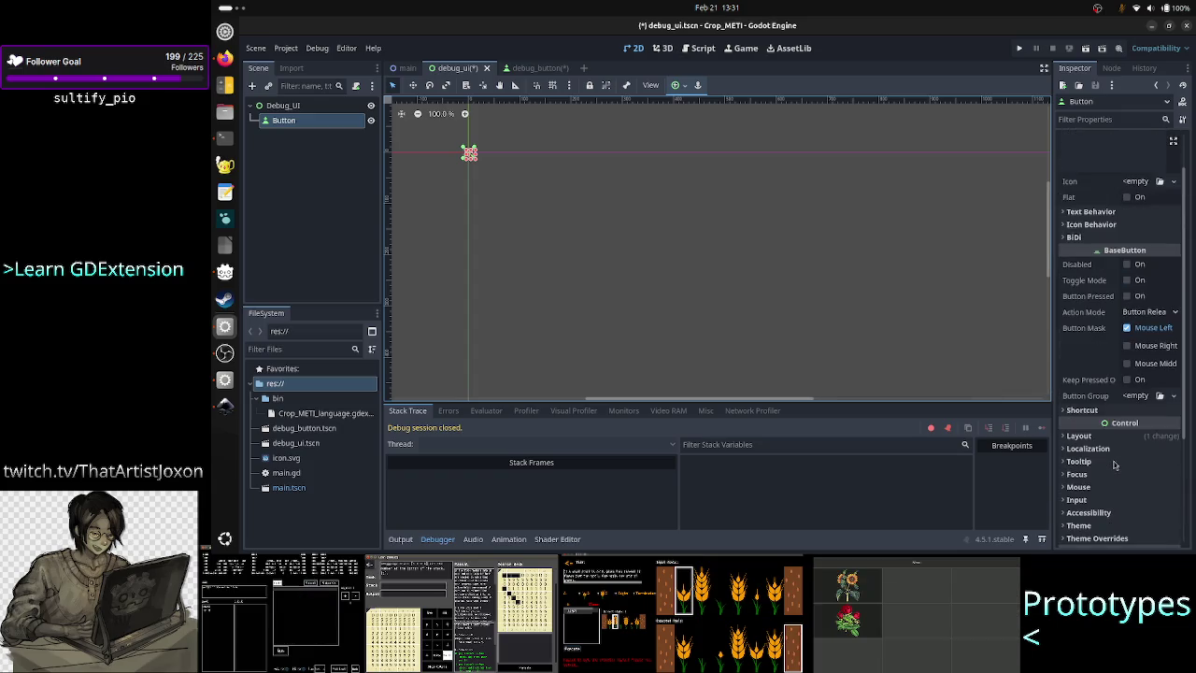
left_click(1120, 486)
scroll(1123, 486, "down", 5)
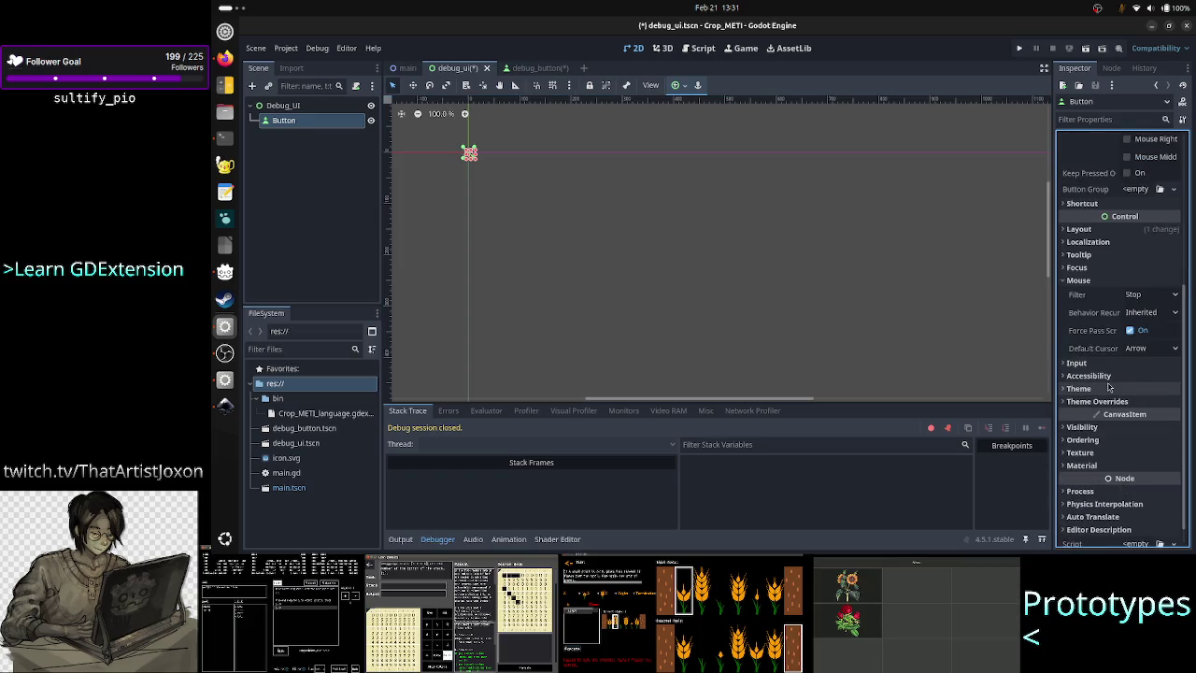
left_click(1104, 364)
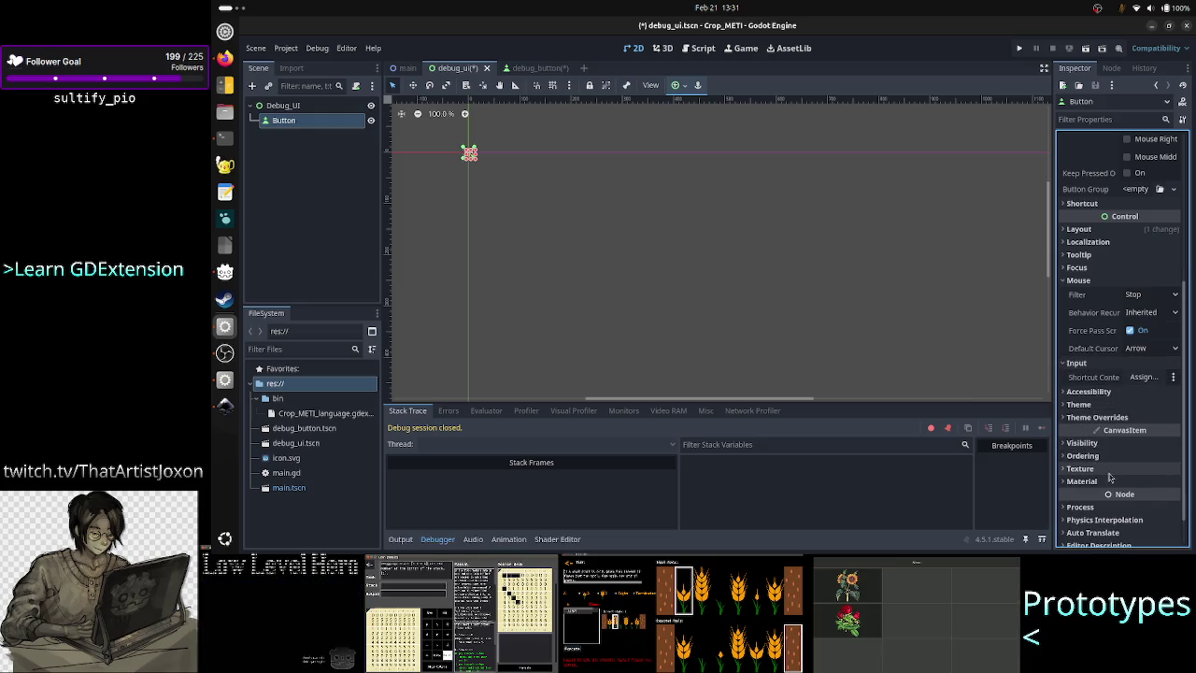
scroll(1115, 472, "down", 1)
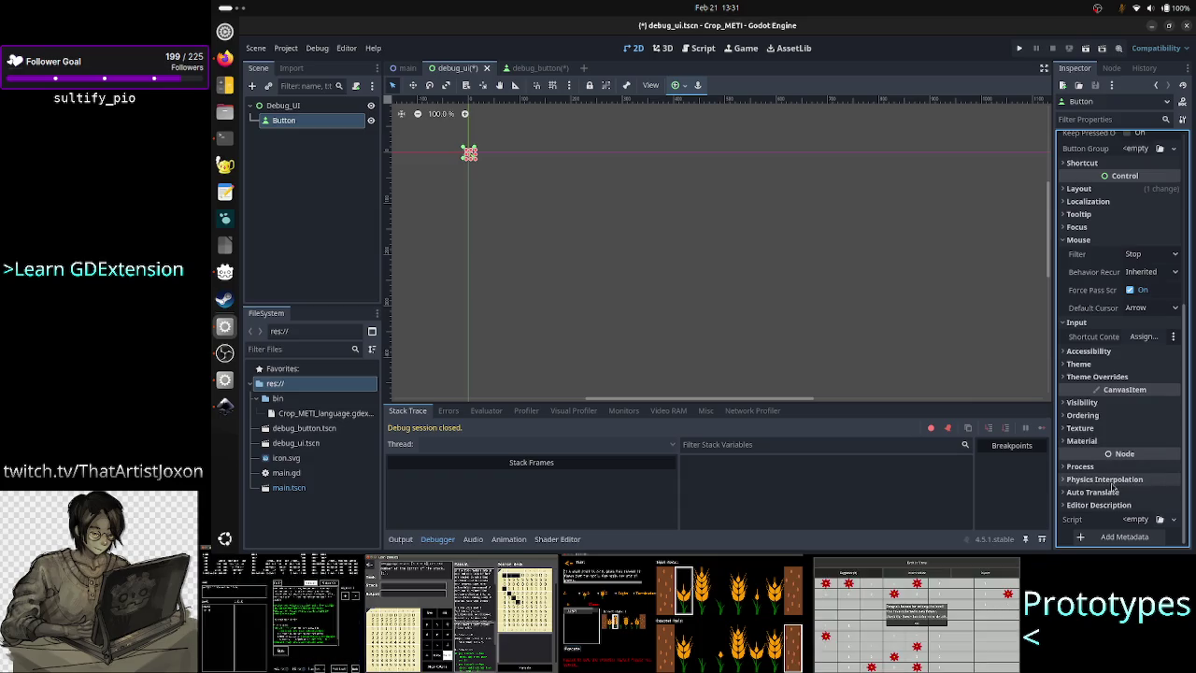
scroll(1112, 486, "up", 4)
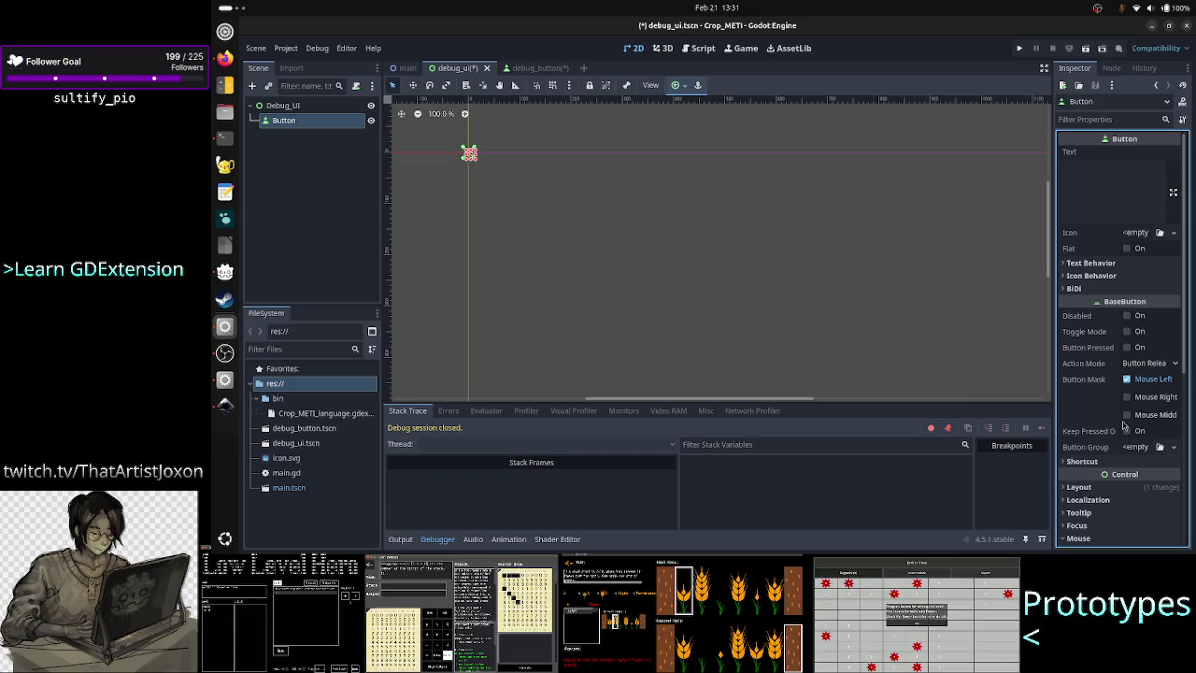
scroll(1108, 448, "down", 2)
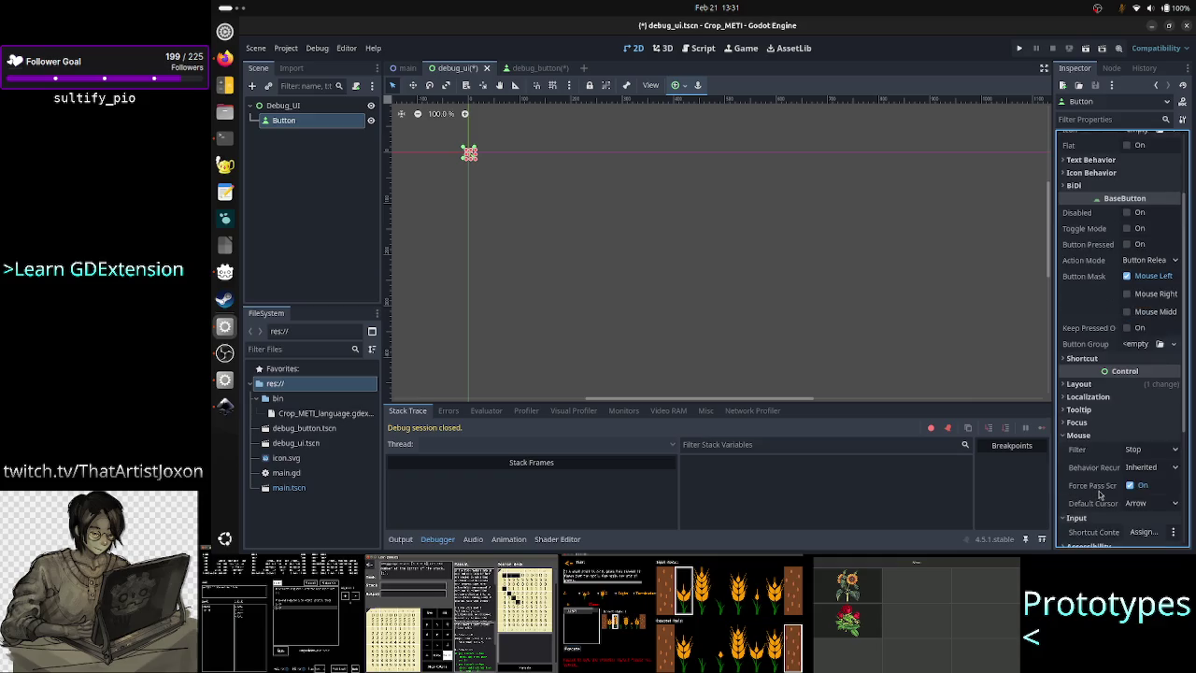
left_click(1077, 422)
scroll(1100, 429, "down", 5)
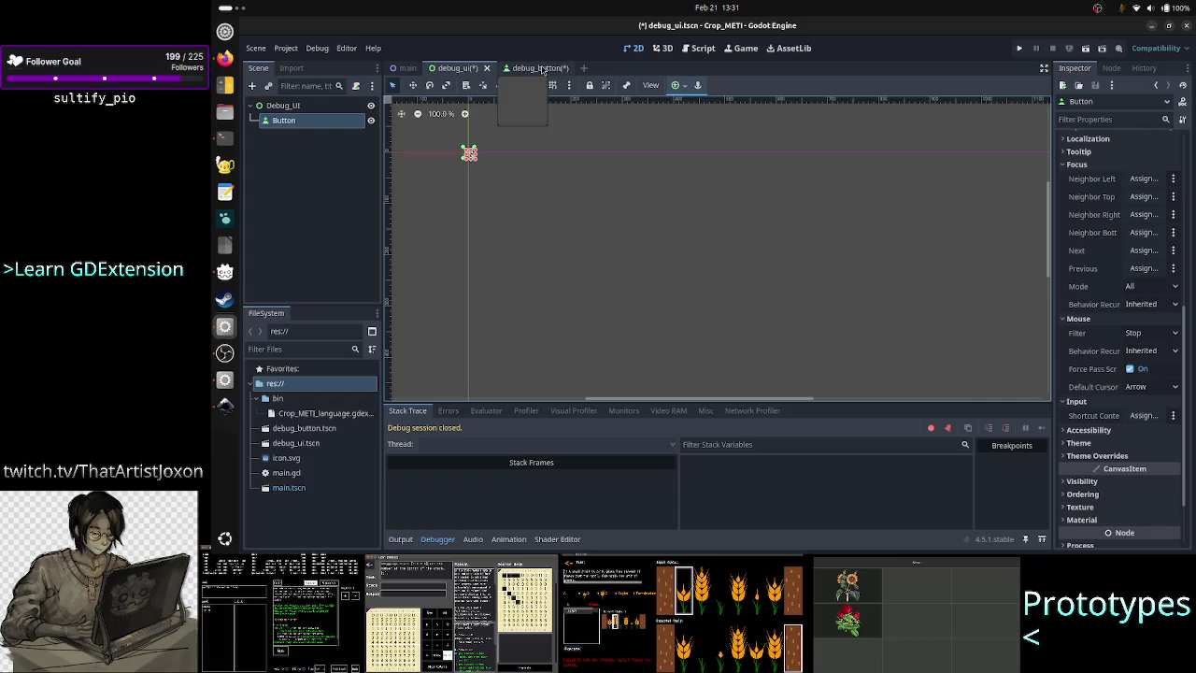
- Compare with the MarginContainer in debug_button, then return to debug_ui
left_click(542, 69)
left_click(334, 123)
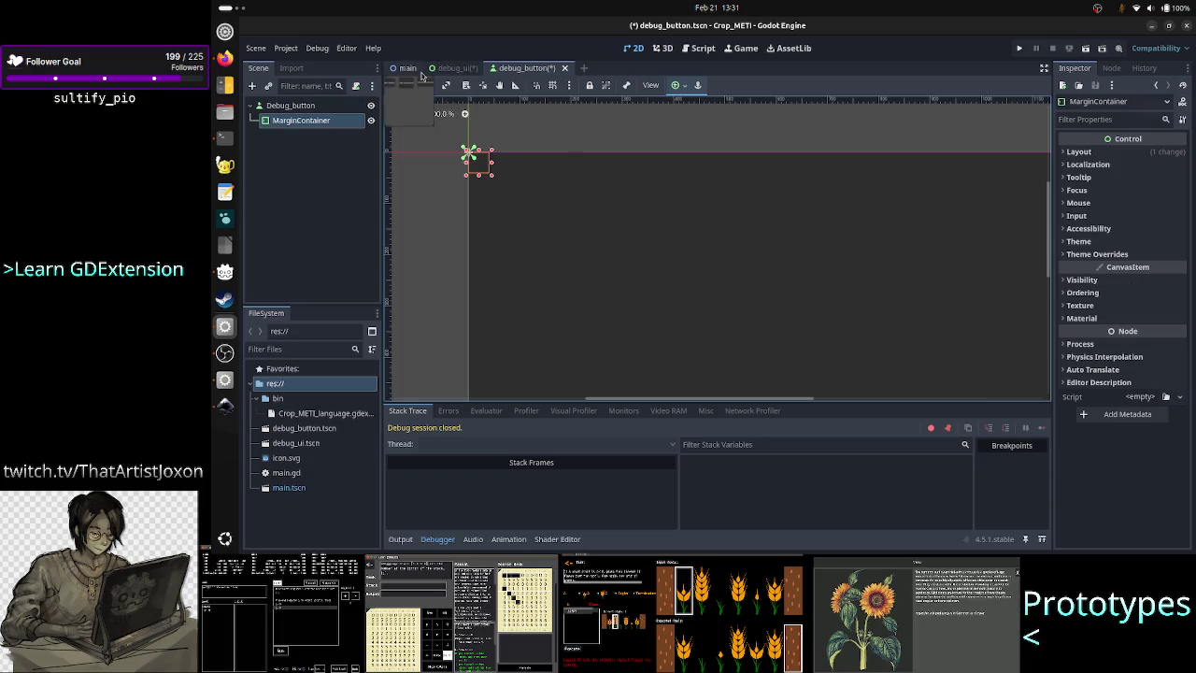
left_click(455, 68)
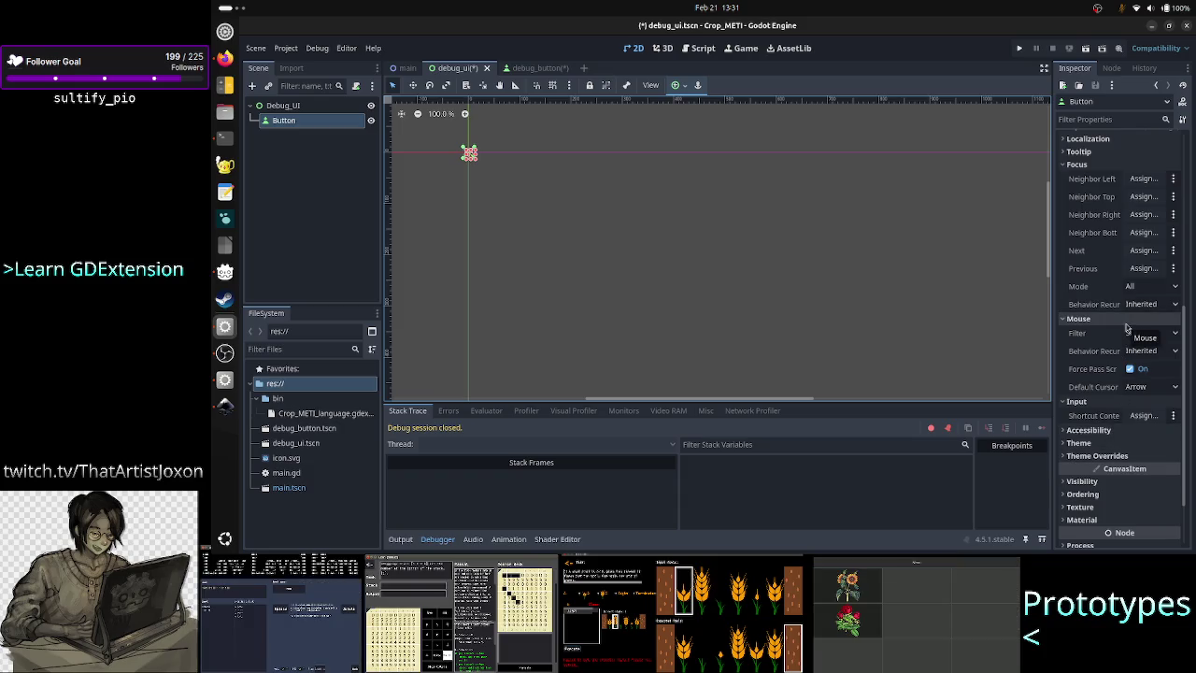
scroll(1126, 329, "up", 3)
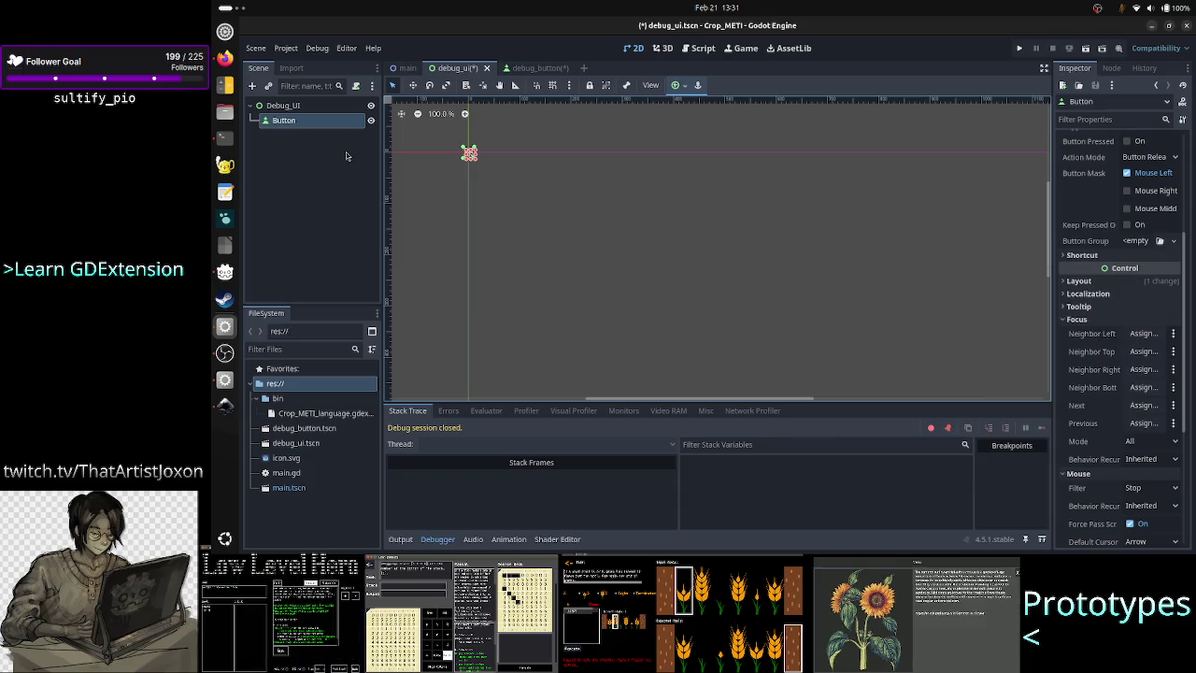
- Check the MarginContainer's Focus, Mouse and Input sections, then delete it from debug_button
left_click(530, 67)
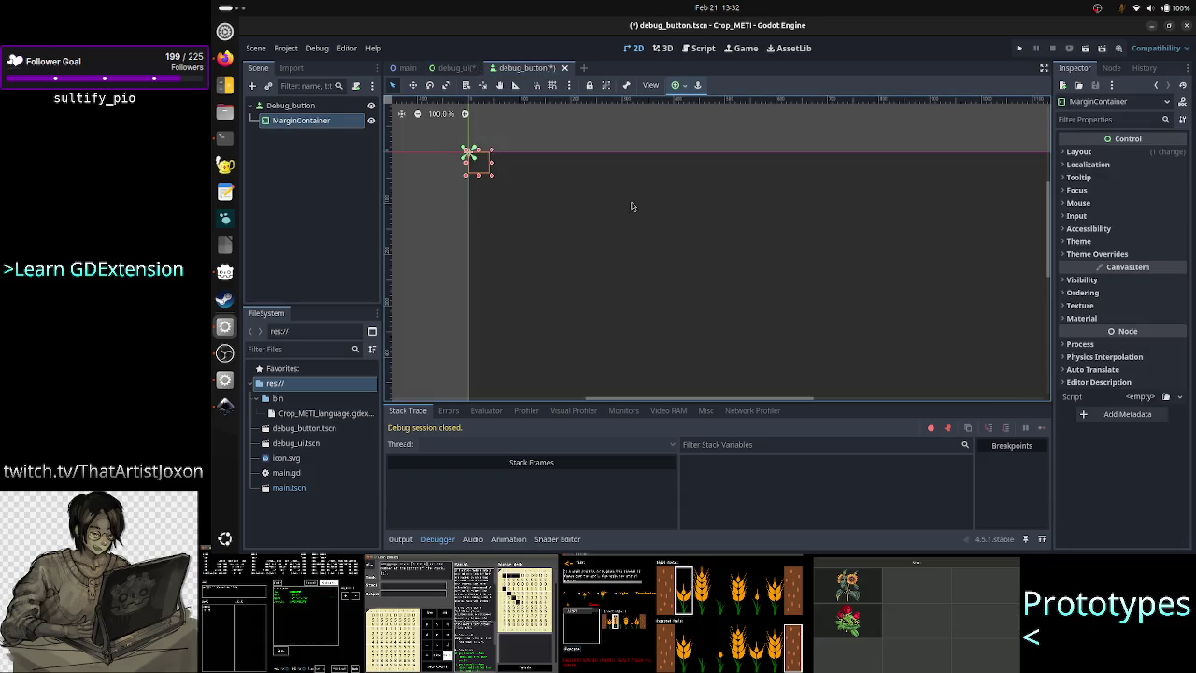
left_click(1107, 190)
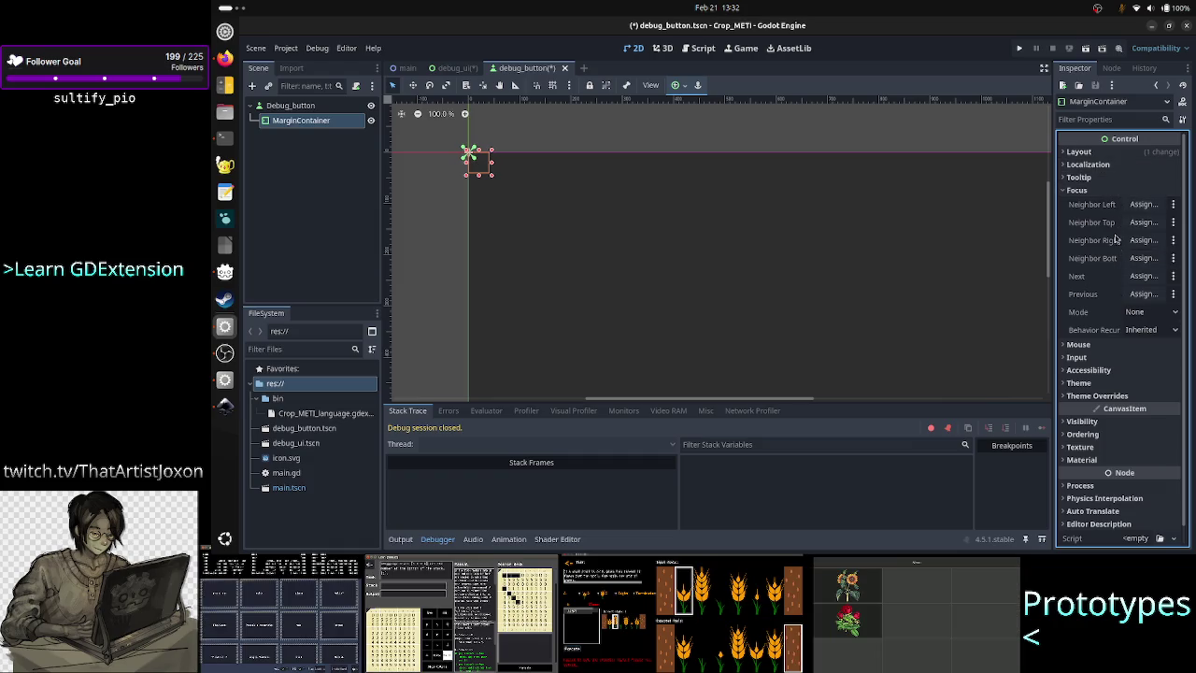
left_click(1110, 344)
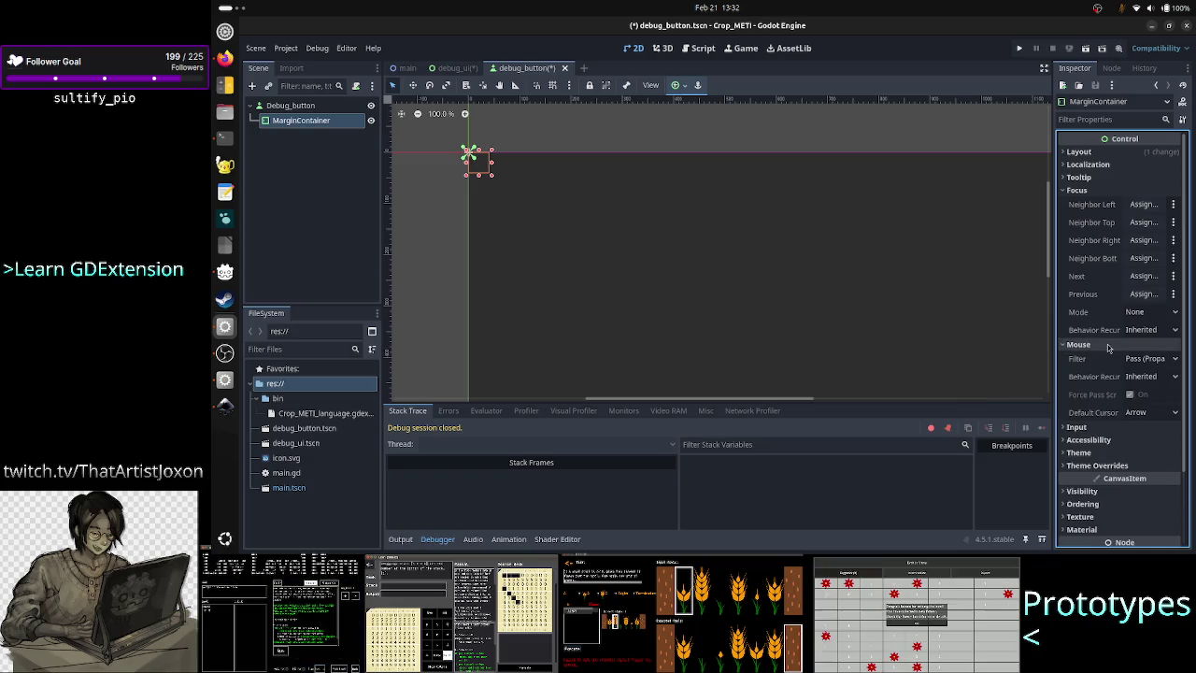
left_click(1095, 428)
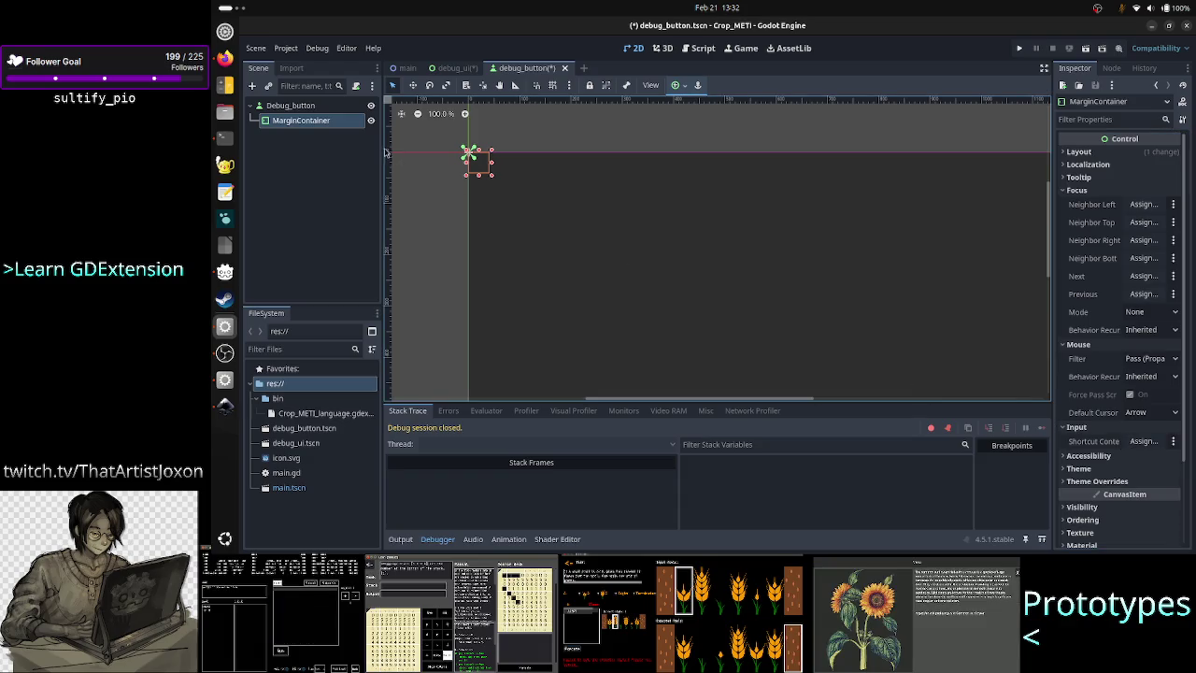
key("Delete")
key("Return")
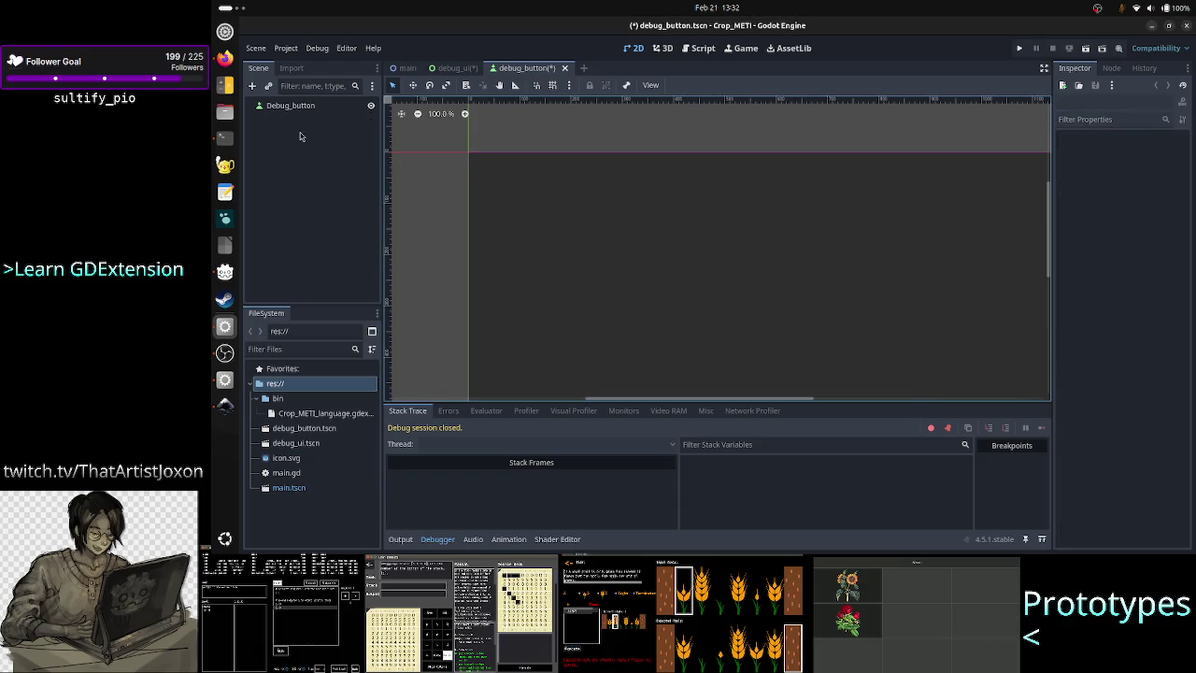
- Change the Debug_button root's type to MarginContainer by searching 'margin'
left_click(298, 106)
right_click(303, 107)
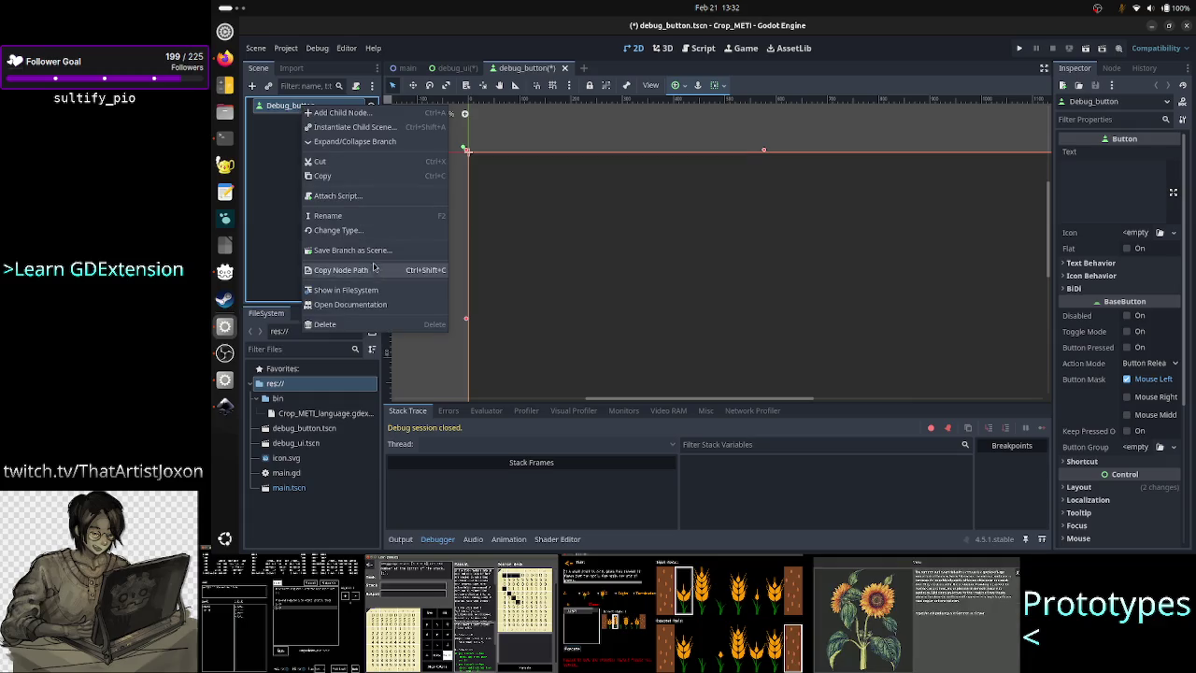
left_click(365, 232)
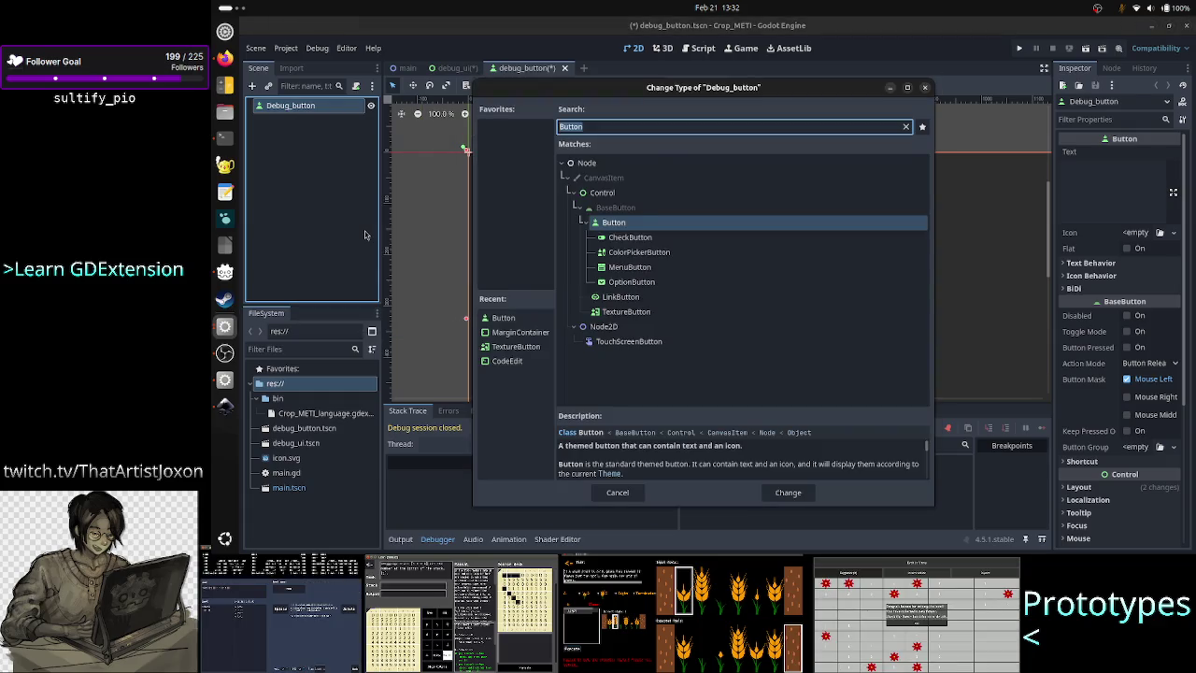
type("margin")
key("Return")
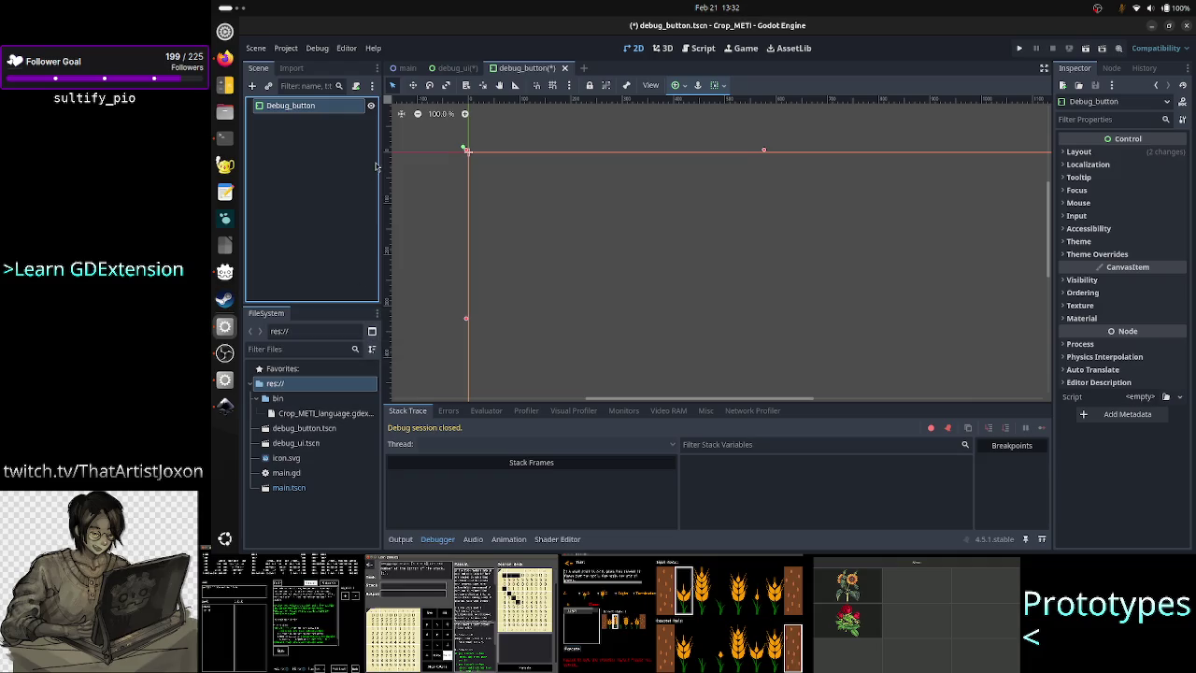
- Add a Panel child under the Debug_UI root in the debug_ui scene
left_click(451, 70)
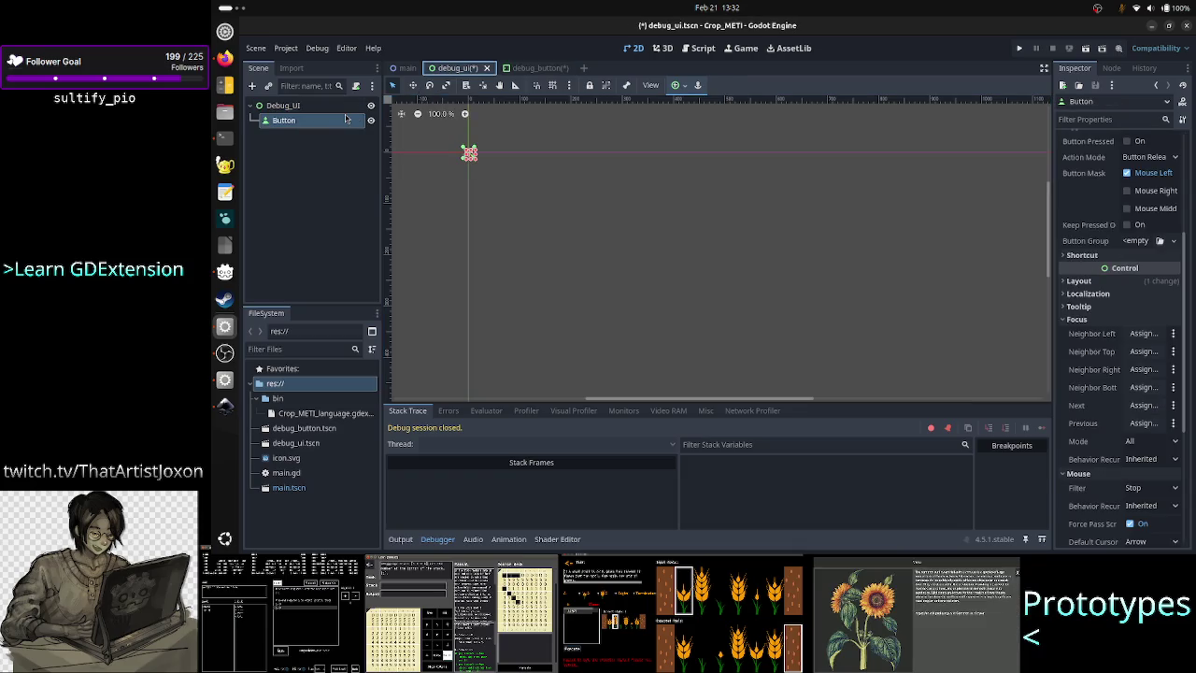
left_click(282, 105)
left_click(252, 86)
type("panel")
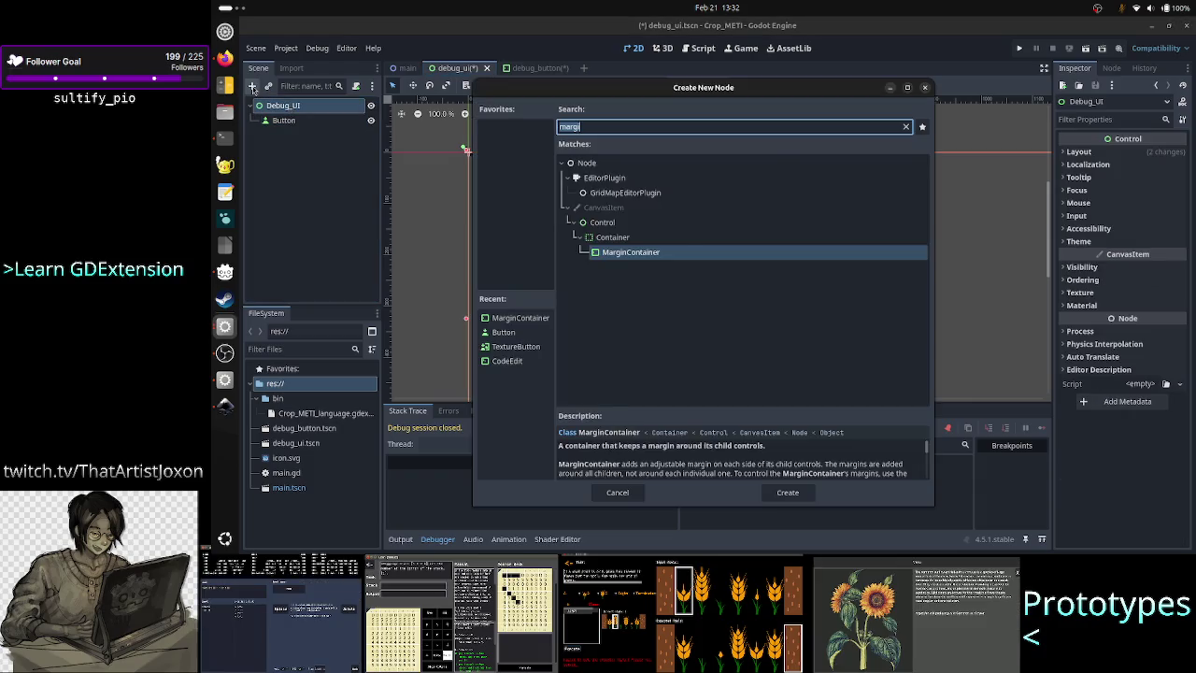
key("Return")
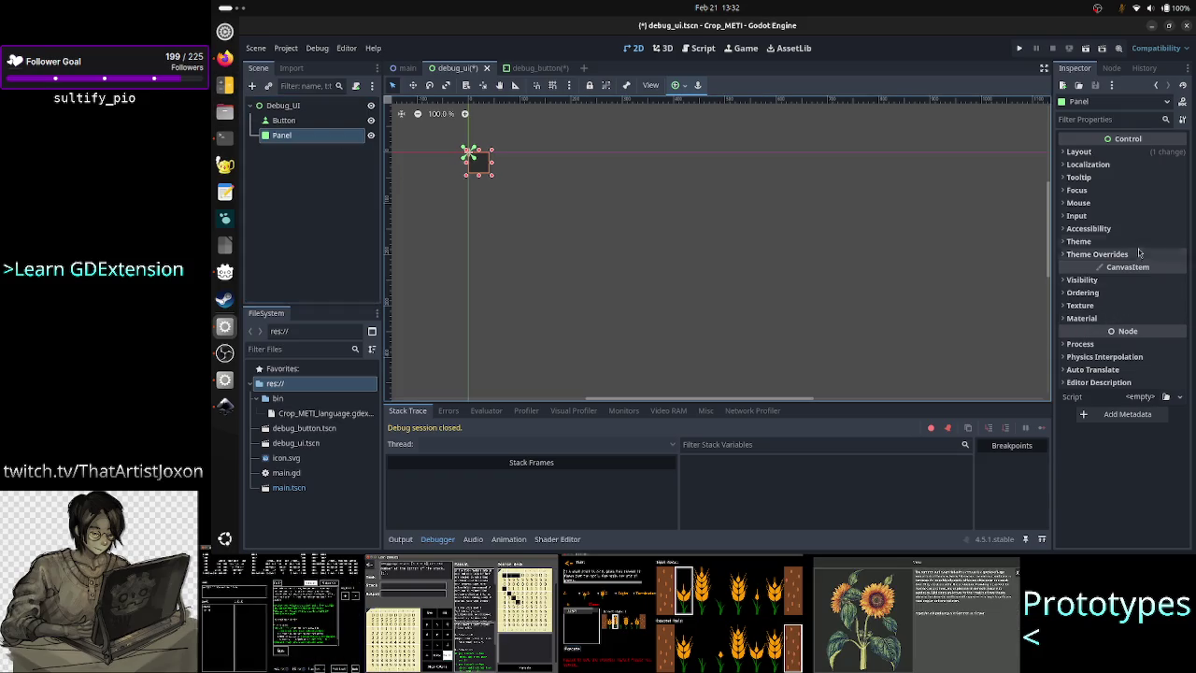
- Expand the Panel's Focus, Mouse and Input sections, then return to debug_button
left_click(1109, 191)
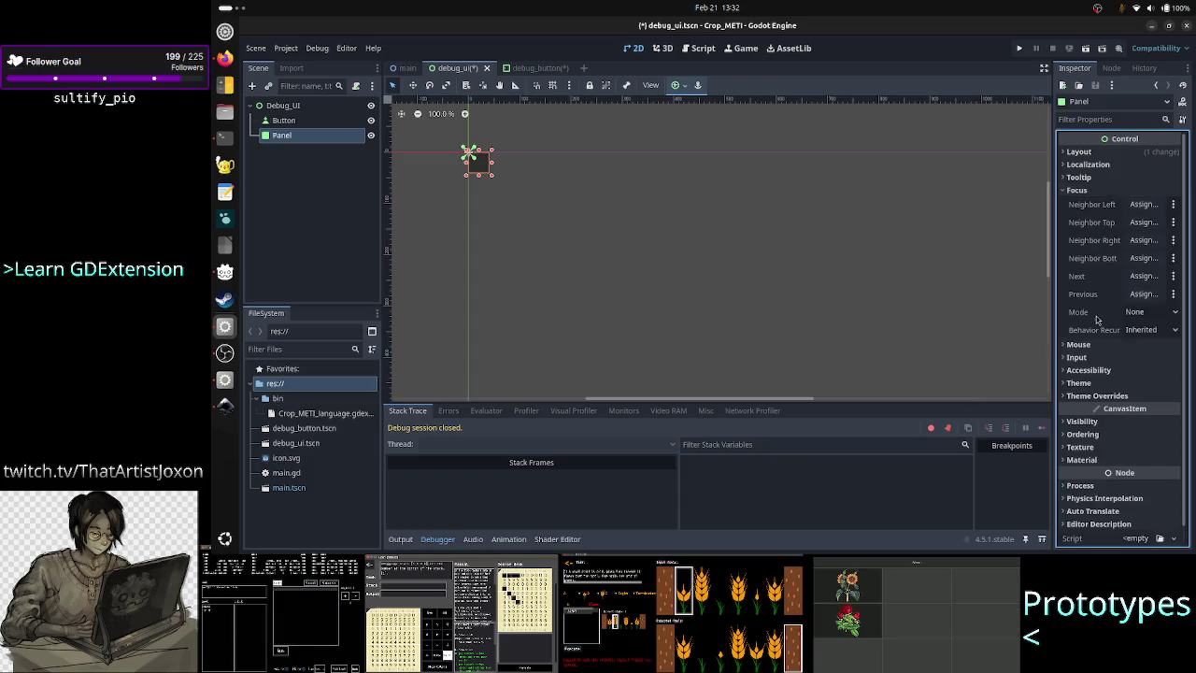
left_click(1093, 346)
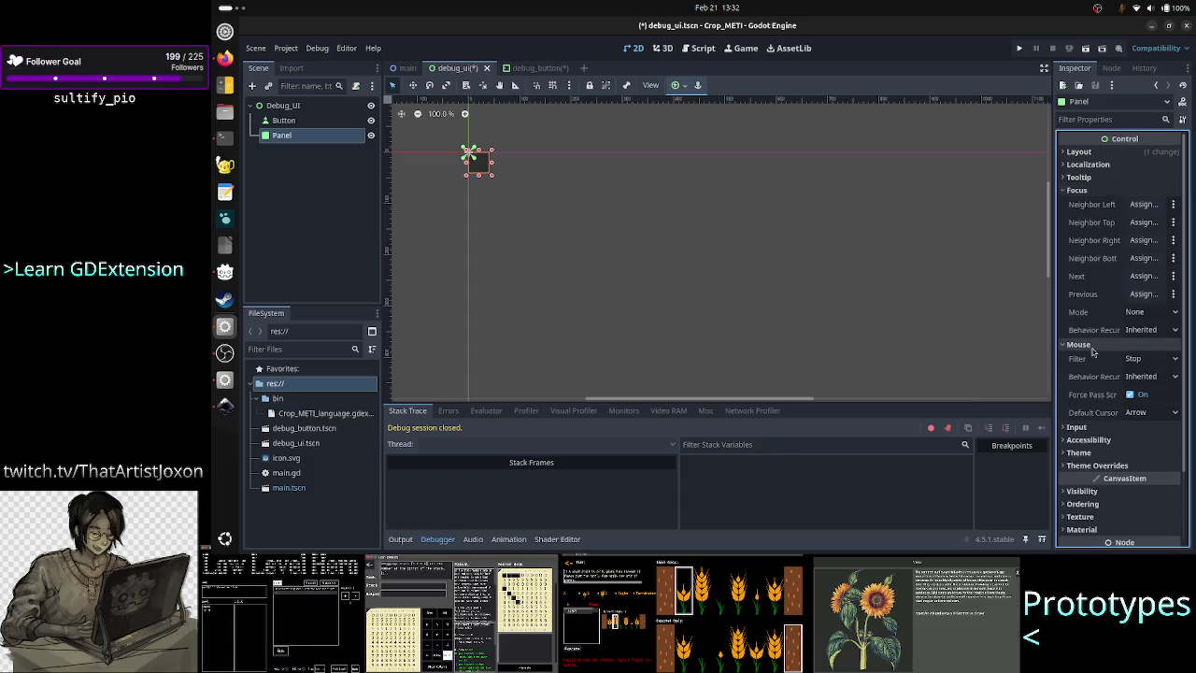
left_click(1088, 429)
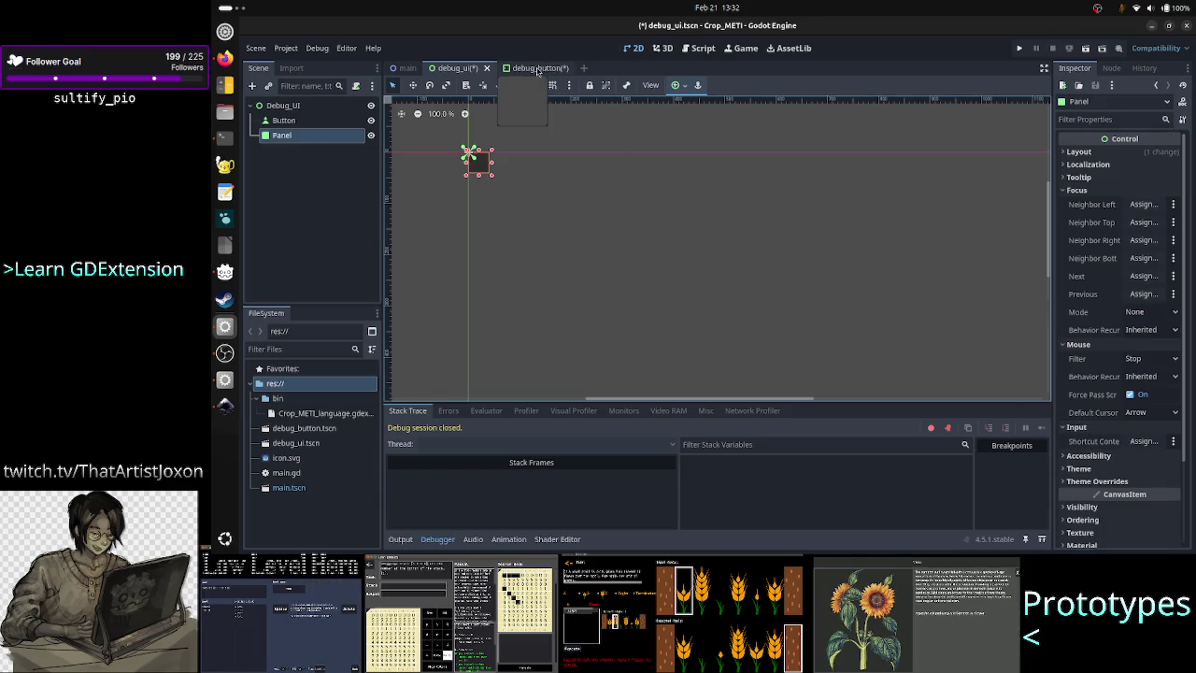
left_click(539, 70)
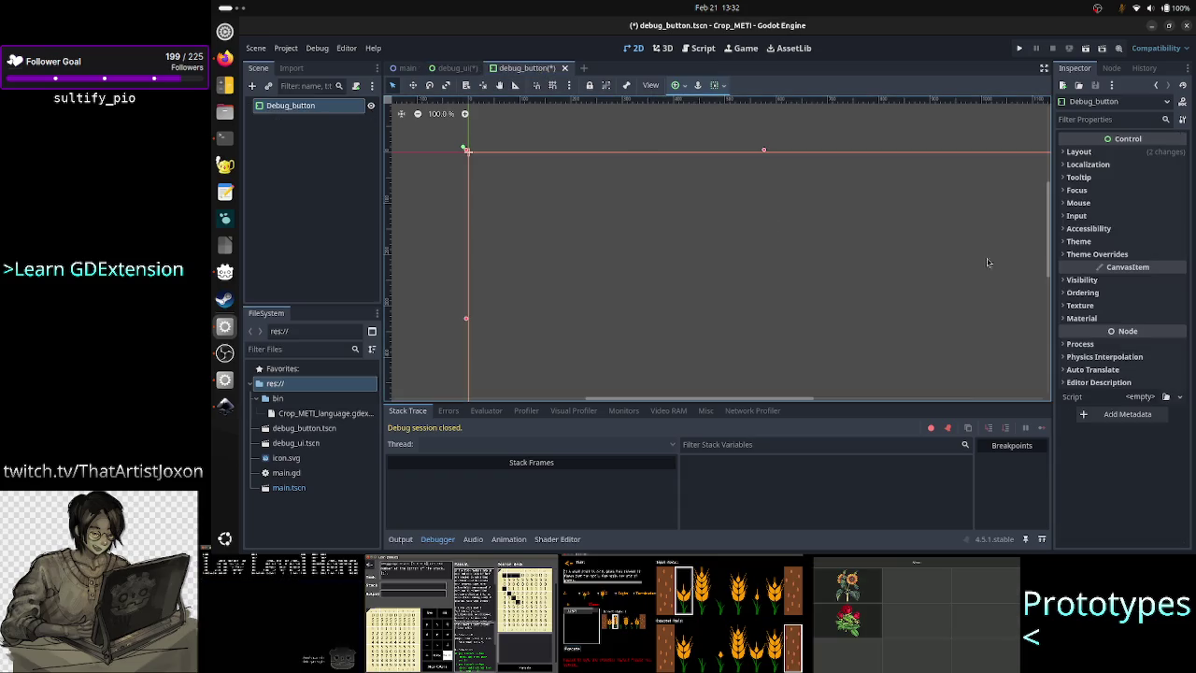
- Reveal Debug_button's margin constant overrides, then switch to the TIS-100 screenshot in Firefox
left_click(1105, 254)
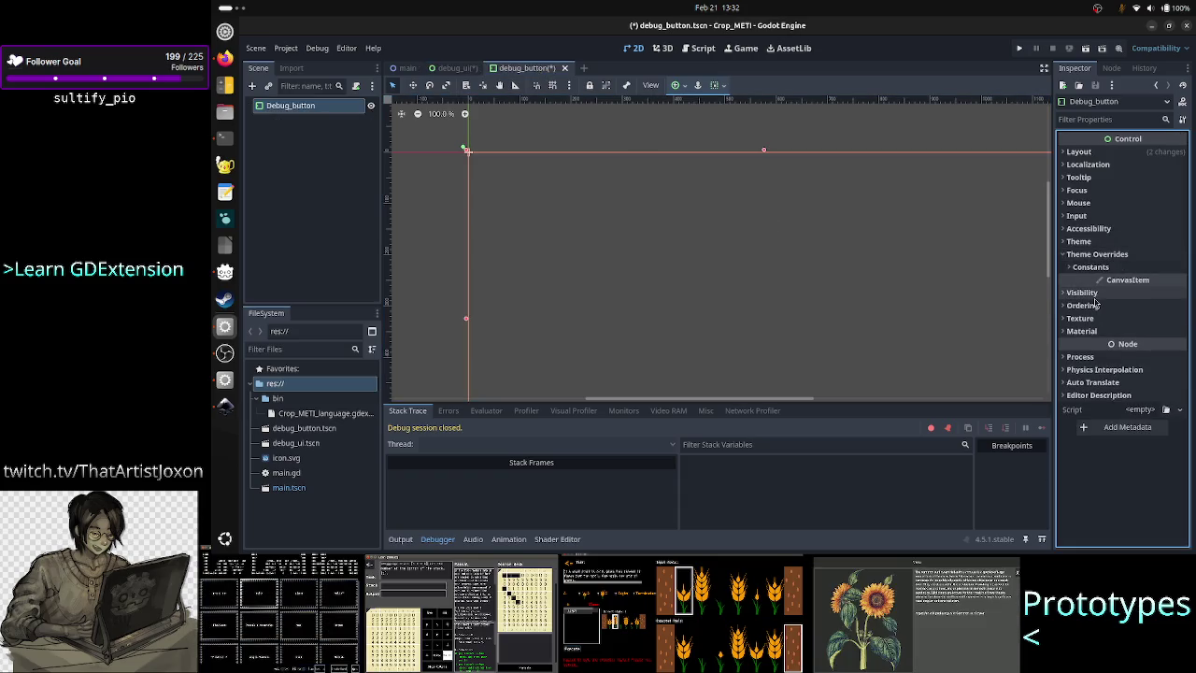
left_click(1124, 269)
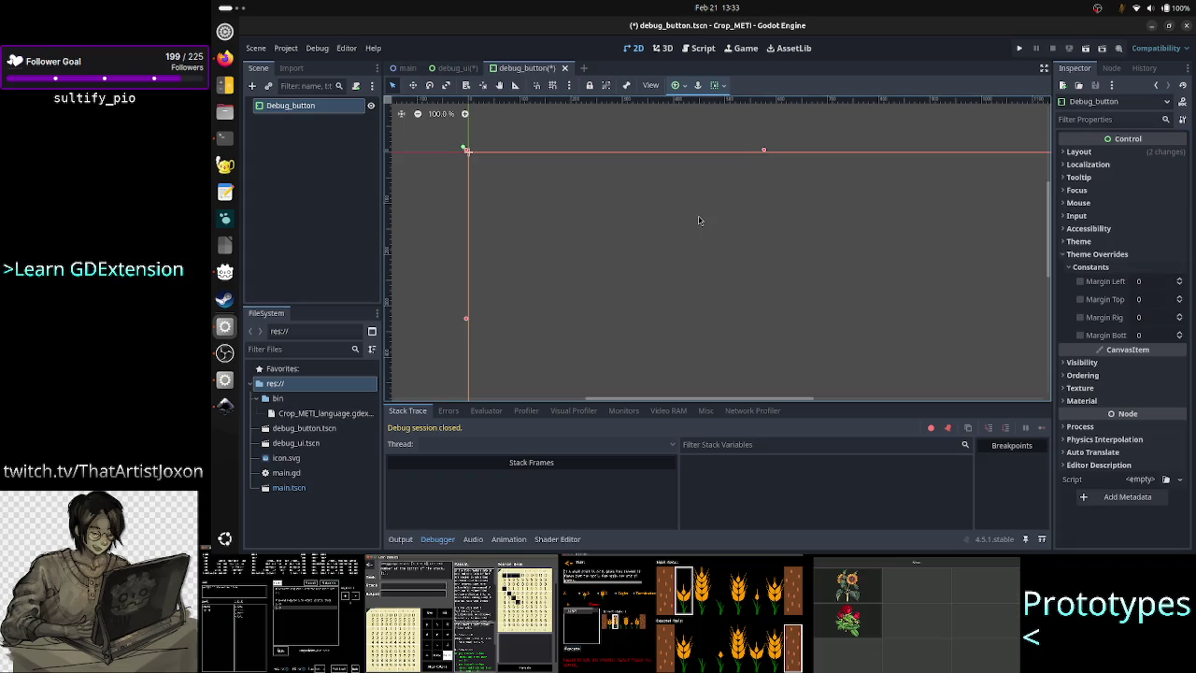
key("alt+Tab")
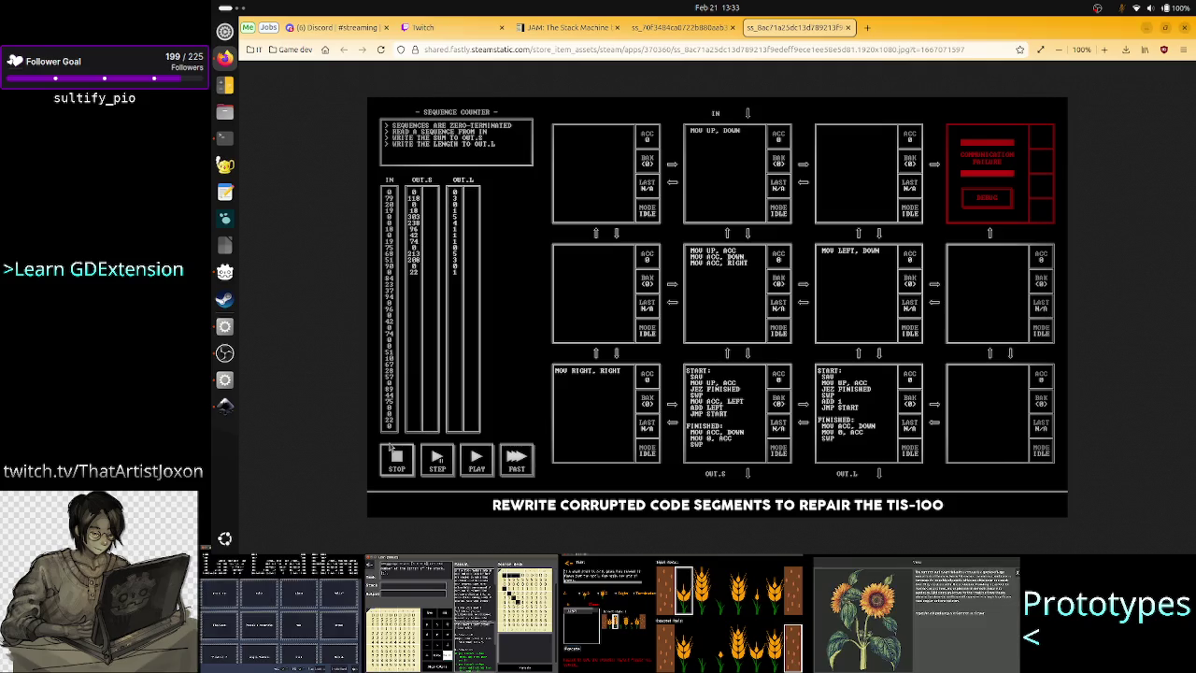
- Compare the TIS-100 screenshot with Godot, ending in Godot with Debug_button deselected
key("alt+Tab")
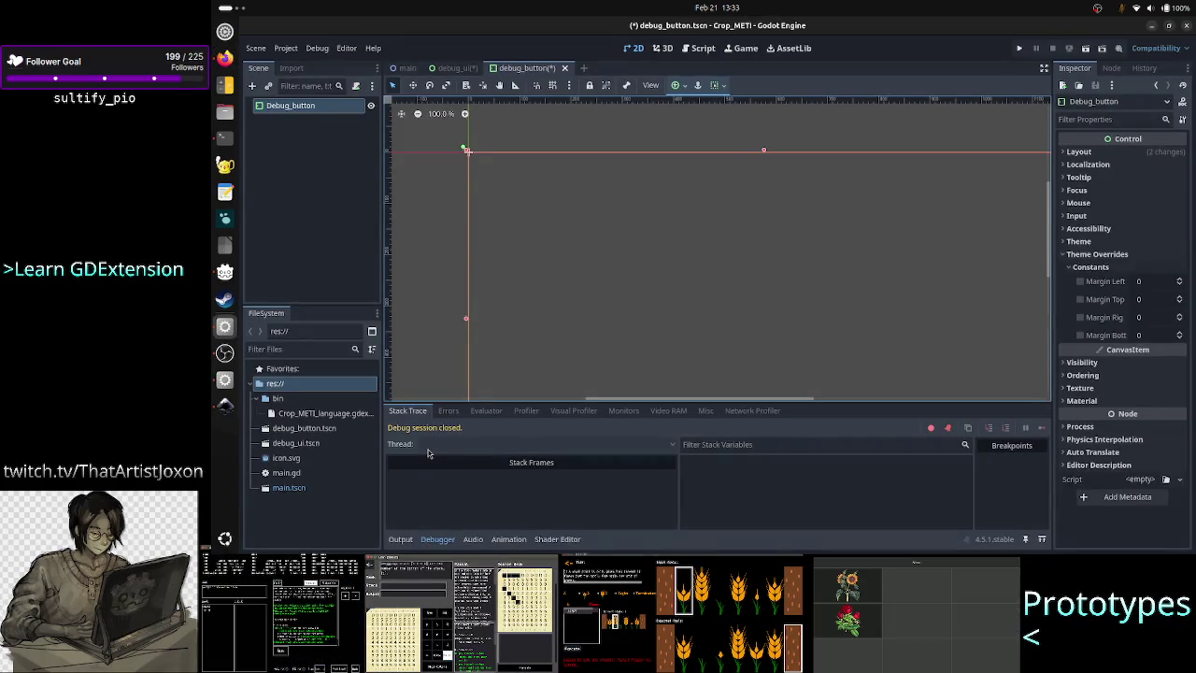
key("alt+Tab")
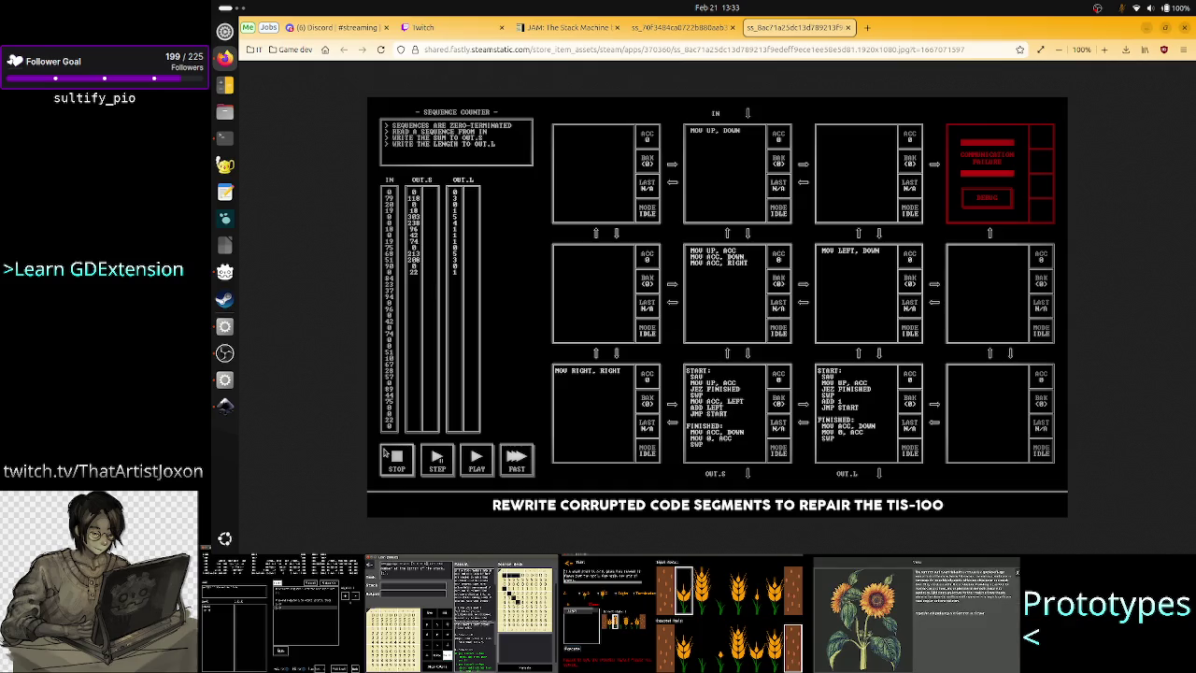
key("alt+Tab")
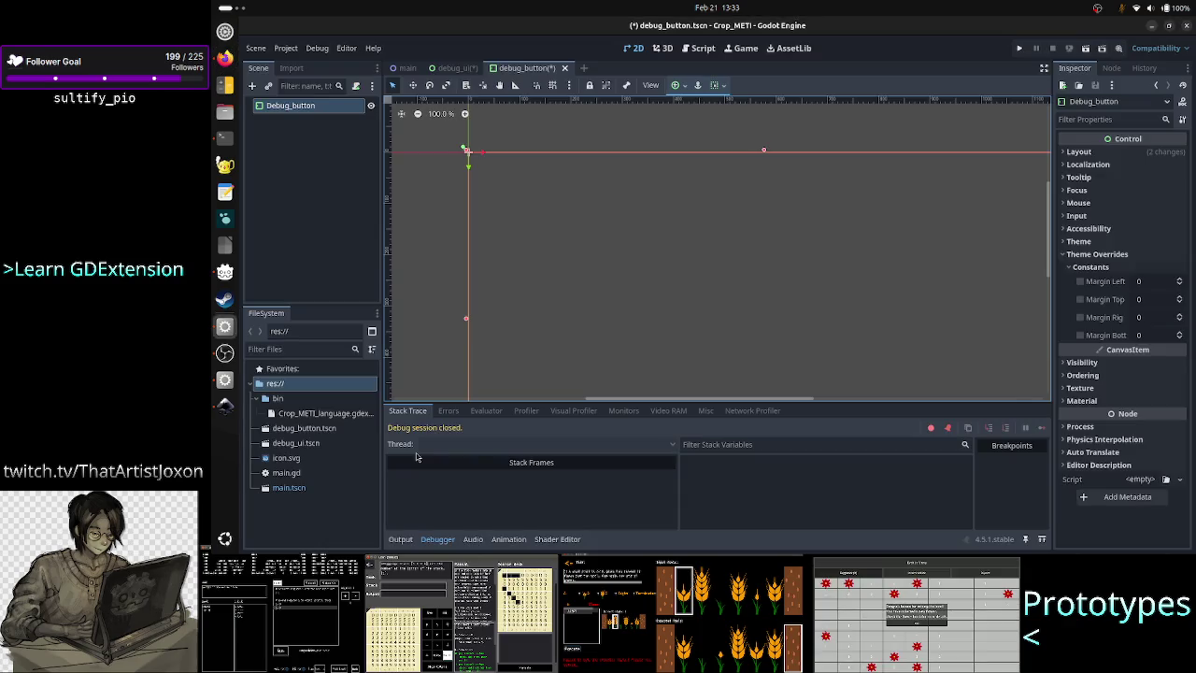
left_click(447, 246)
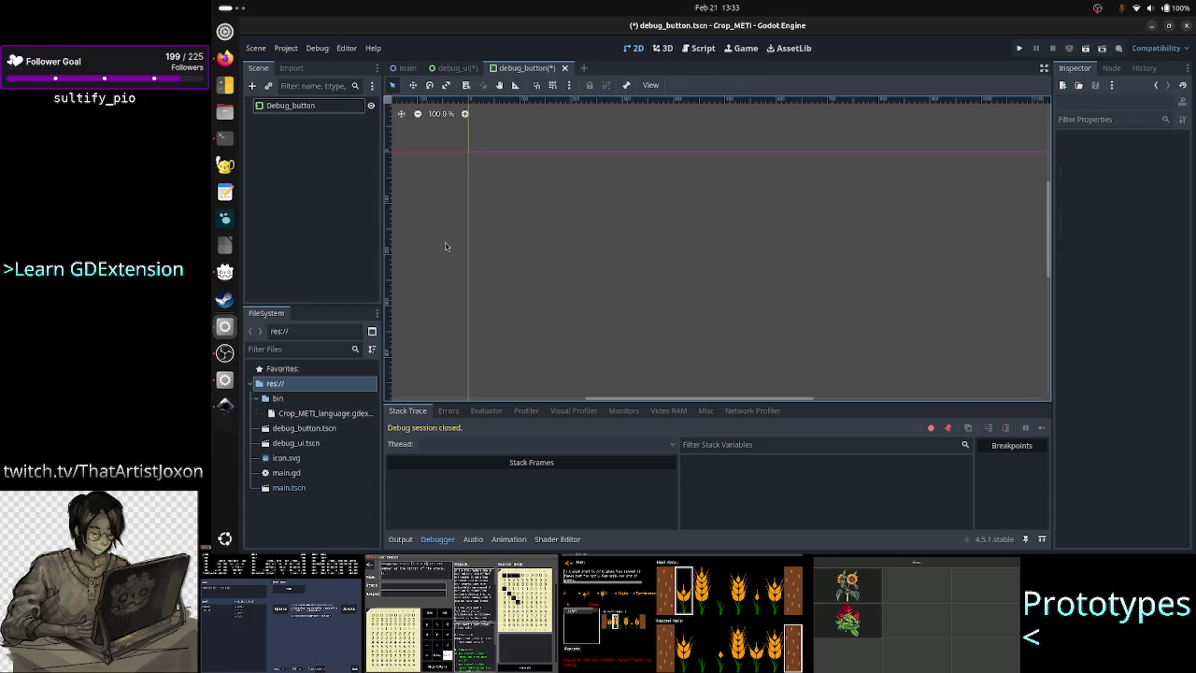
- Reselect the Debug_button root to show its four margin constant overrides
left_click(318, 106)
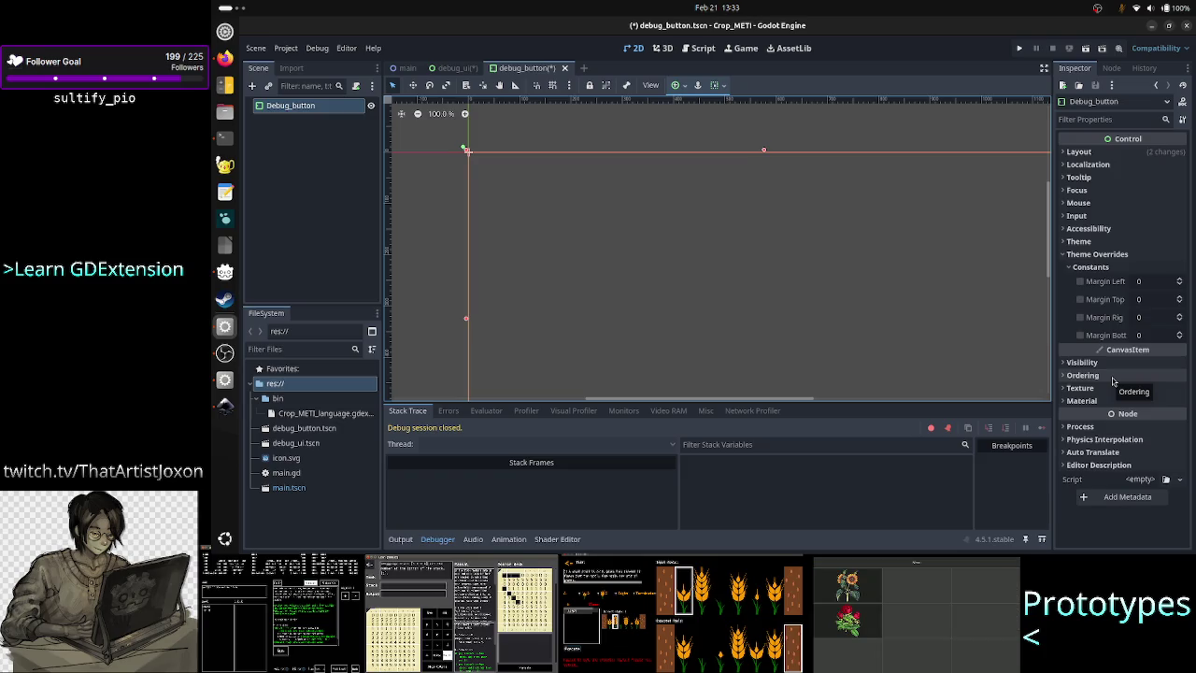
left_click(251, 86)
type("panel")
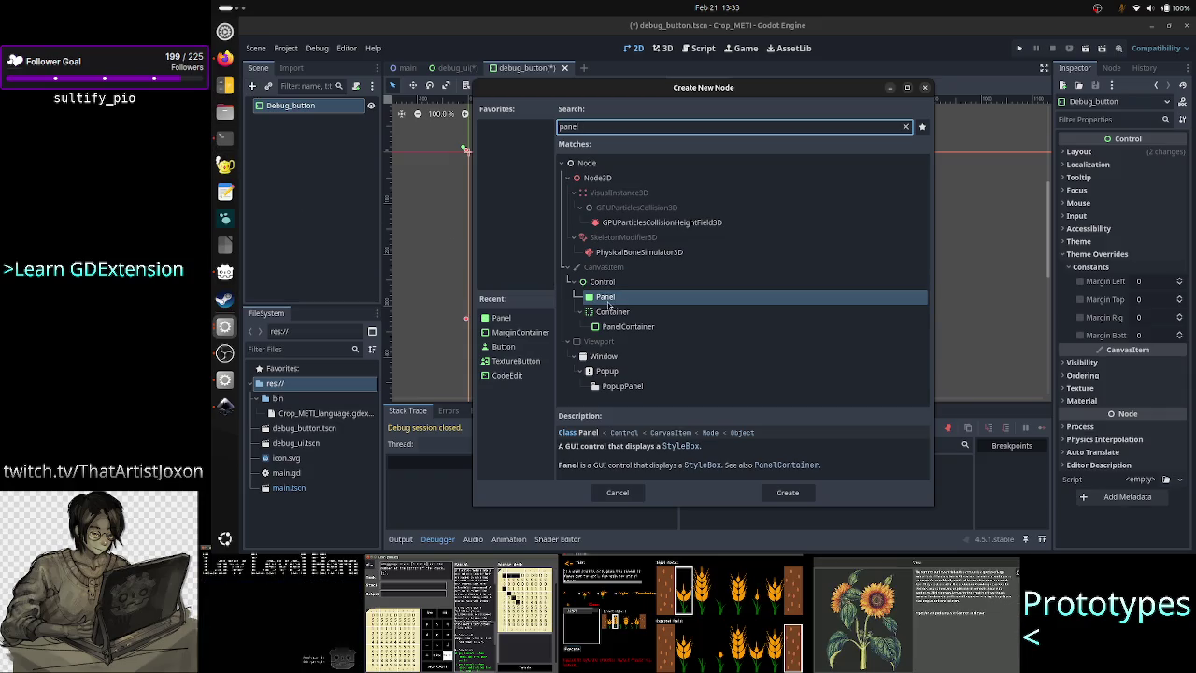
left_click(643, 331)
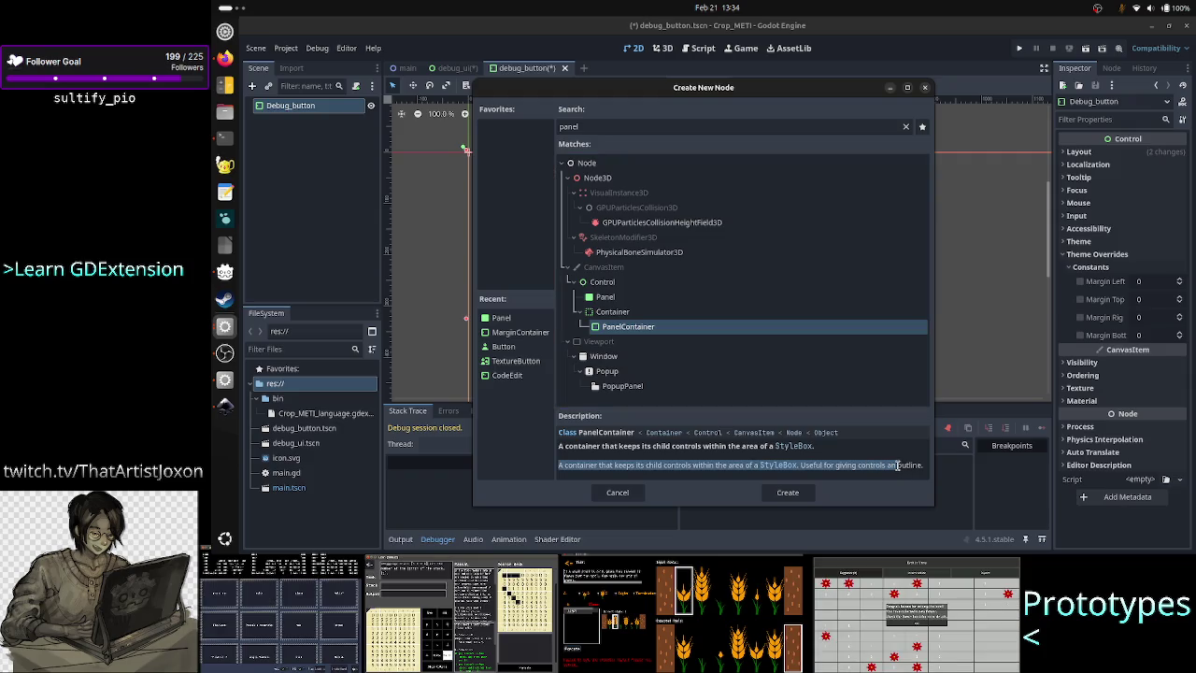
left_click(634, 295)
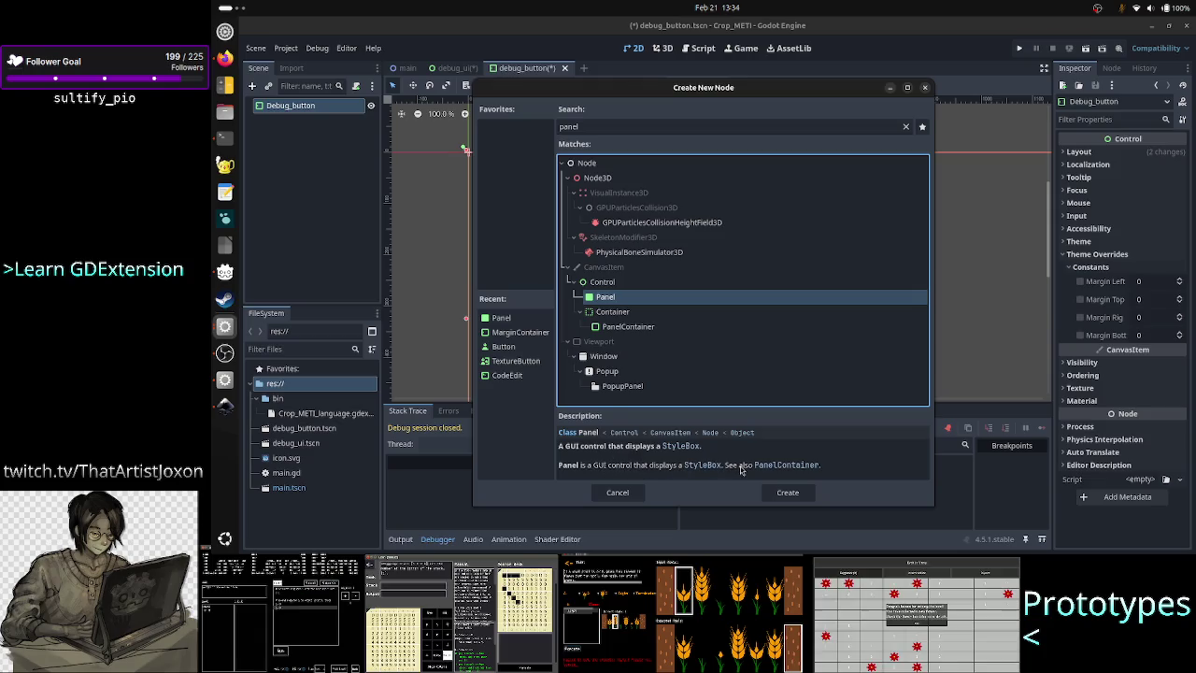
left_click(654, 329)
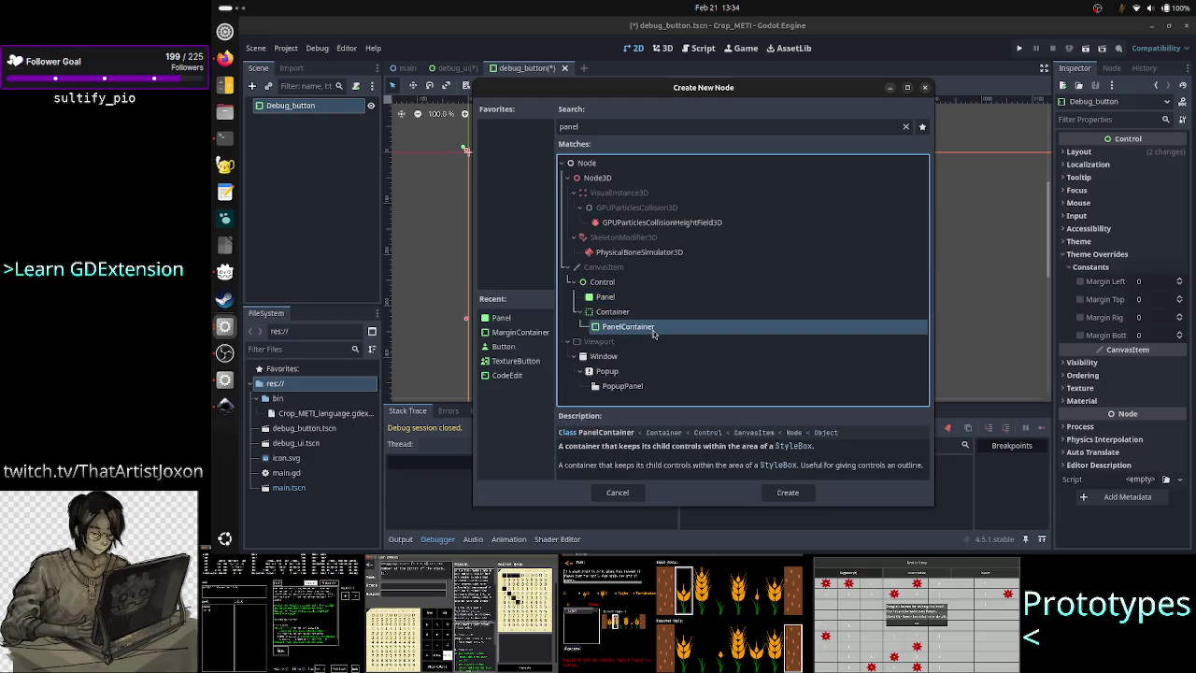
double_click(654, 329)
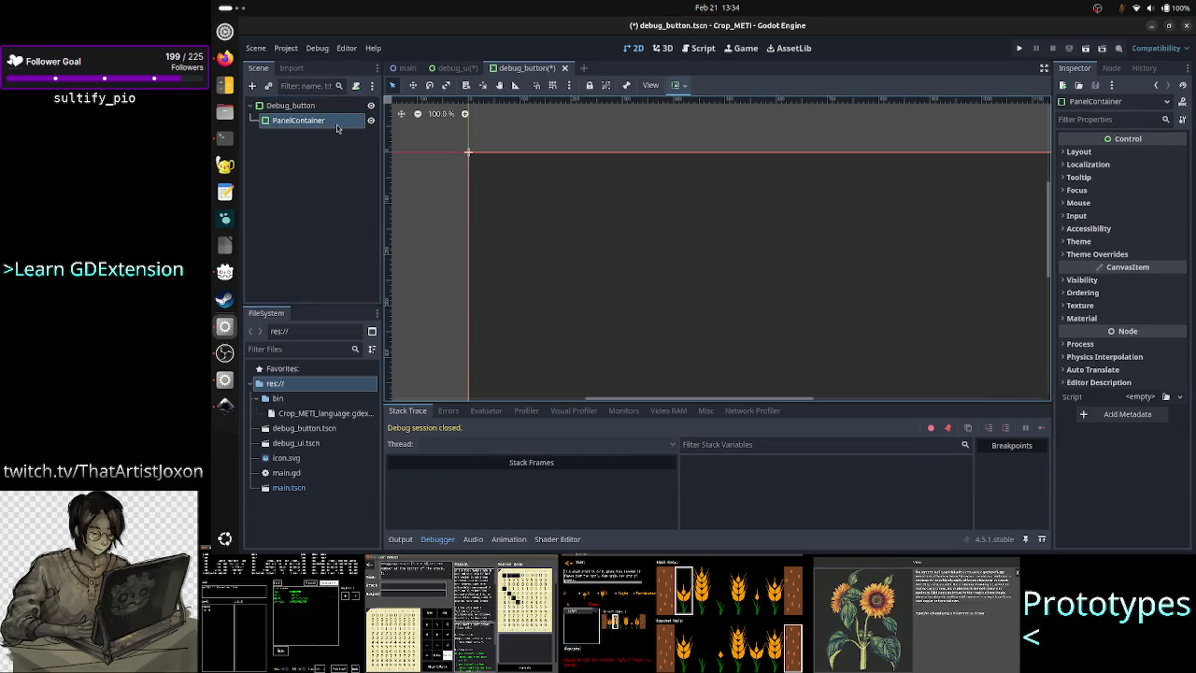
key("Delete")
key("Return")
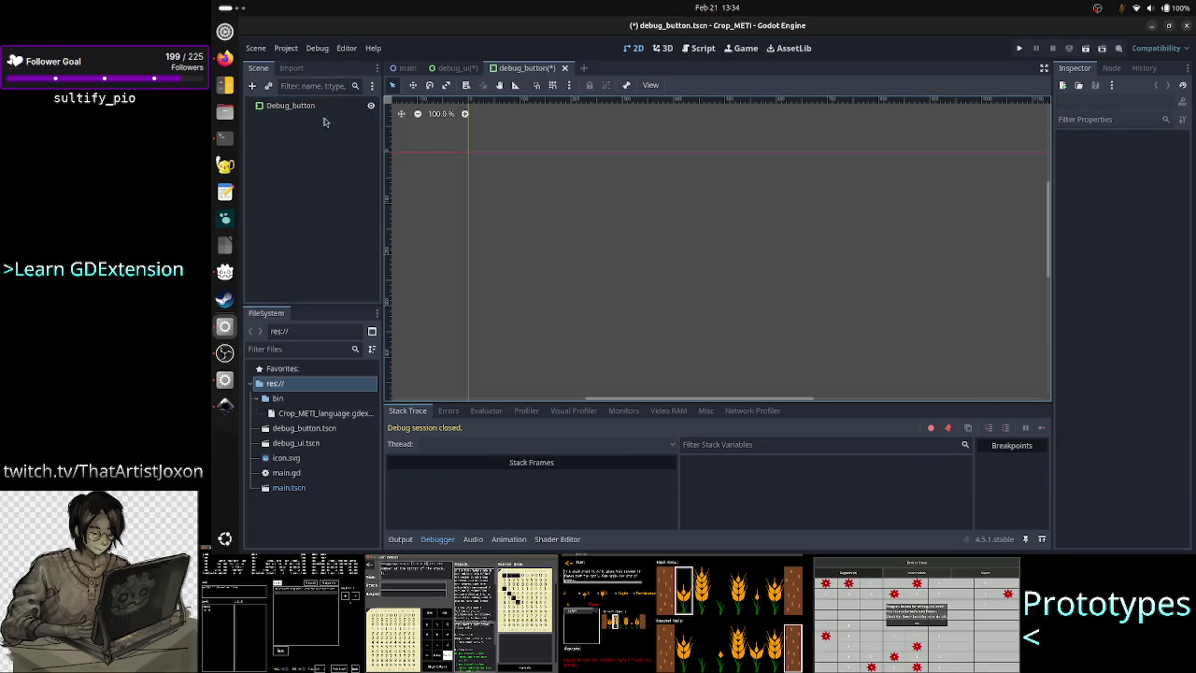
- Change the Debug_button root's type to PanelContainer
left_click(313, 107)
right_click(311, 109)
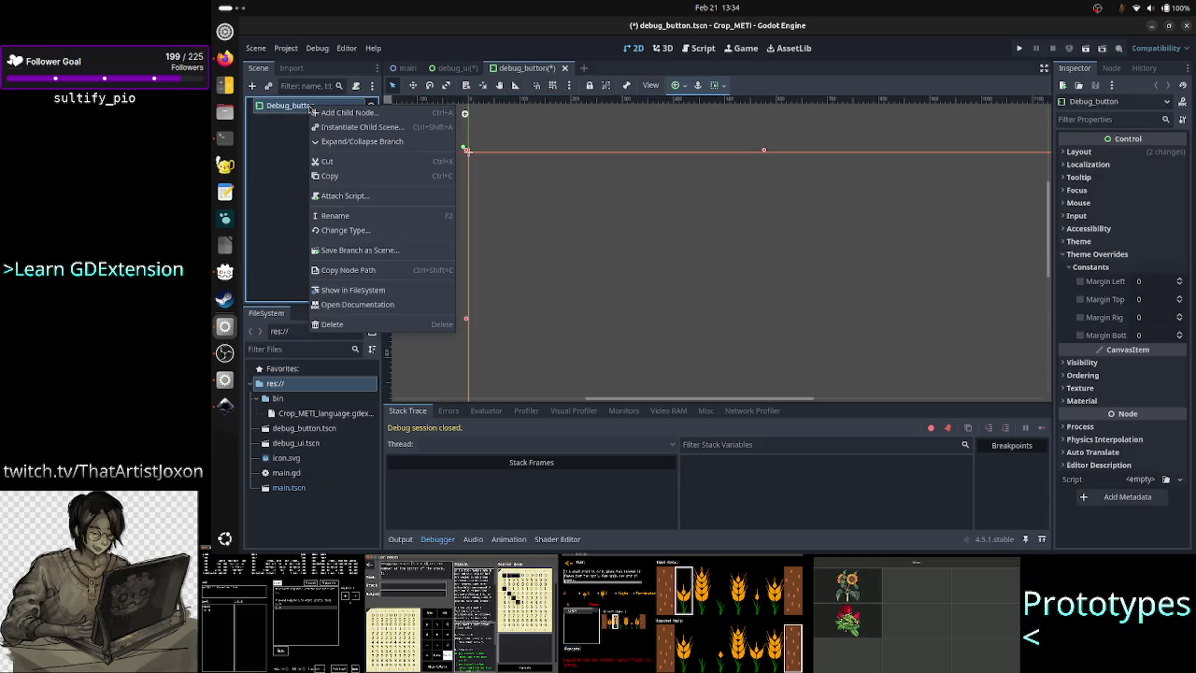
left_click(344, 230)
type("panel")
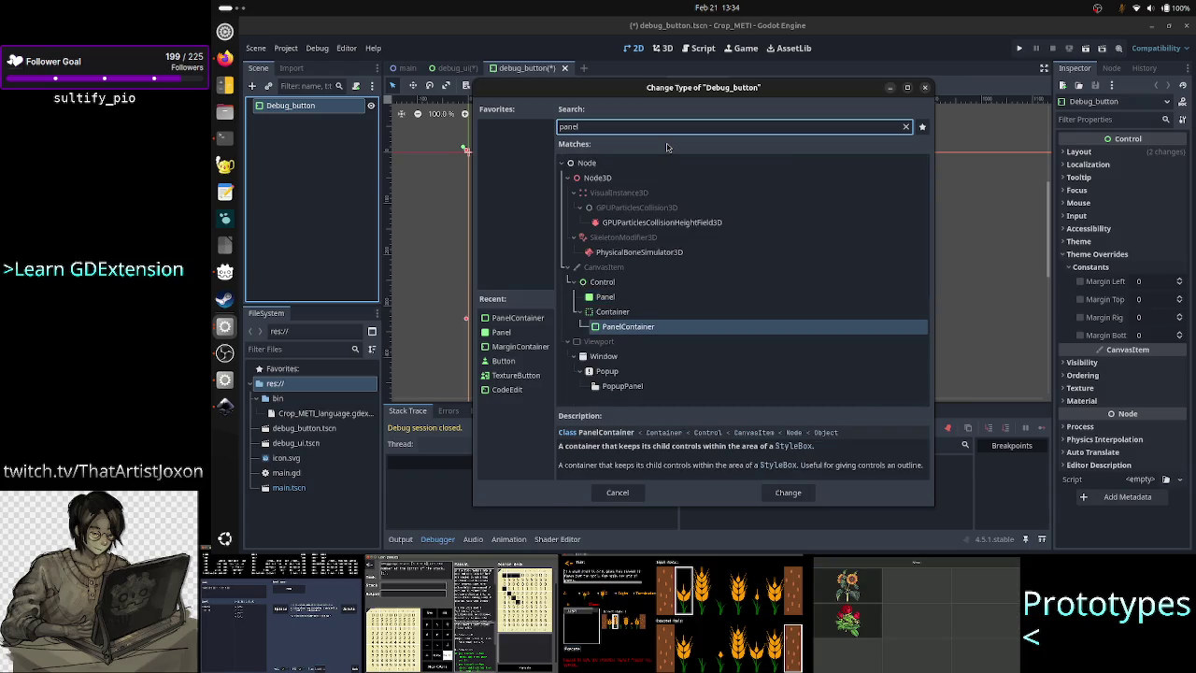
key("Return")
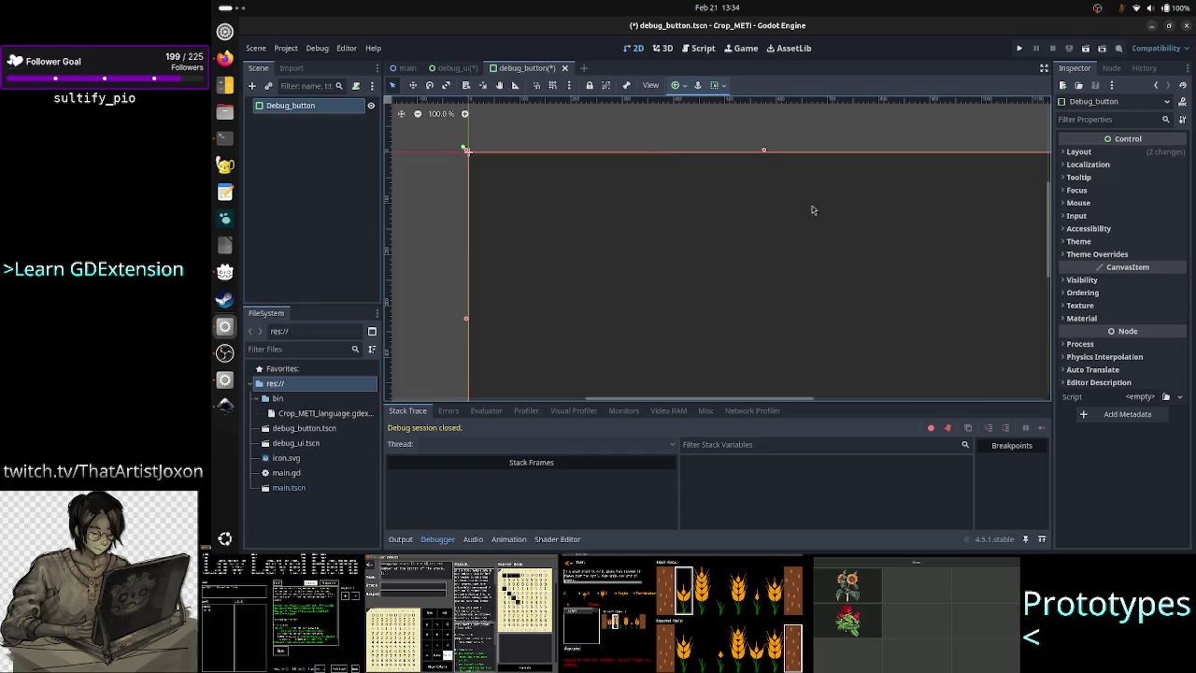
- Override the panel style with a new vertical StyleBoxLine of thickness 6
left_click(1109, 256)
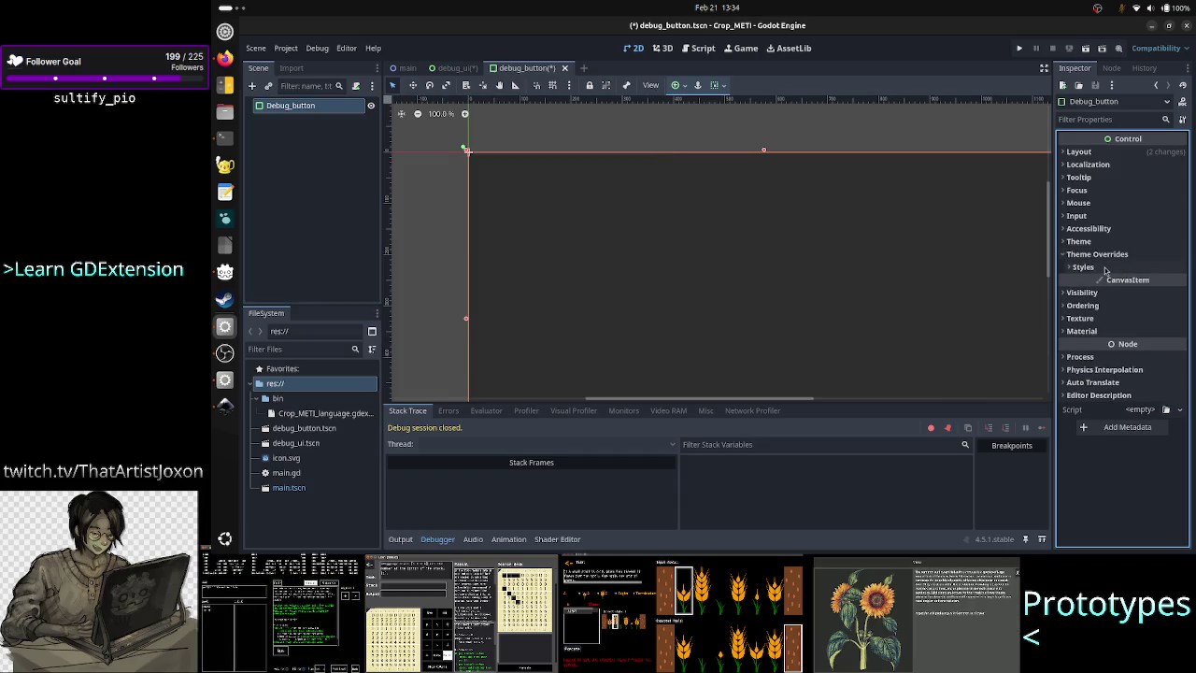
left_click(1107, 268)
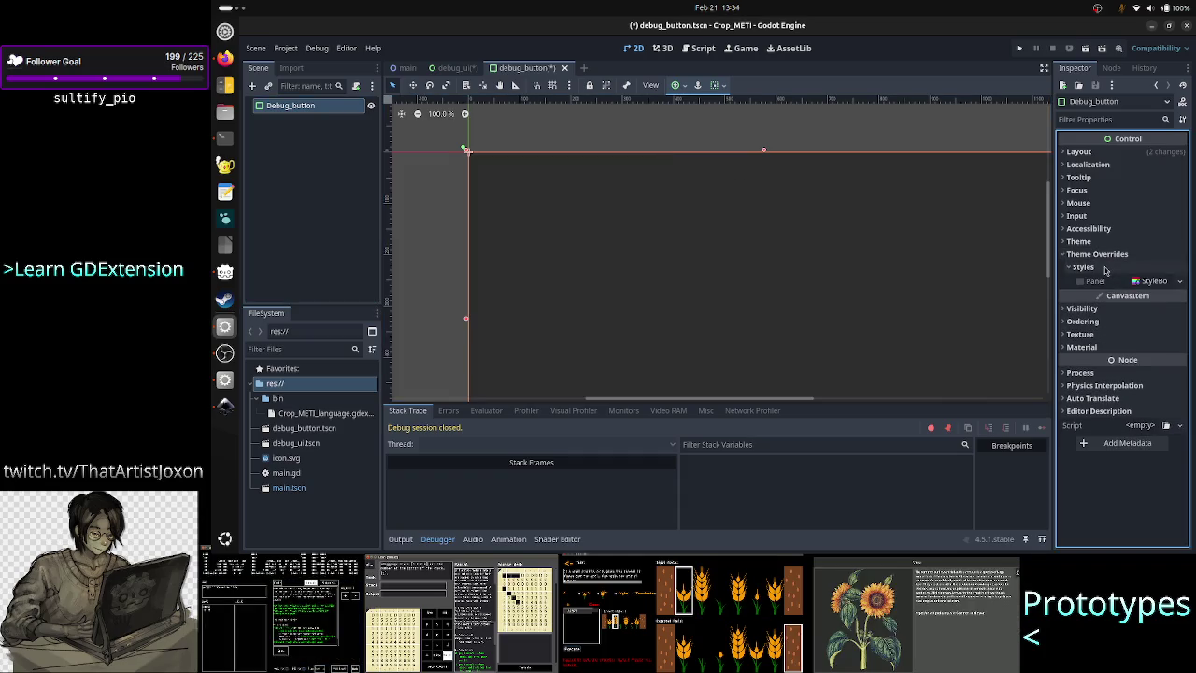
left_click(1180, 282)
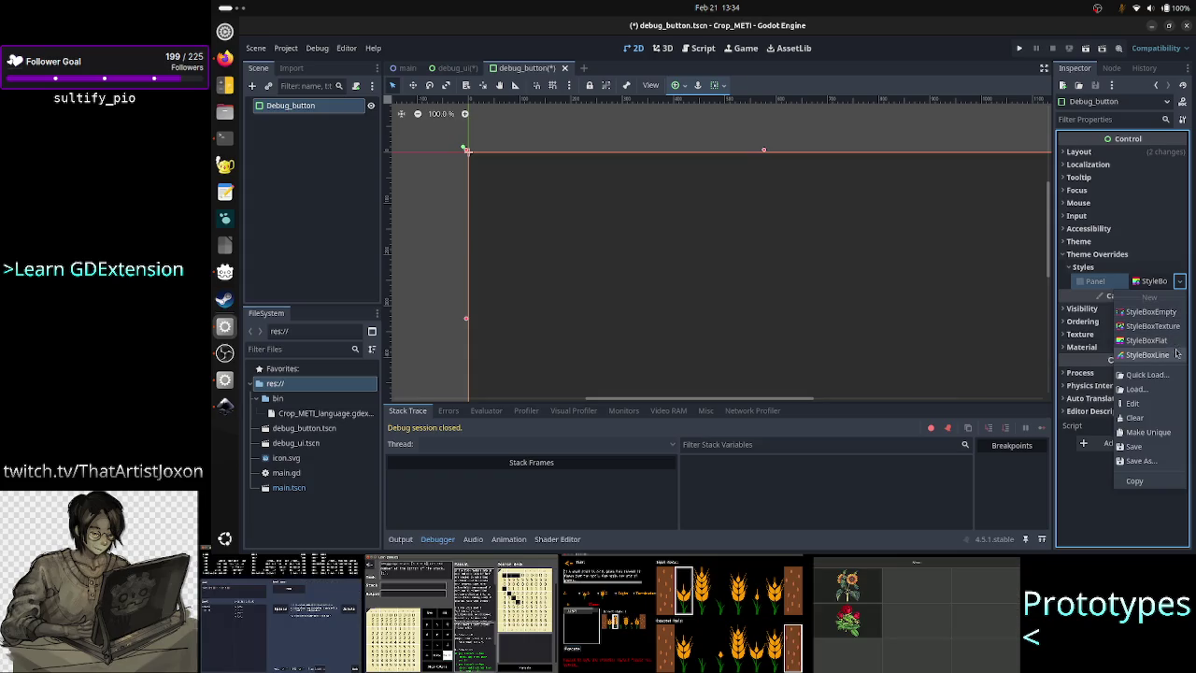
left_click(1175, 356)
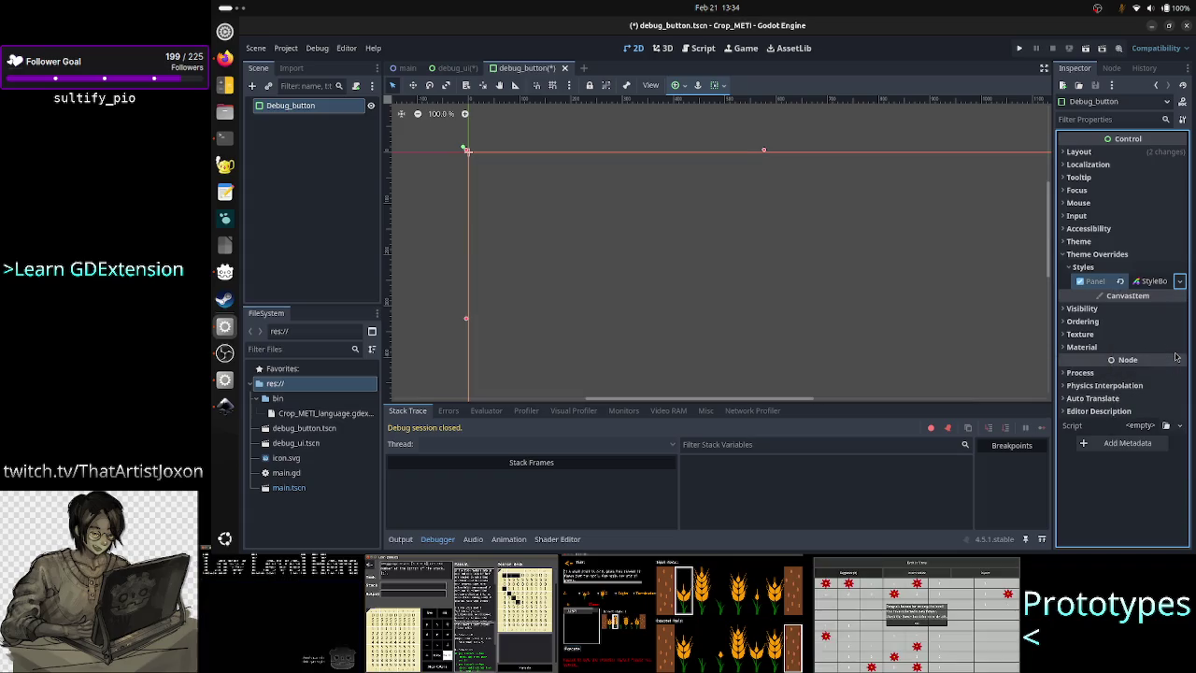
left_click(1167, 282)
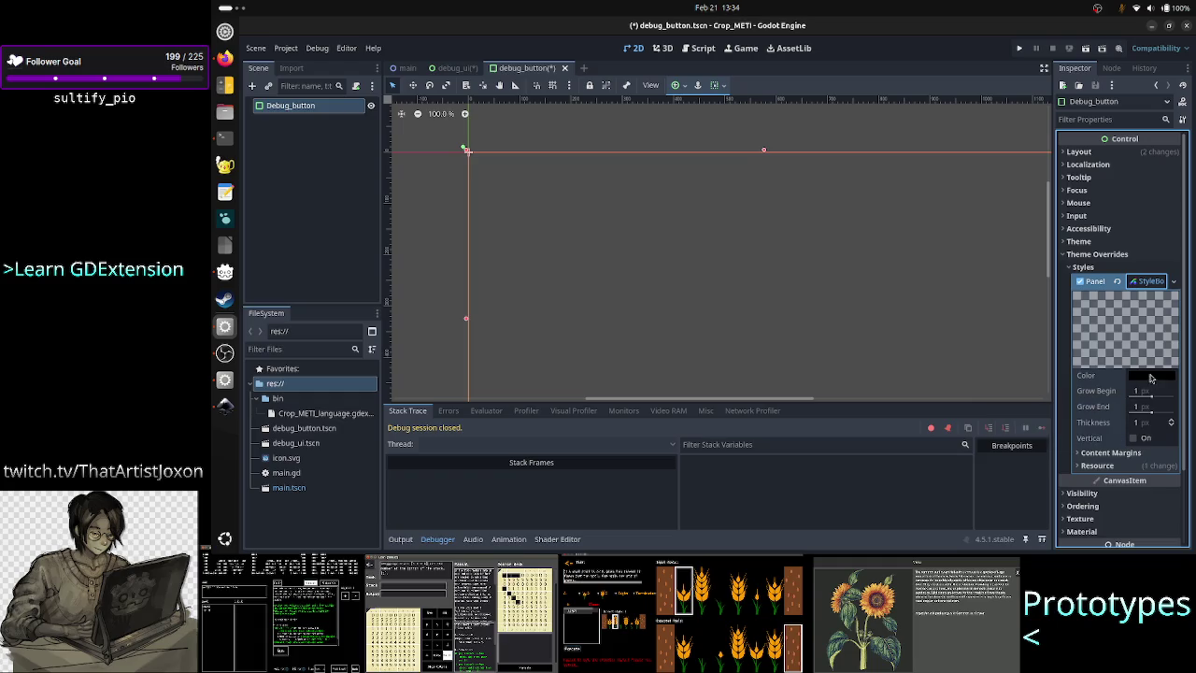
left_click(1173, 419)
left_click(1173, 419)
left_click(1173, 420)
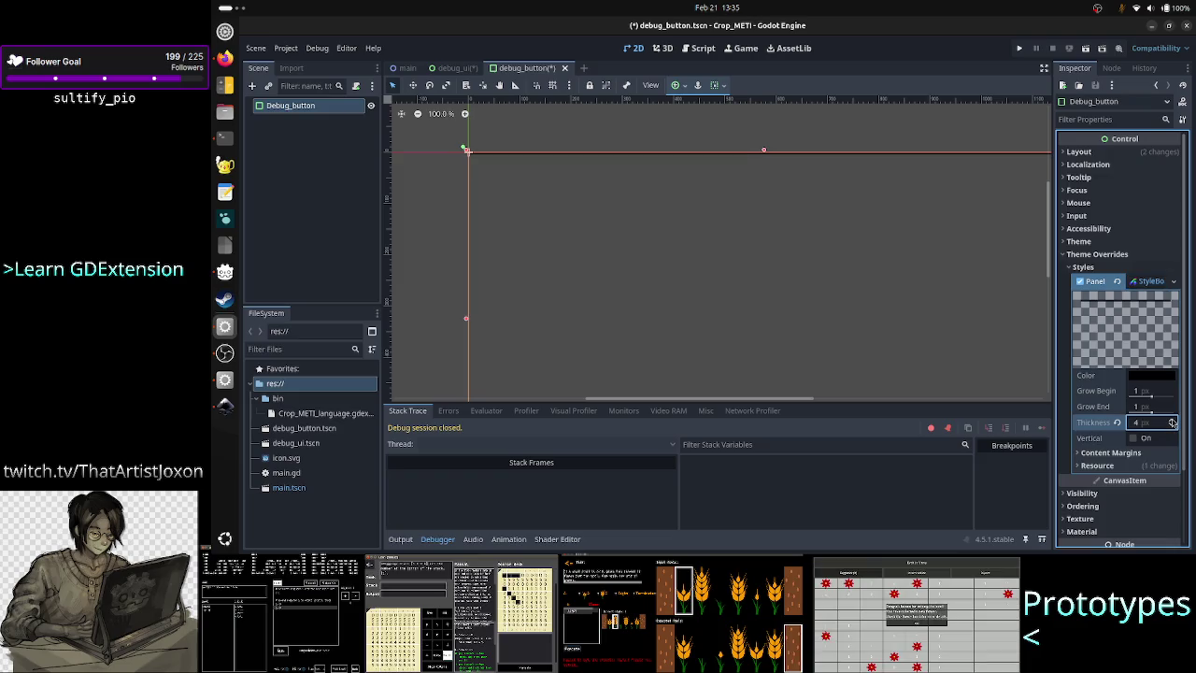
left_click(1173, 420)
left_click(1173, 420)
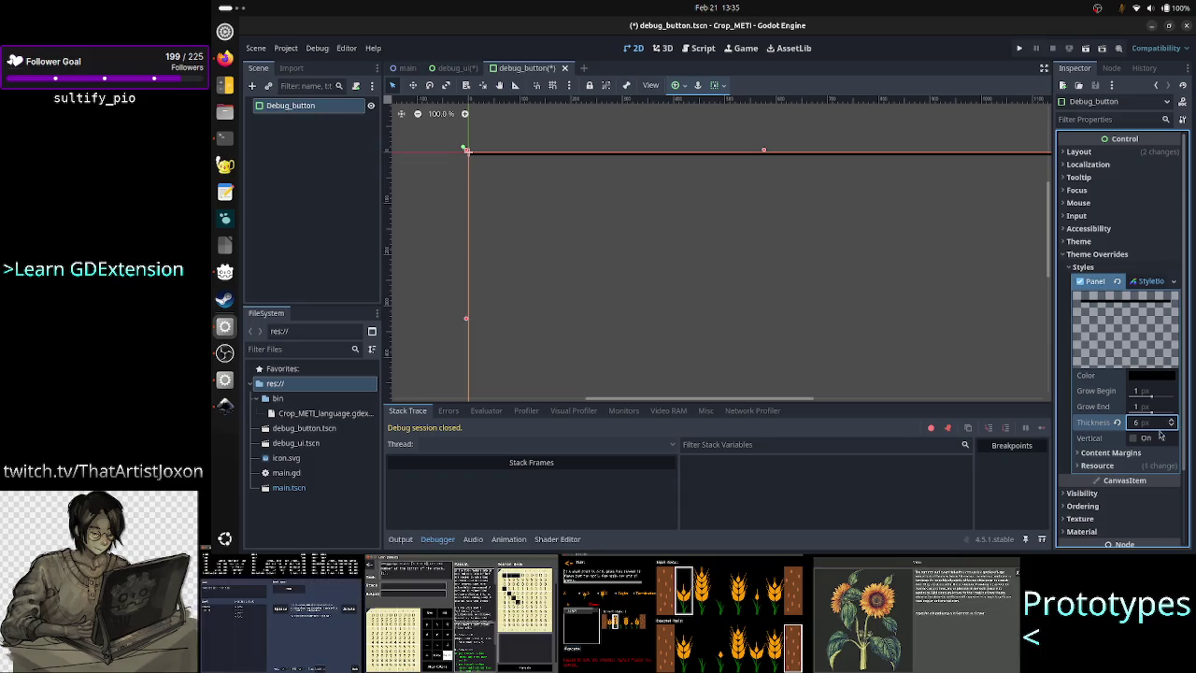
left_click(1133, 438)
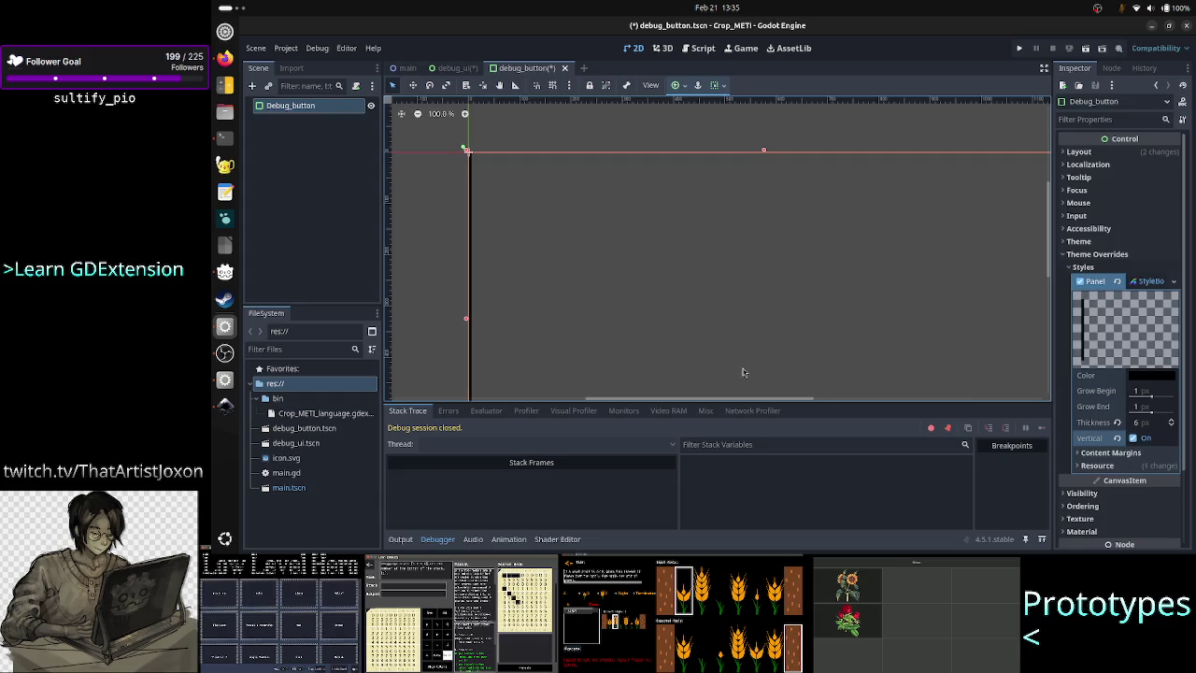
left_click(404, 543)
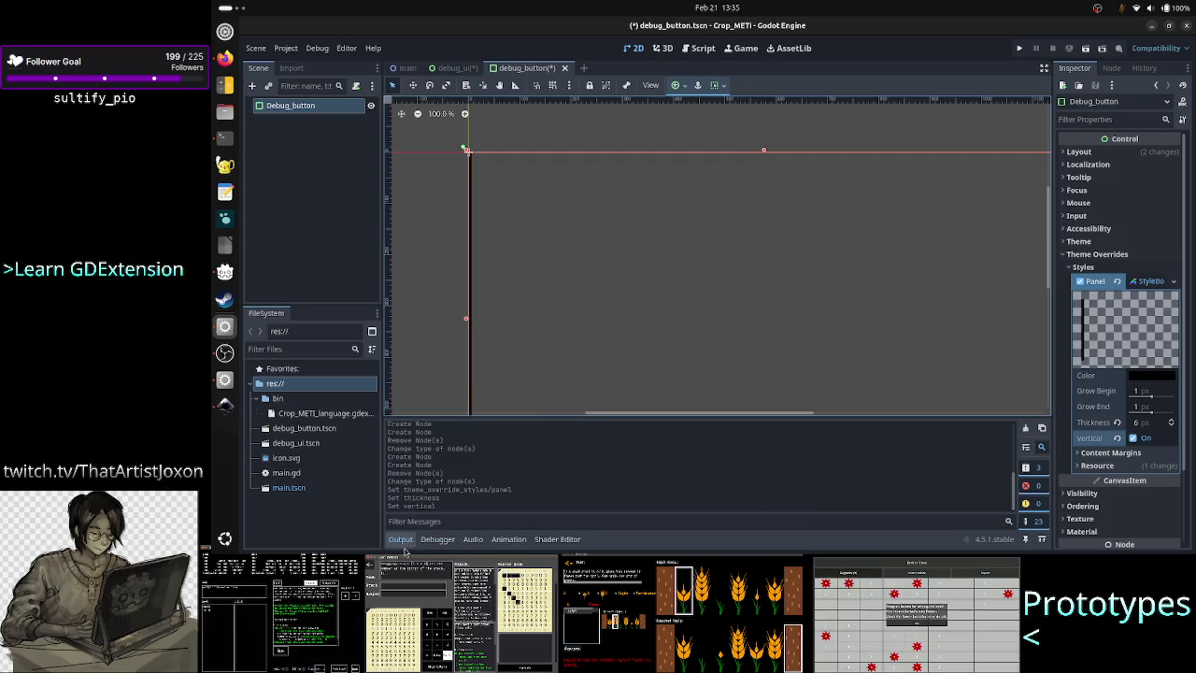
- Collapse the bottom Output panel, inspect the line on the canvas, and reselect Debug_button
left_click(400, 544)
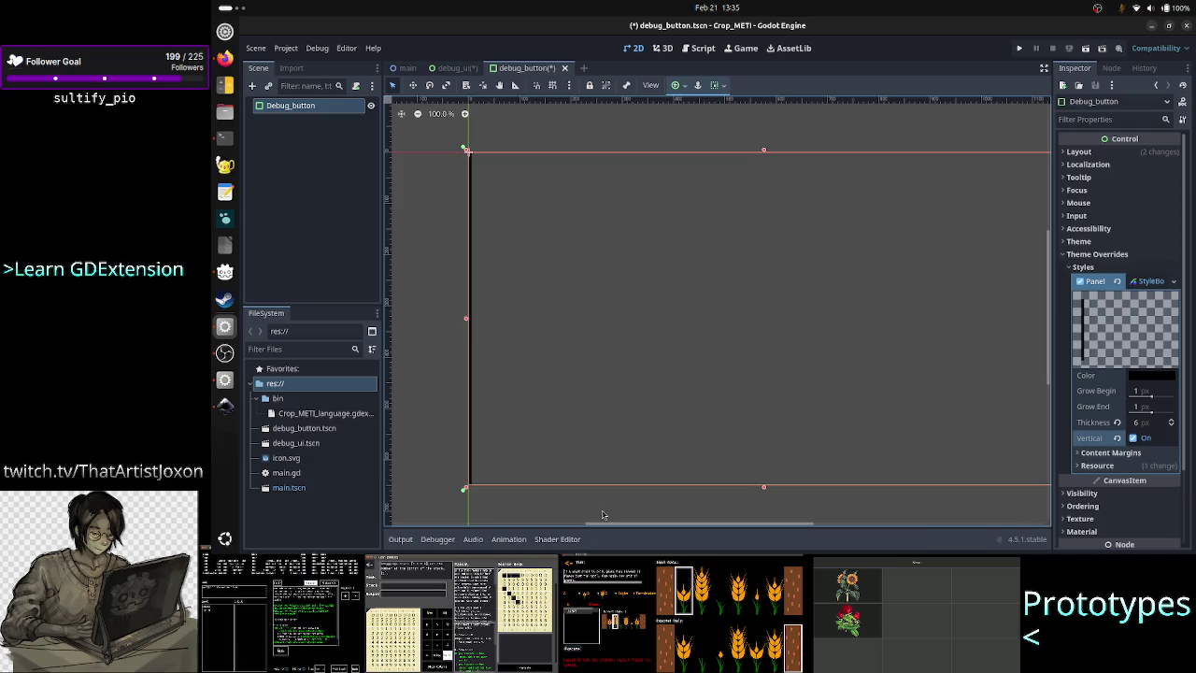
left_click_drag(654, 521, 764, 524)
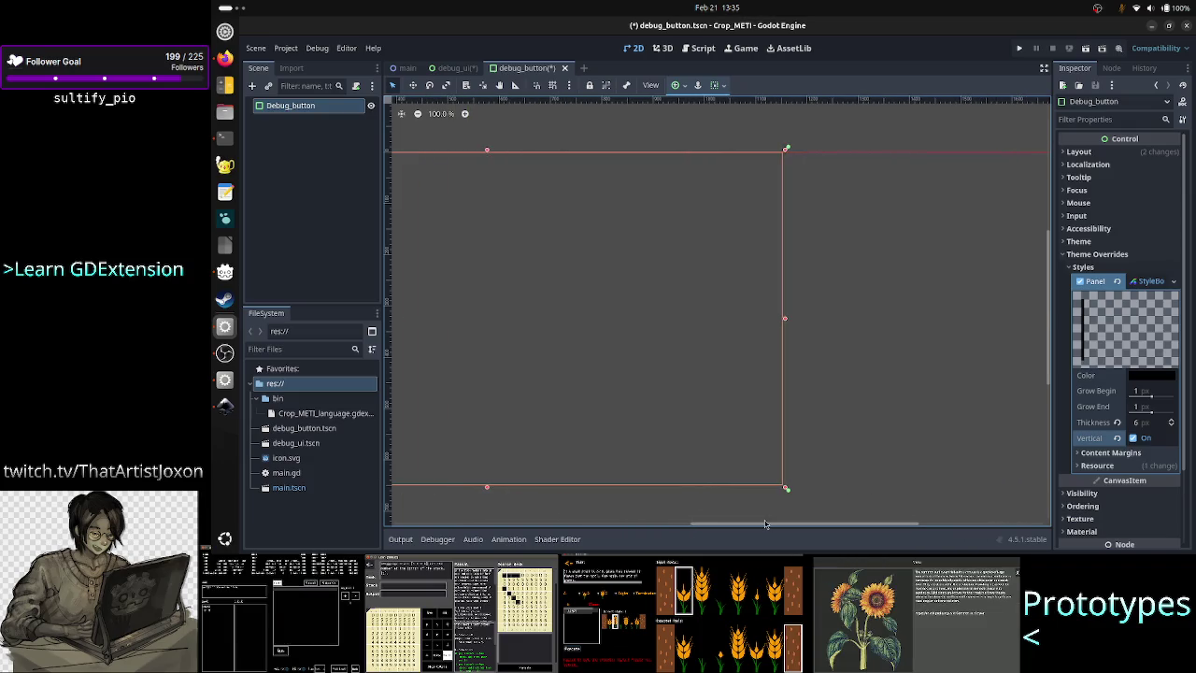
left_click(764, 522)
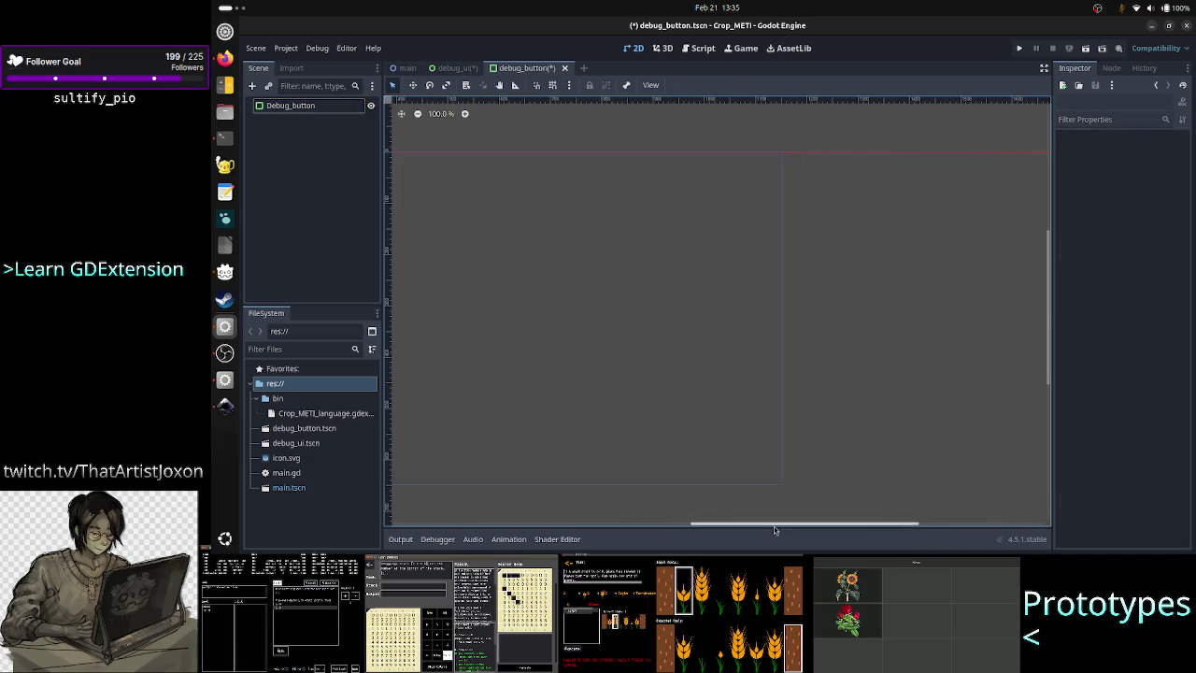
left_click_drag(775, 527, 584, 536)
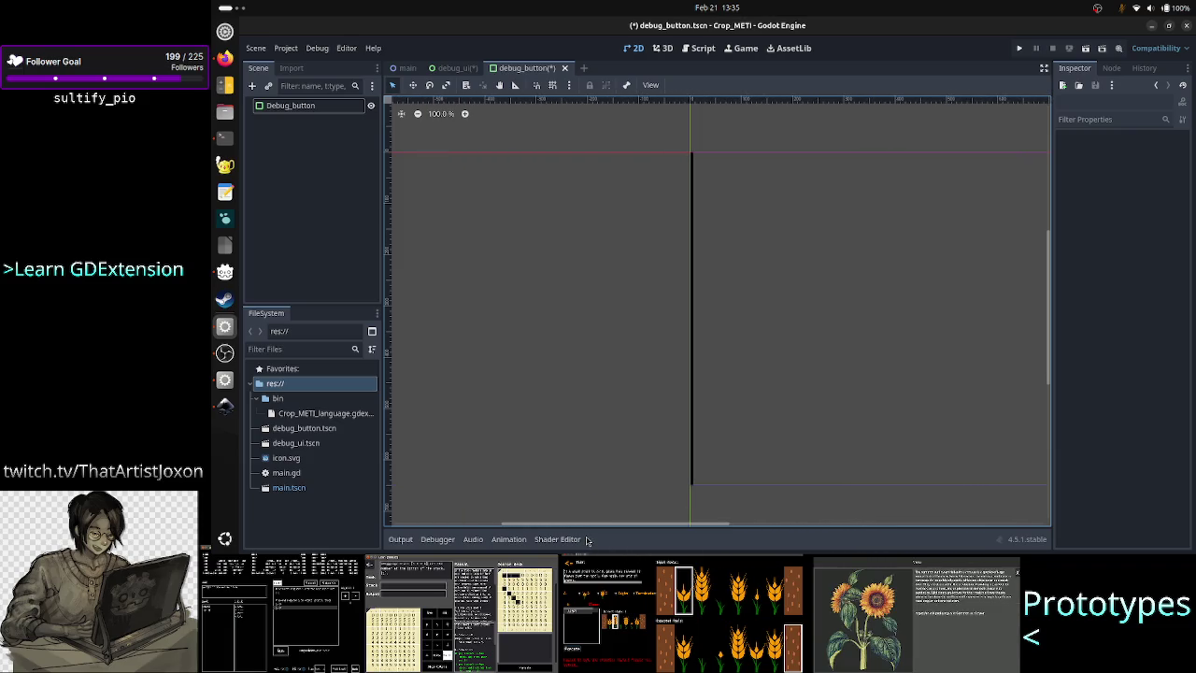
left_click(297, 105)
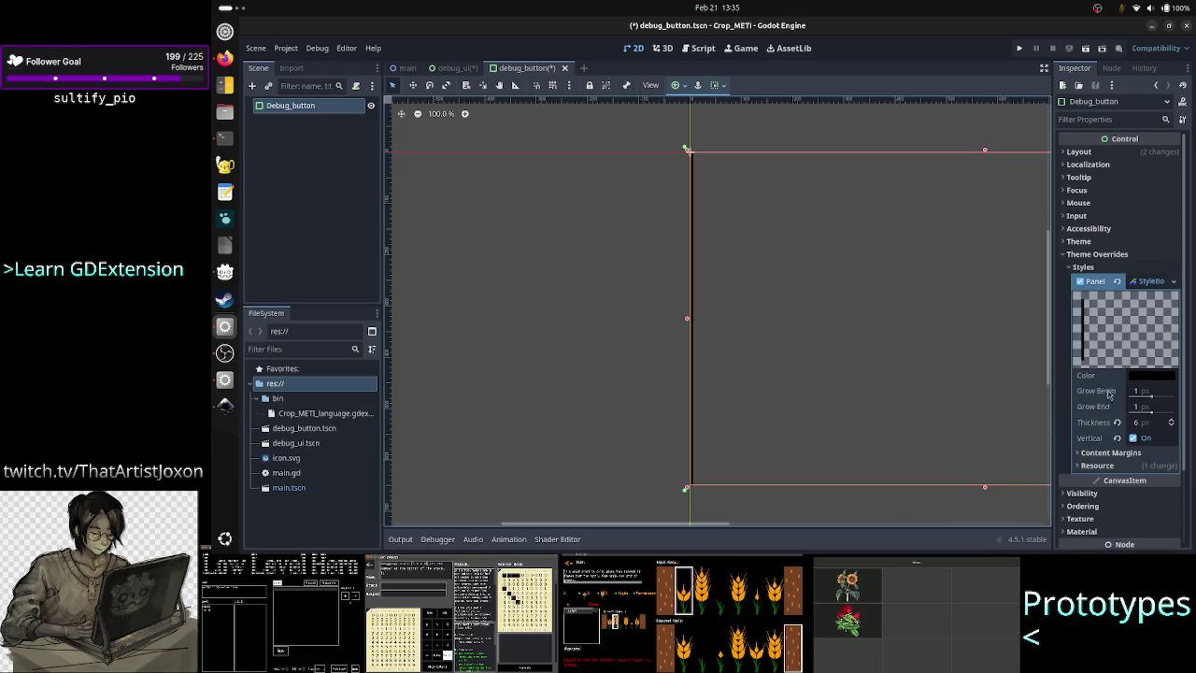
- Set the StyleBoxLine Grow Begin to 0 px, leaving Grow End at 1 px
left_click(1139, 393)
type("0")
key("Return")
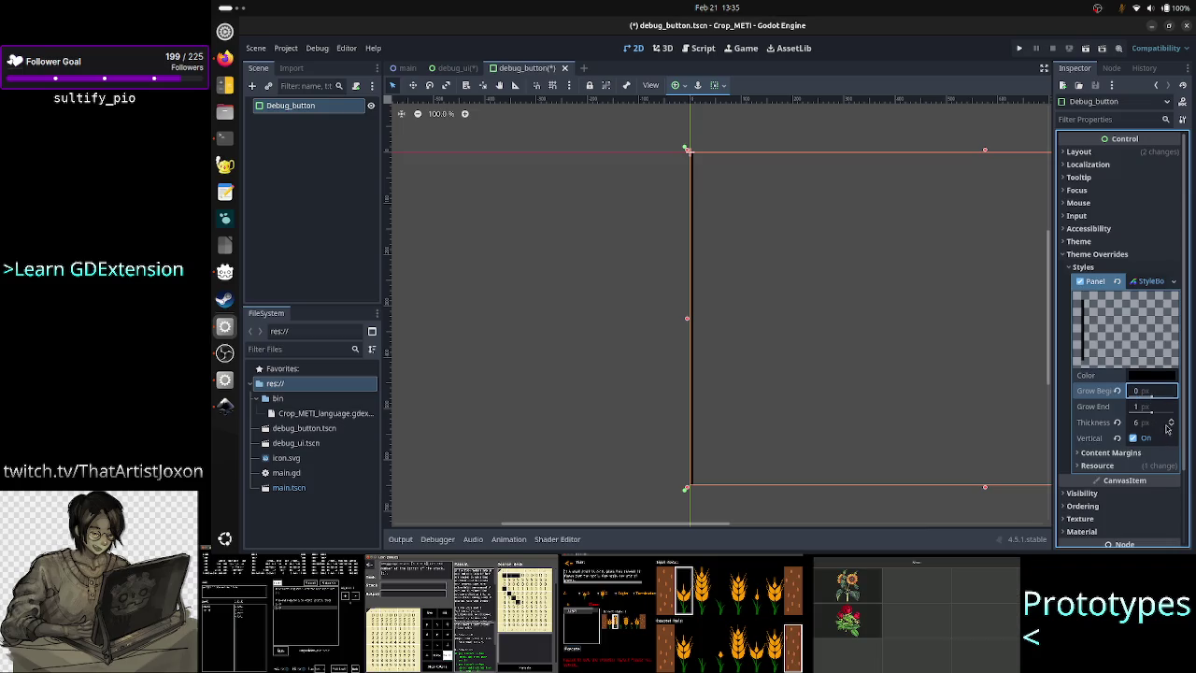
mouse_move(720, 530)
left_mouse_down()
mouse_move(899, 529)
mouse_move(739, 528)
mouse_move(808, 513)
left_mouse_up()
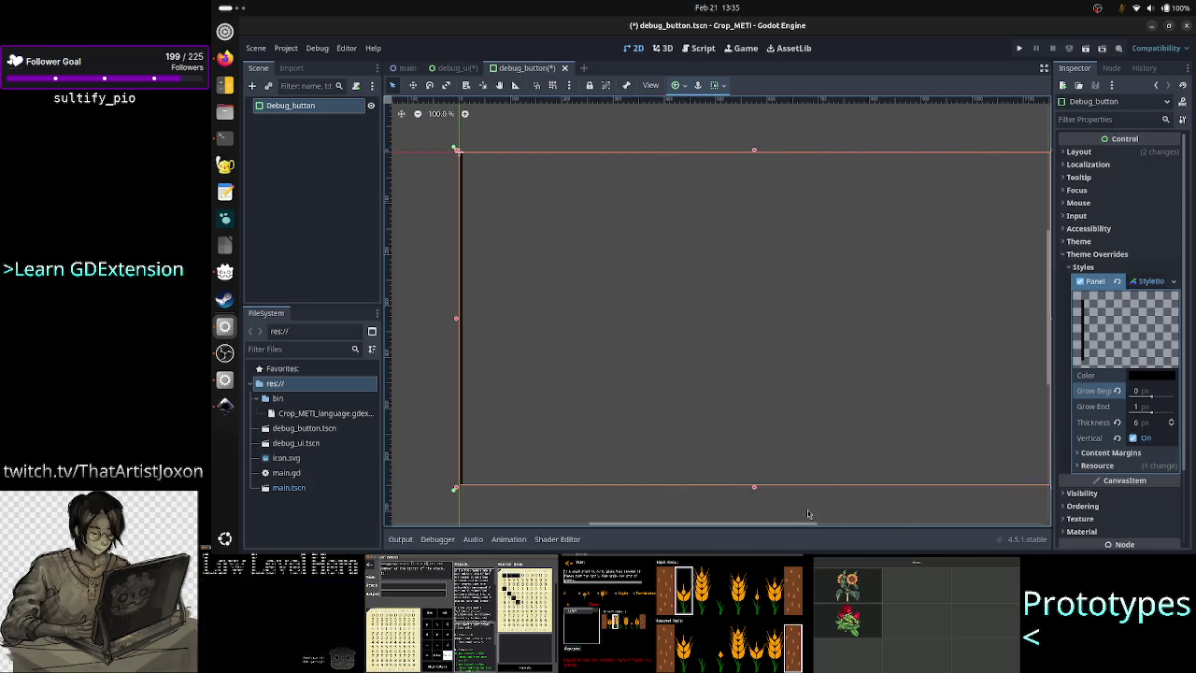
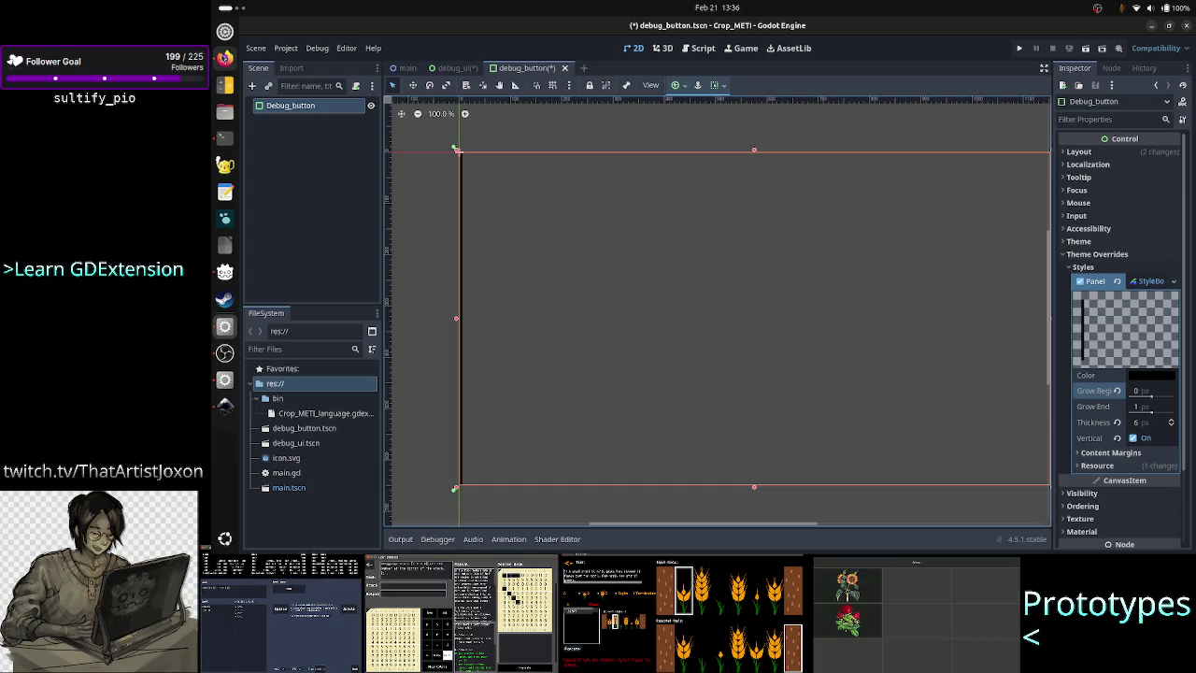
- Browse the developer's itch.io profile in Firefox and open the Plantsweeper game page
left_click(225, 58)
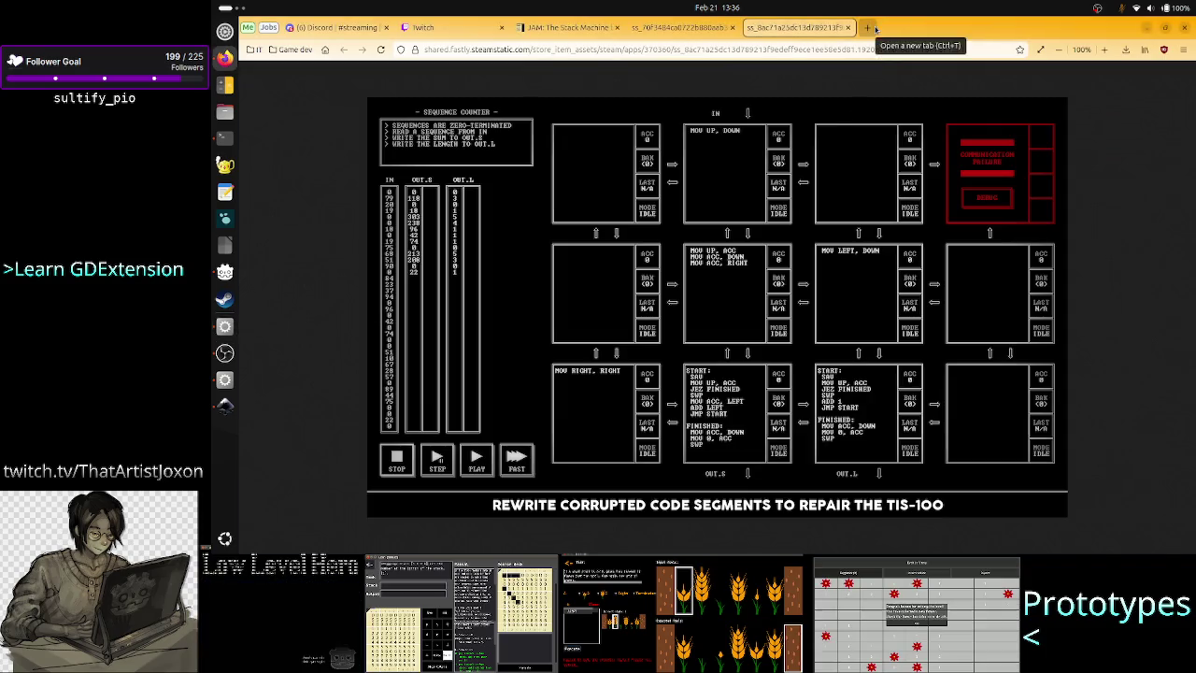
left_click(870, 27)
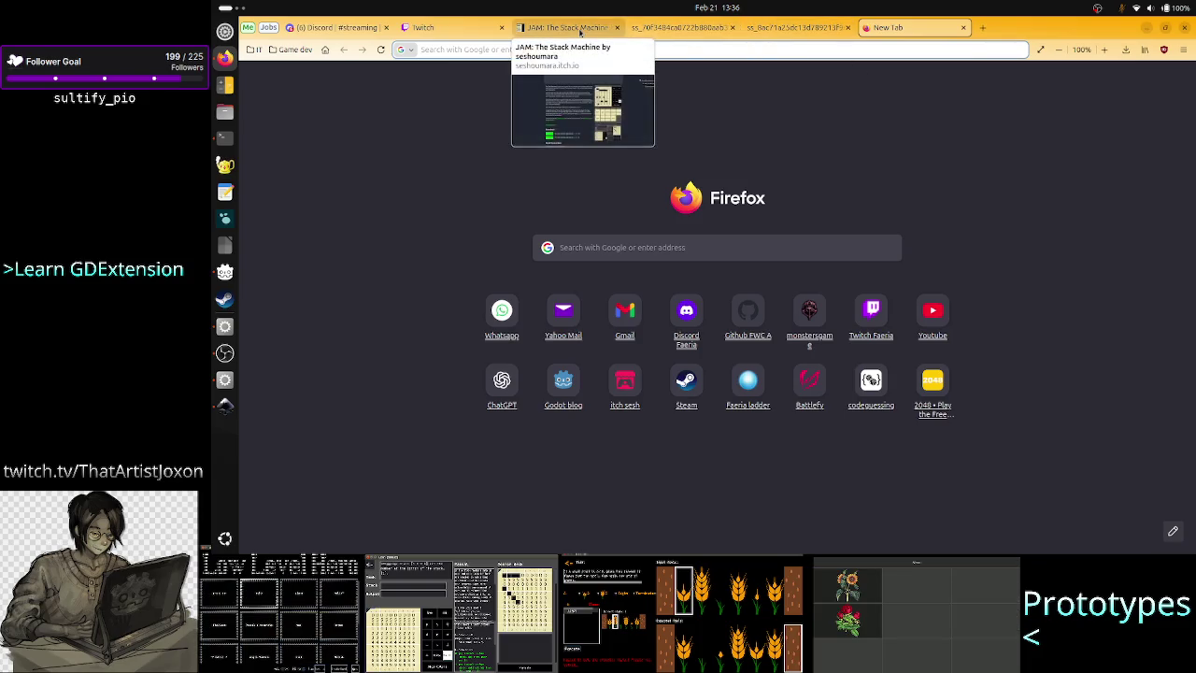
left_click(565, 27)
left_click(343, 49)
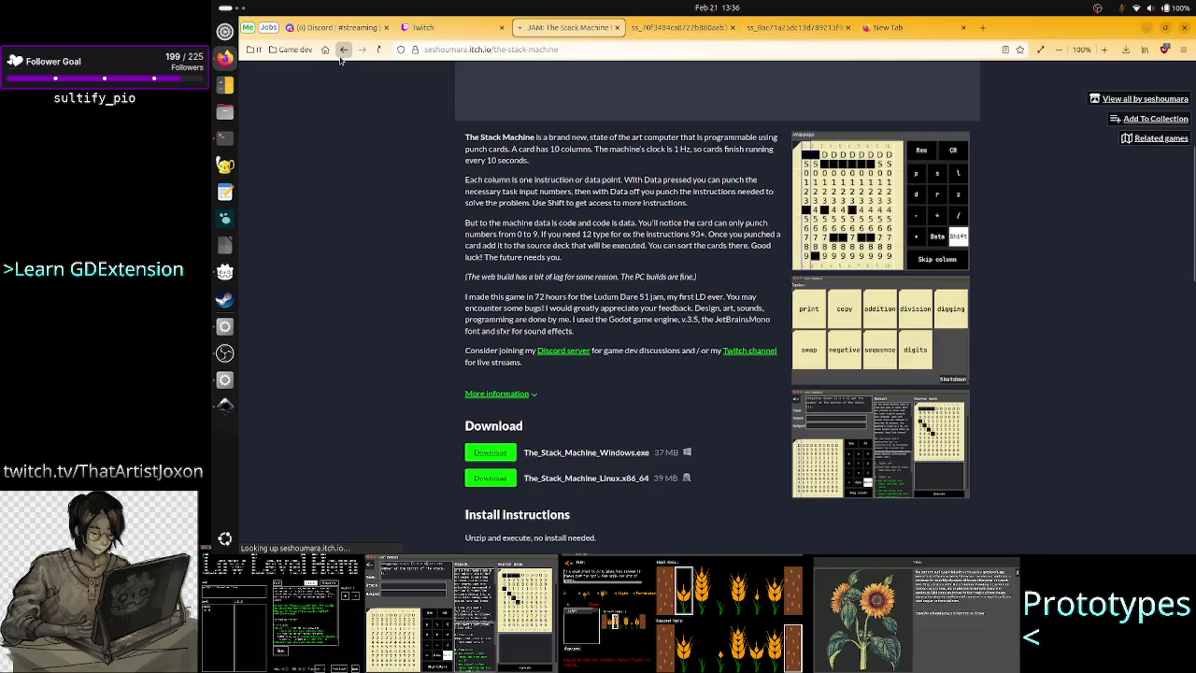
left_click(544, 234)
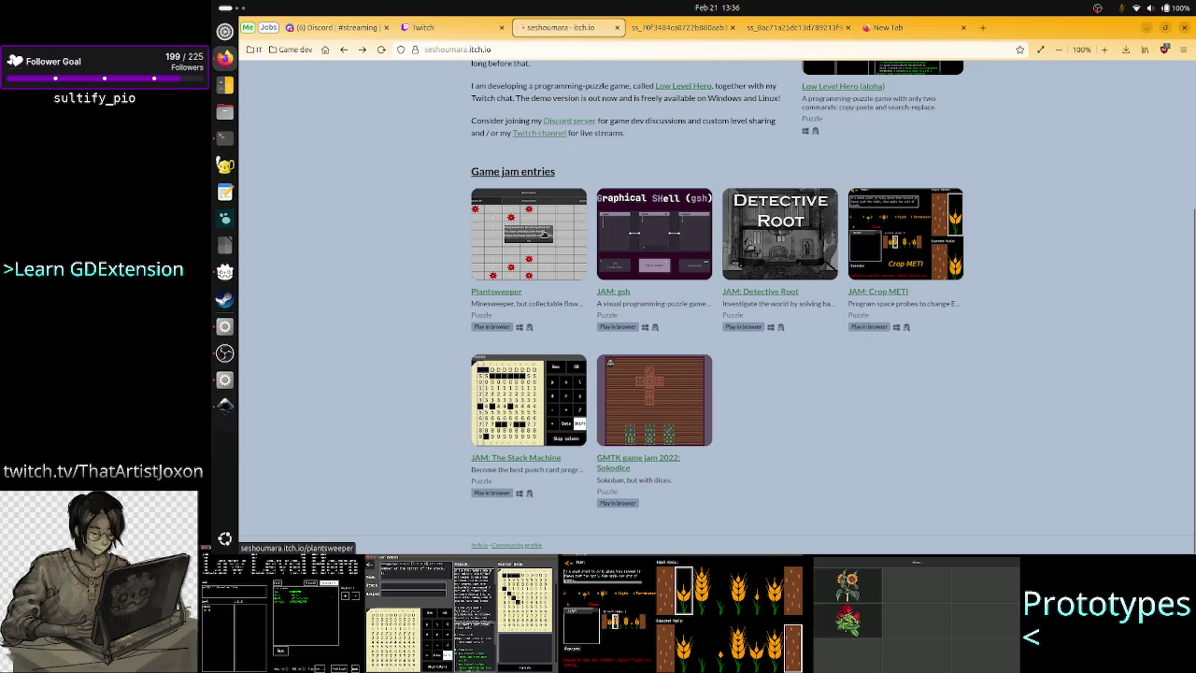
- Check Plantsweeper's Oct 06 publish date, close the empty tab, and return to Godot
scroll(474, 281, "down", 3)
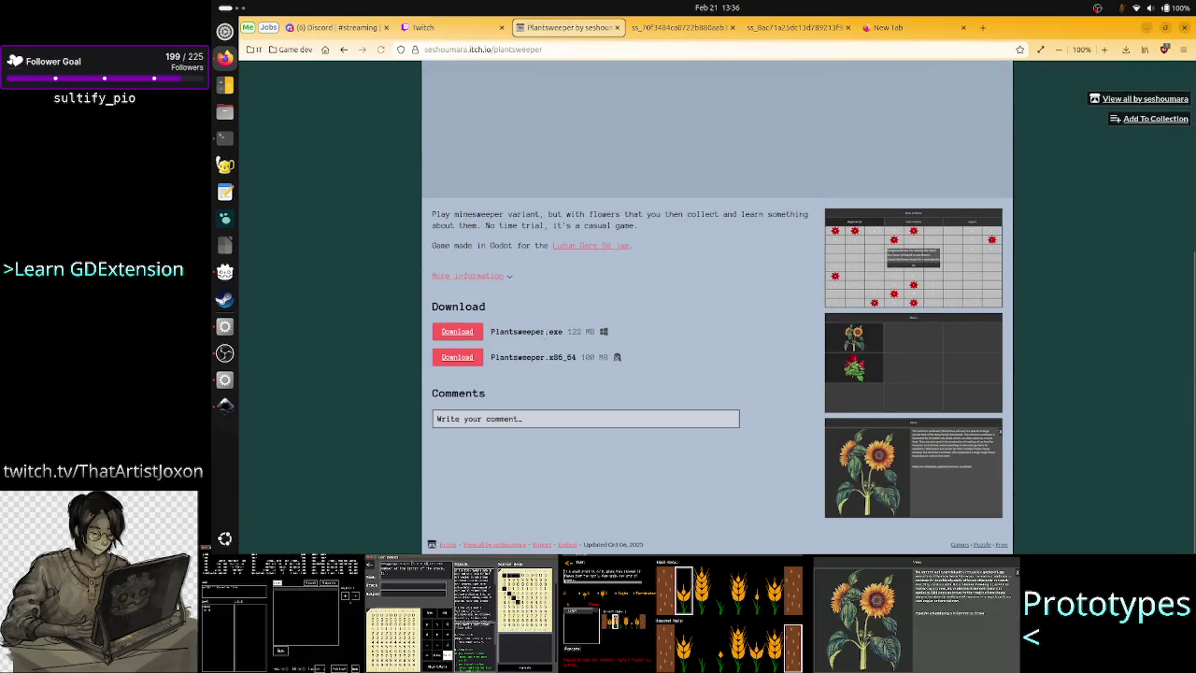
left_click(471, 277)
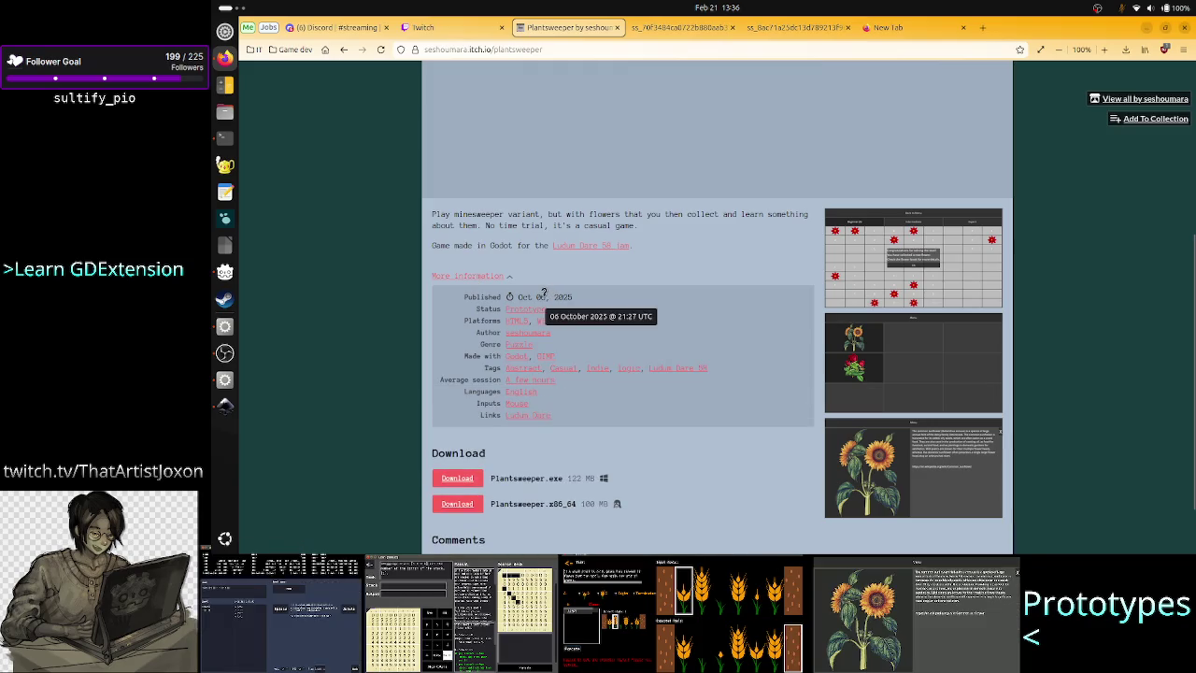
mouse_move(544, 293)
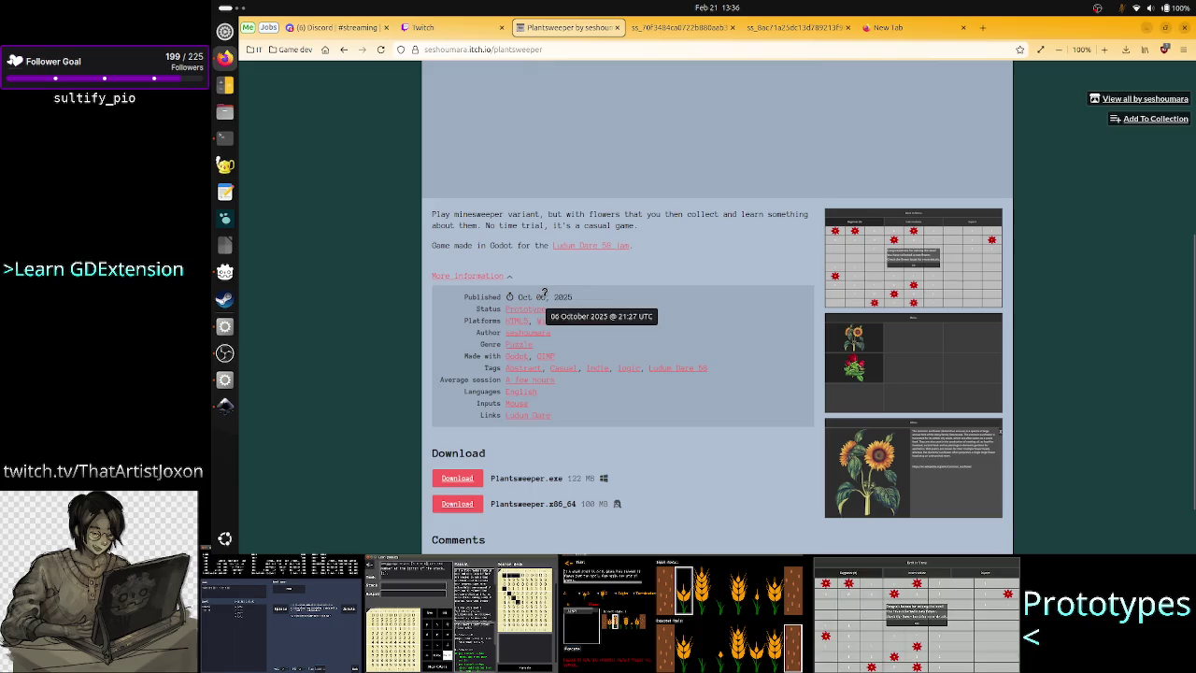
left_click_drag(543, 295, 513, 295)
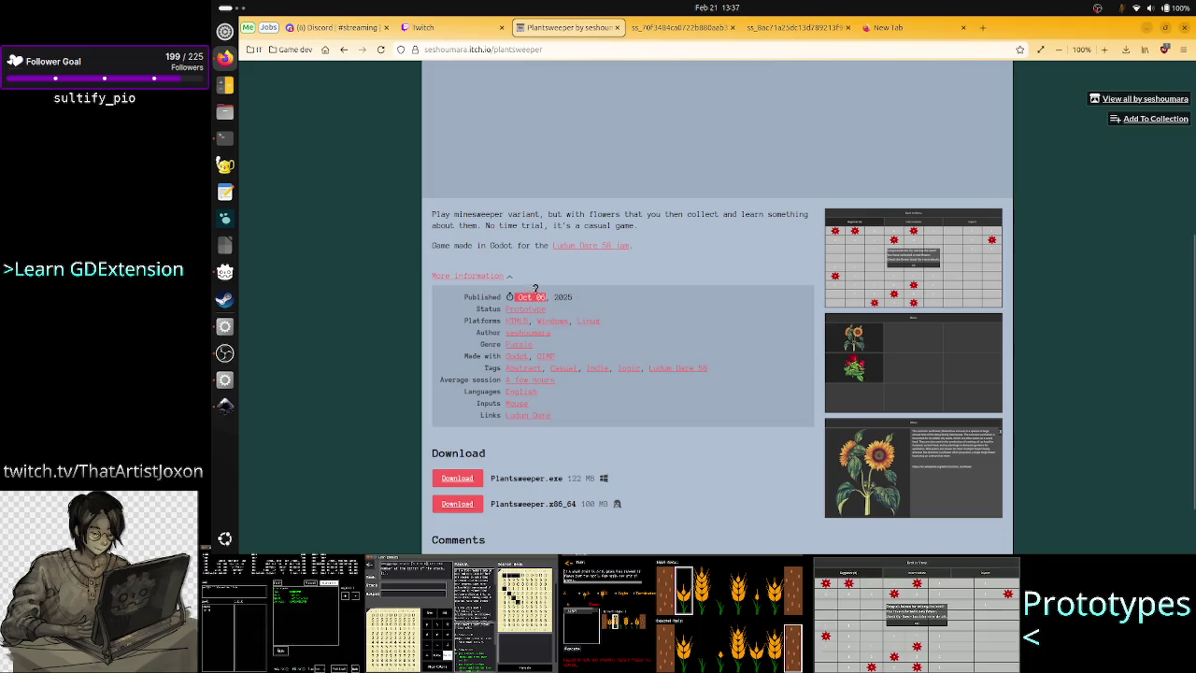
left_click(871, 28)
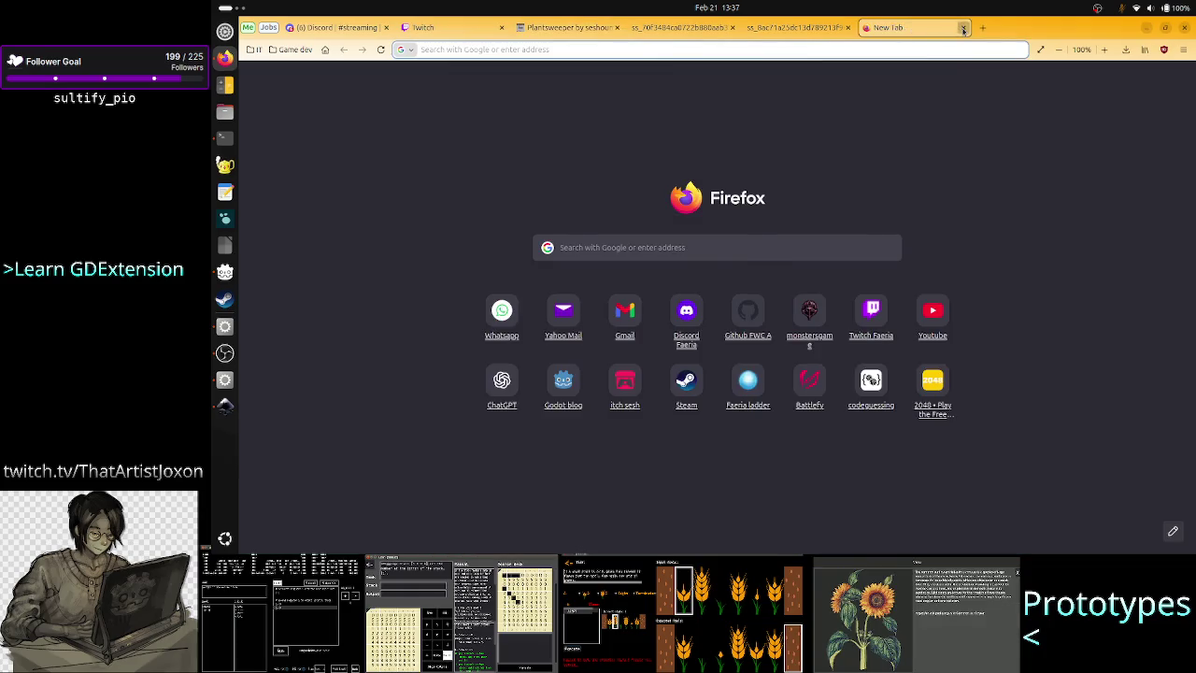
left_click(961, 28)
key("alt+Tab")
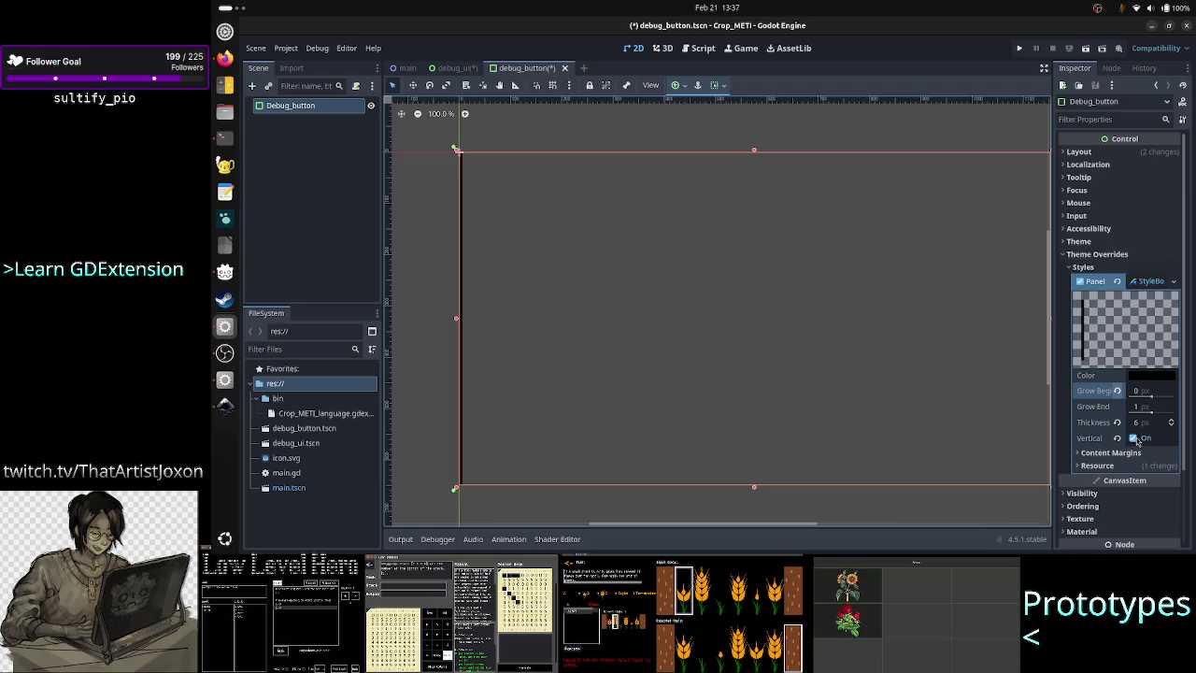
- Replace the Panel style with a new StyleBoxFlat and darken its background to 757575
left_click(1173, 281)
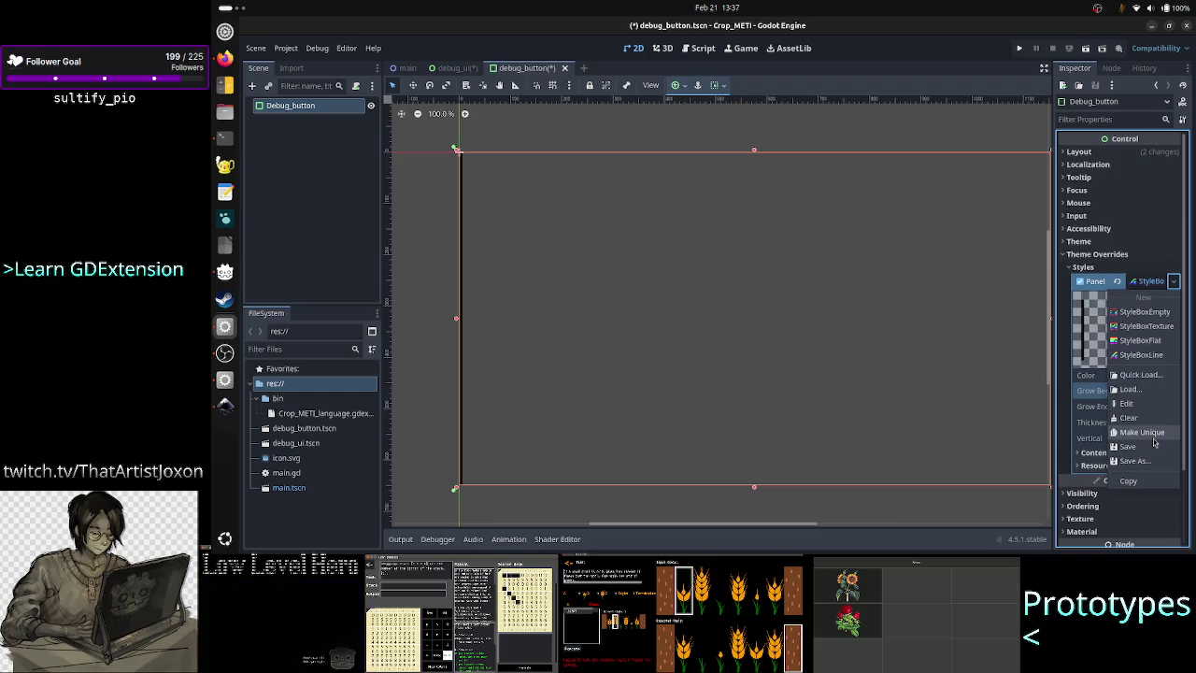
left_click(1140, 341)
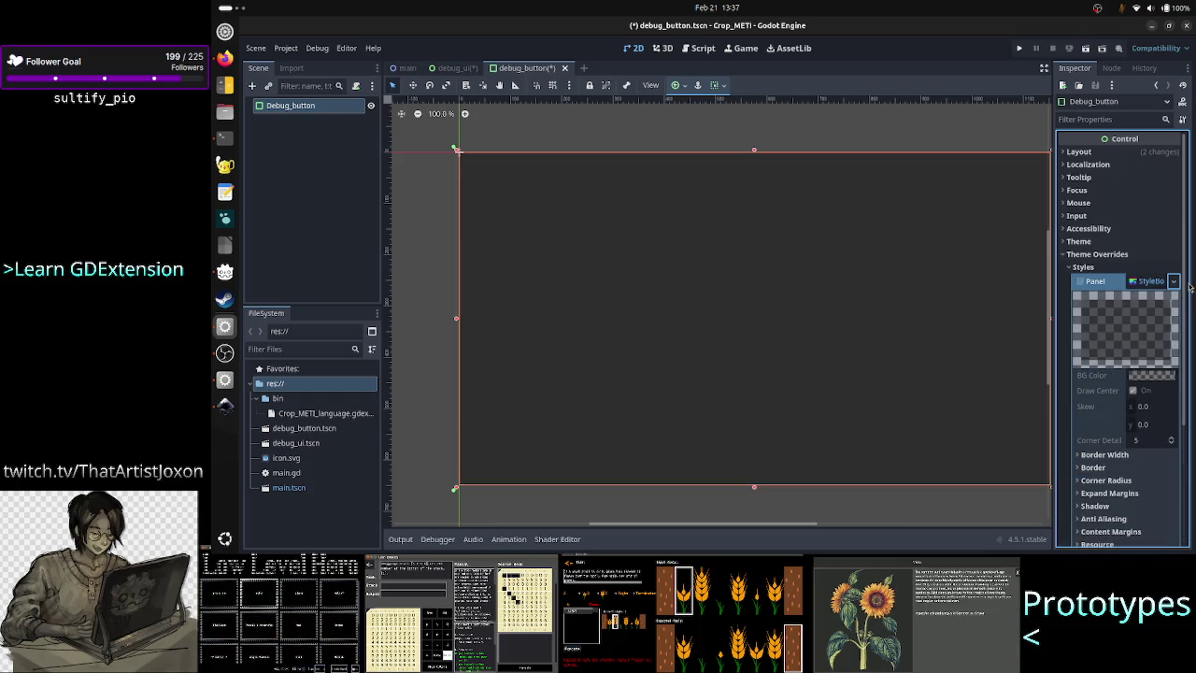
left_click(1173, 281)
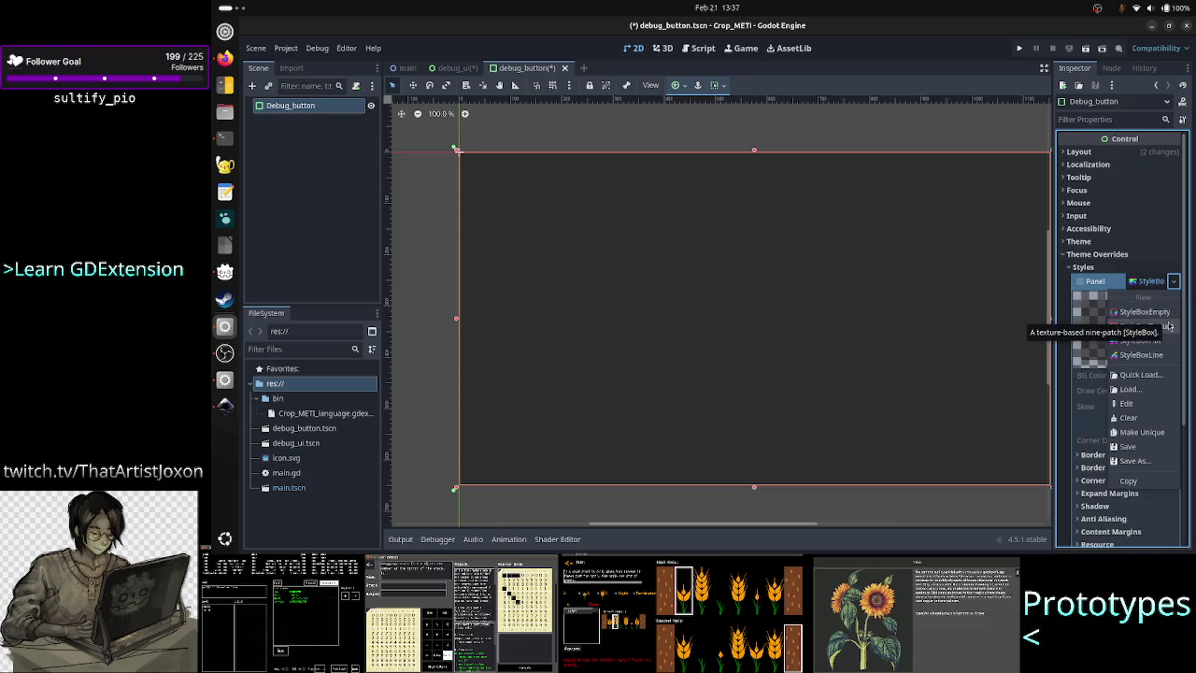
left_click(1170, 341)
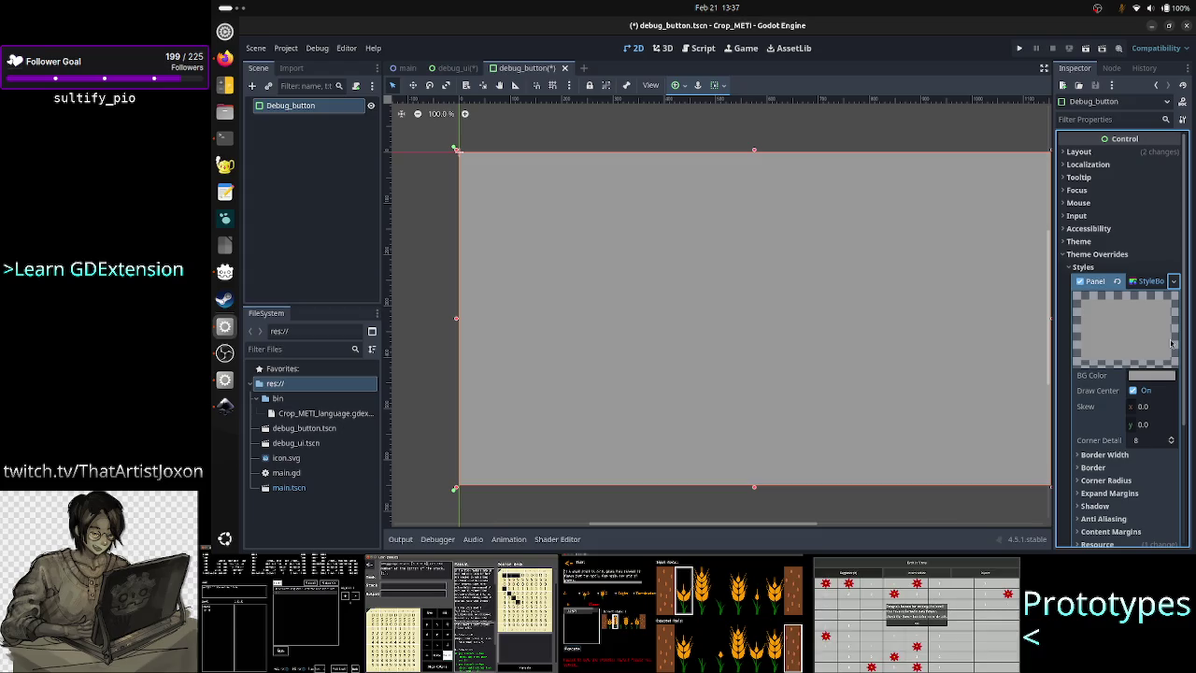
left_click(1153, 377)
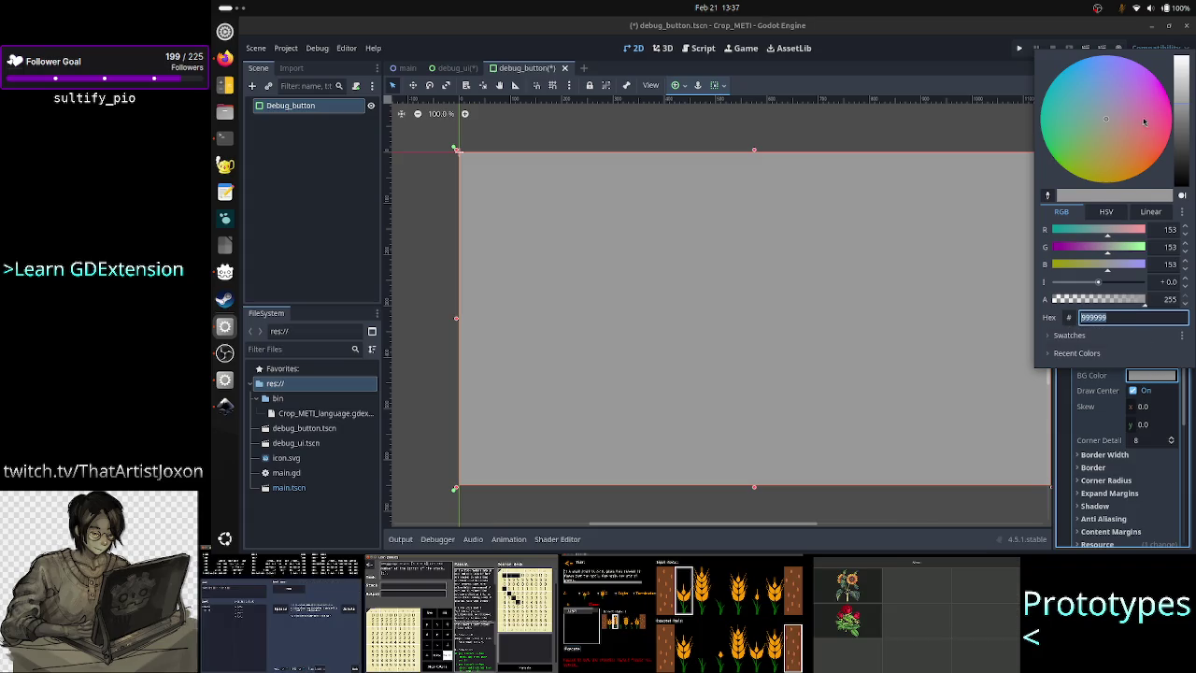
mouse_move(1179, 157)
left_mouse_down()
mouse_move(1181, 114)
mouse_move(1182, 126)
left_mouse_up()
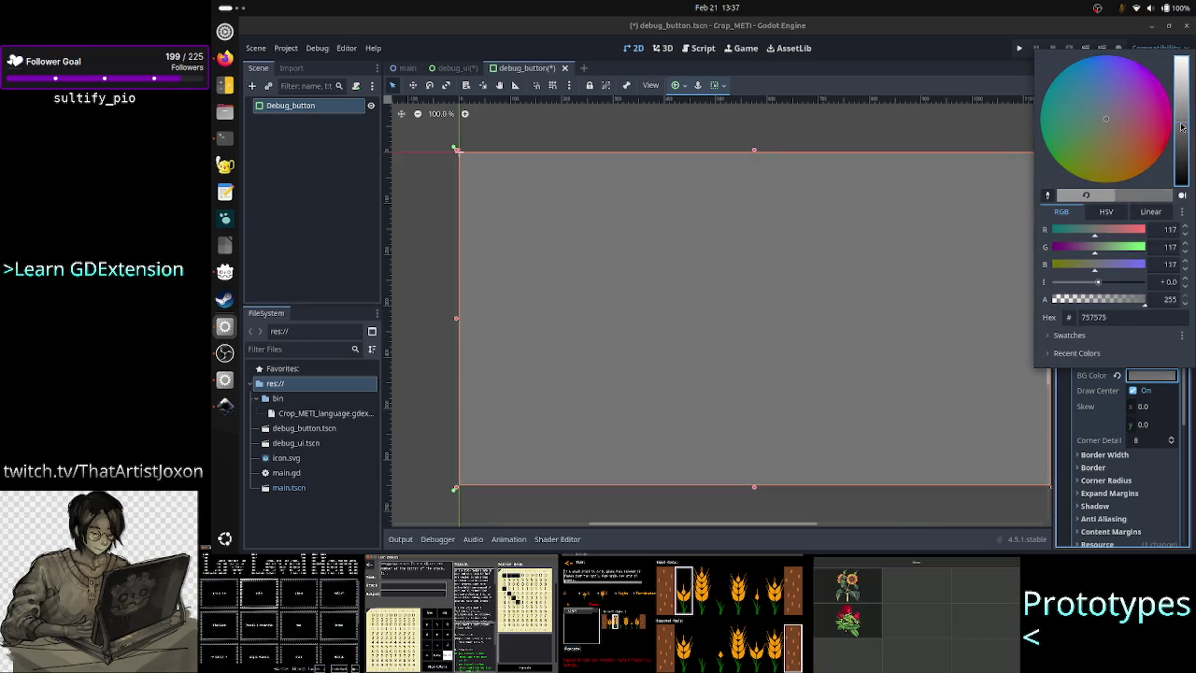
left_click(1187, 397)
scroll(1109, 436, "down", 4)
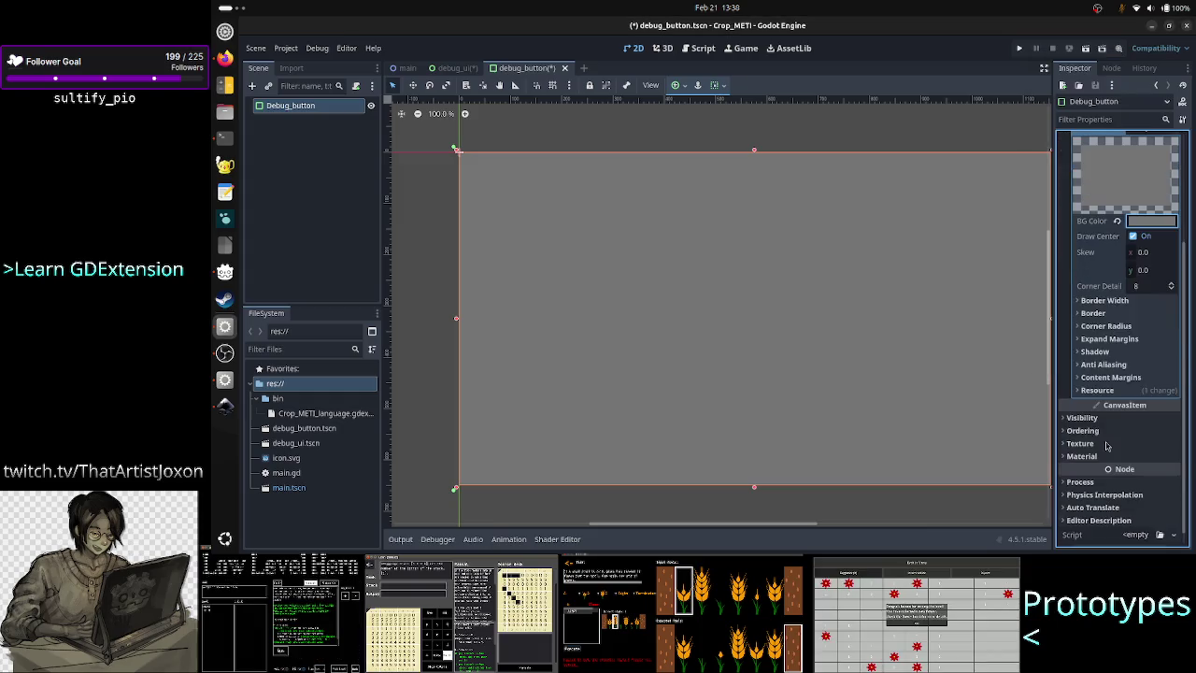
- Set the panel's border width to 5 on the left, top, right and bottom
left_click(1124, 301)
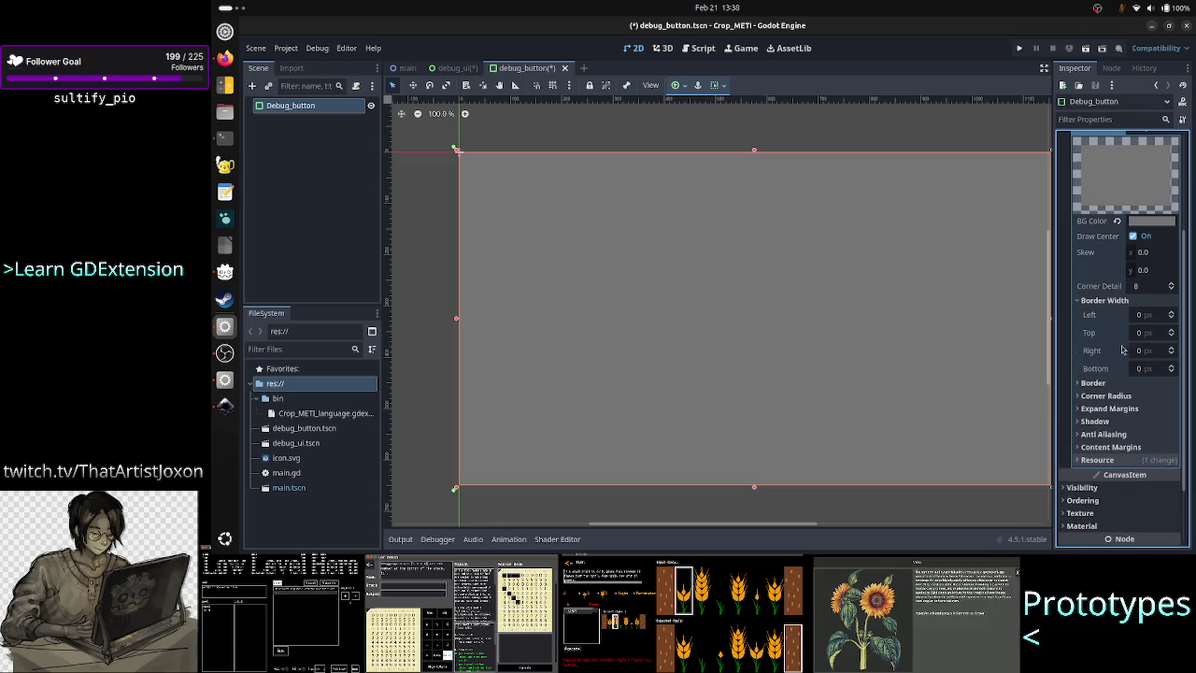
left_click(1149, 316)
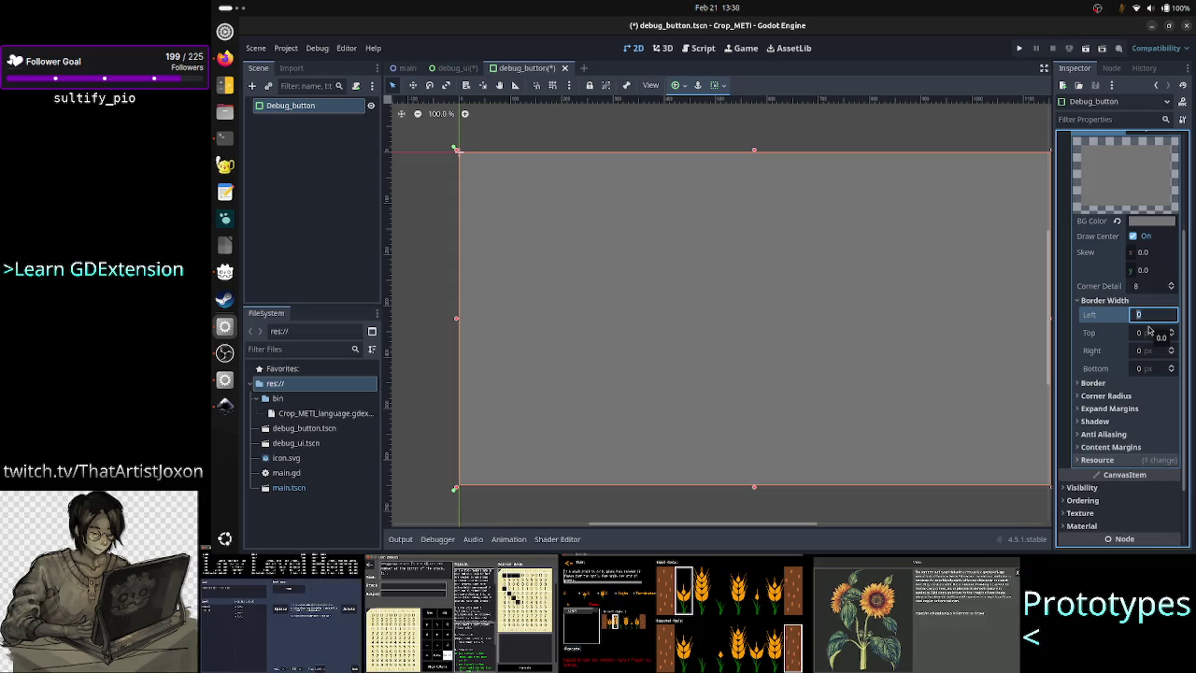
type("5")
left_click(1151, 331)
type("5")
left_click(1150, 352)
type("5")
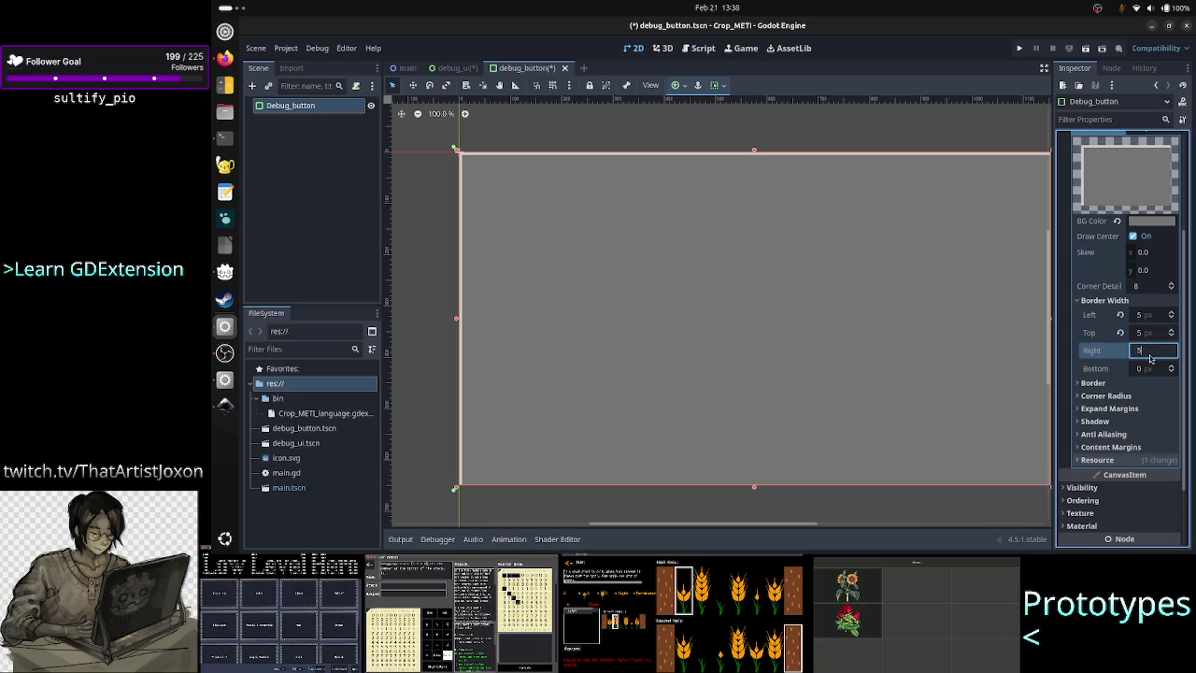
left_click(1152, 371)
type("5")
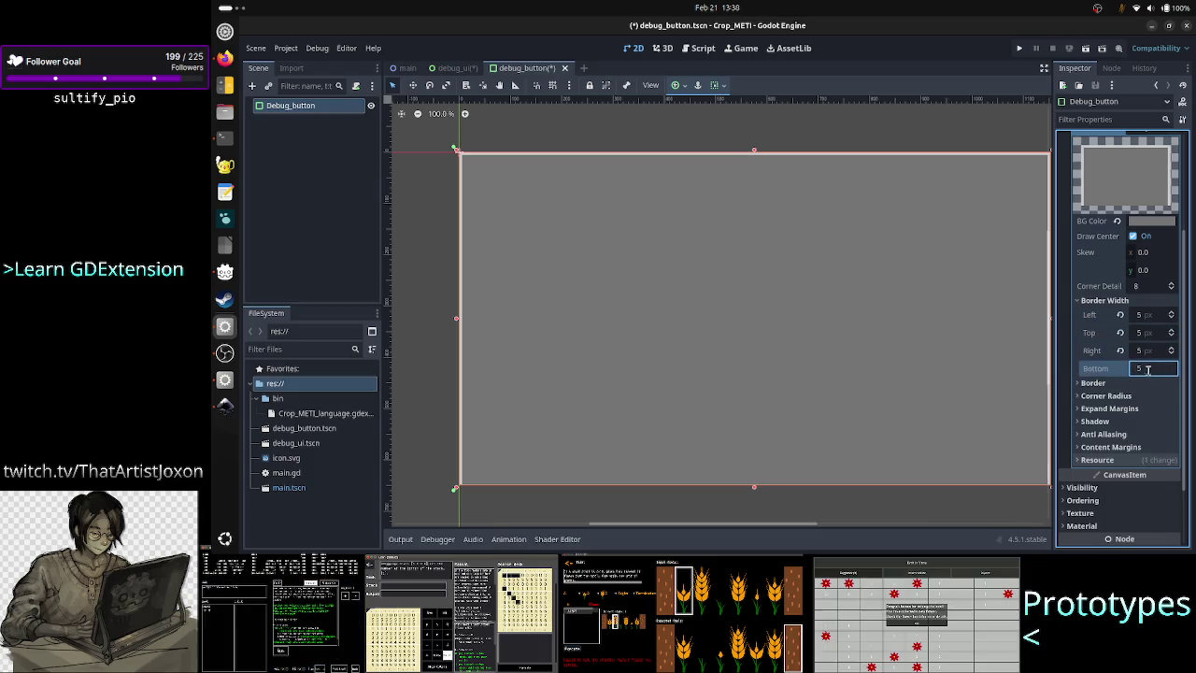
- Make the panel's border colour black (000000)
left_click(1147, 383)
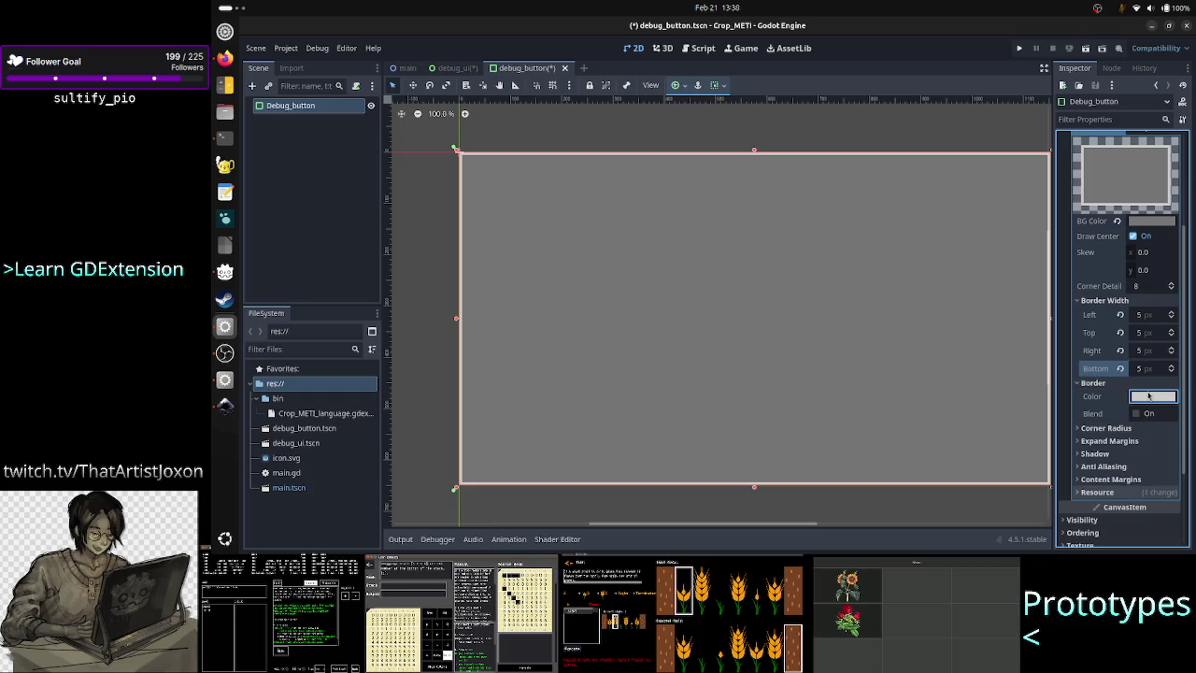
left_click(1149, 396)
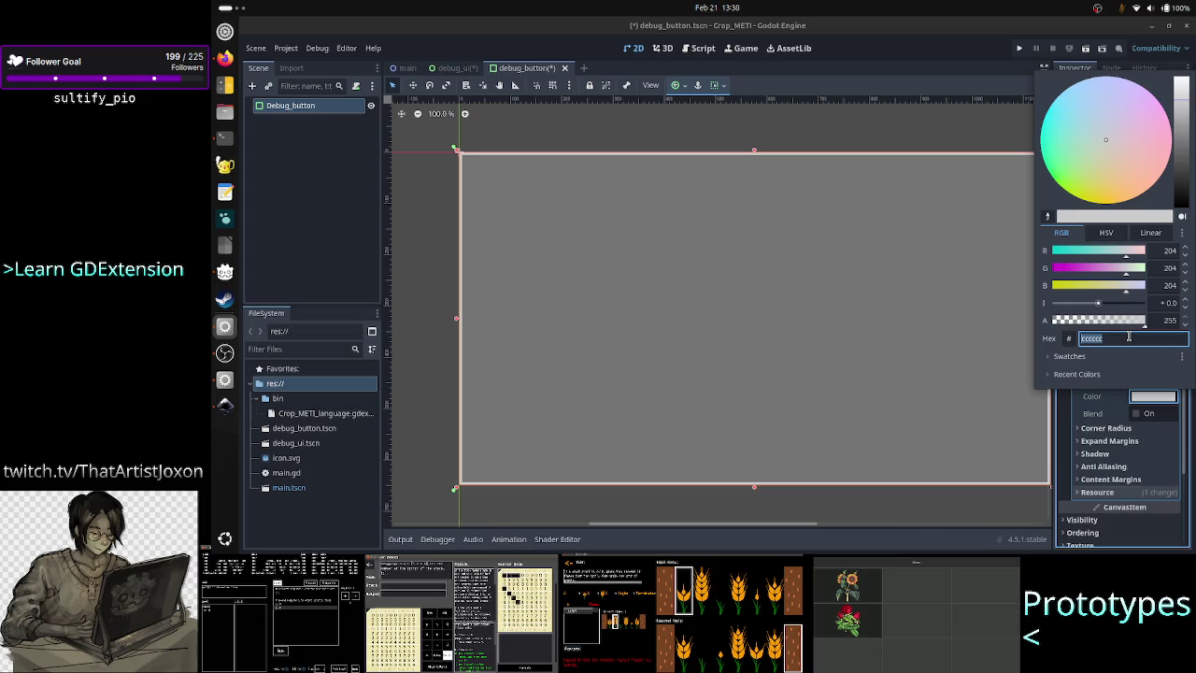
type("000000")
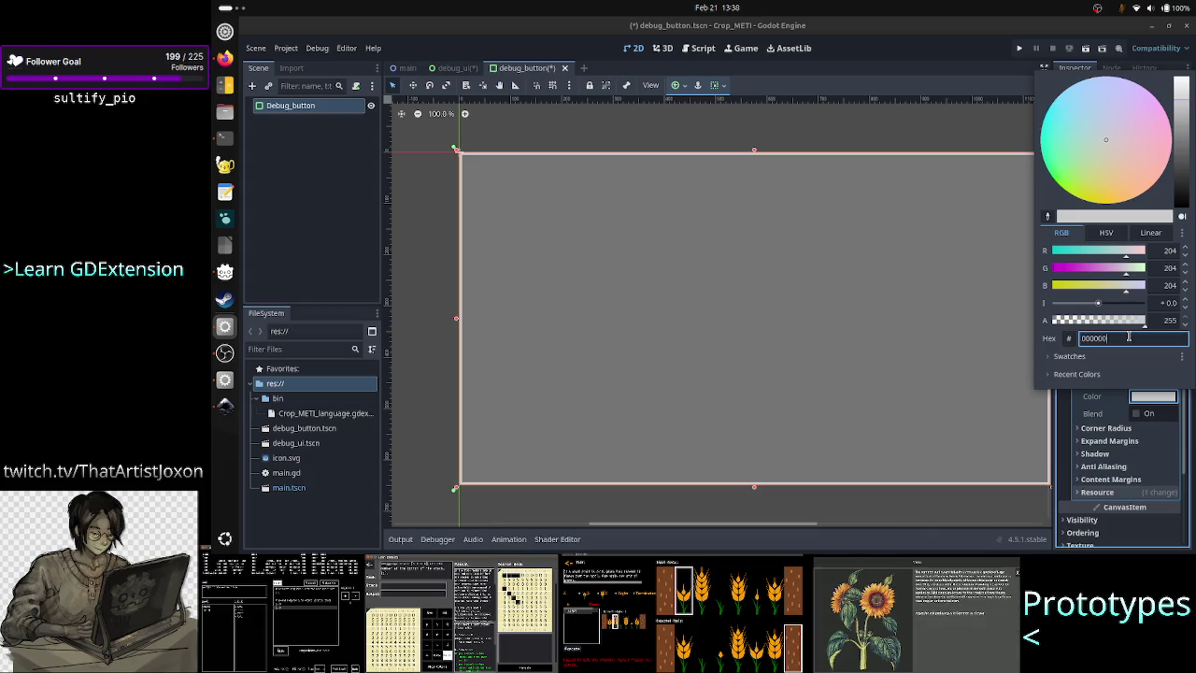
key("Return")
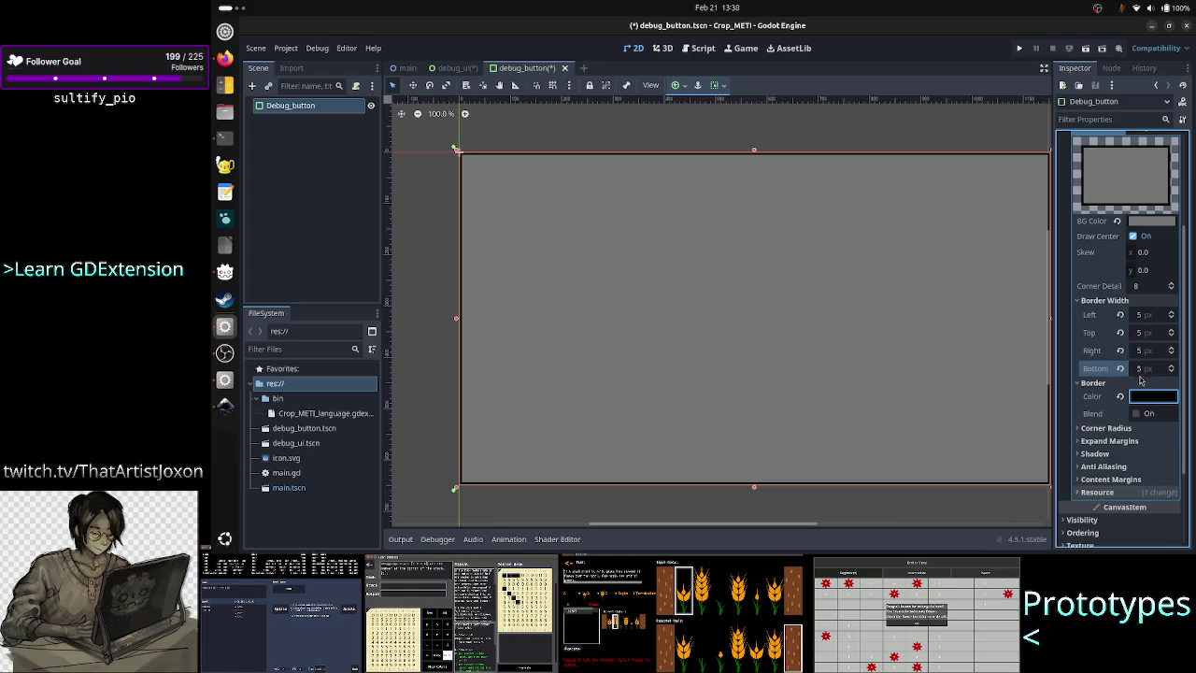
- Look over the corner radius and expand margin settings, then switch to Firefox
left_click(1130, 428)
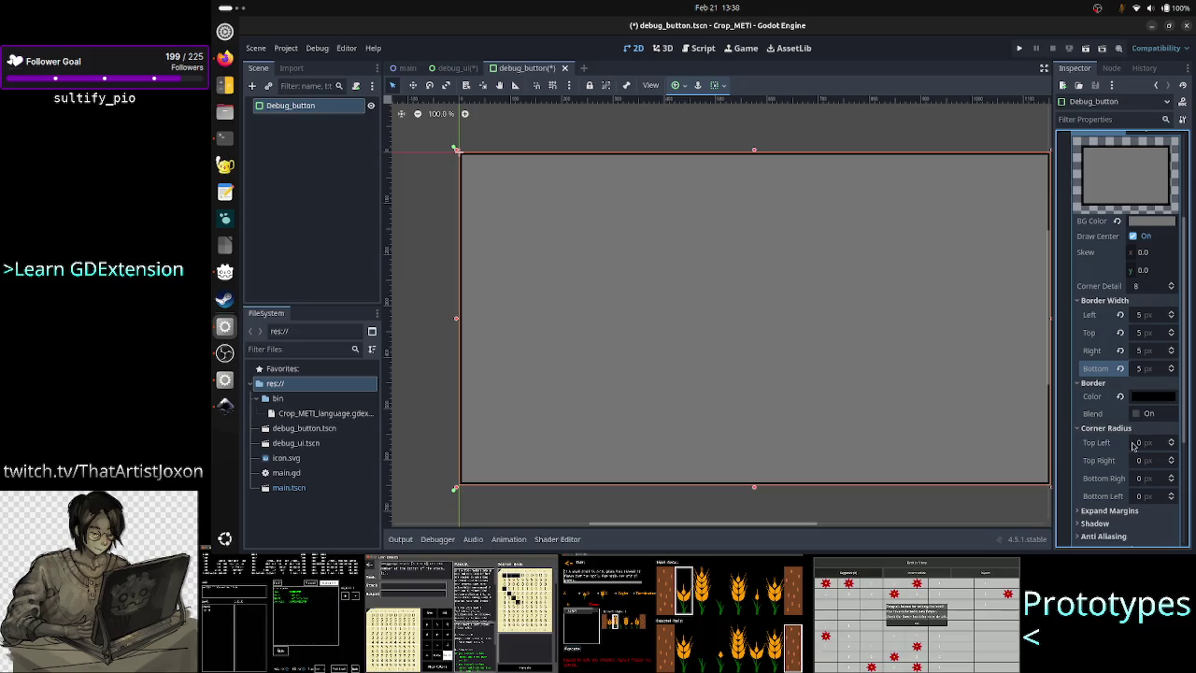
left_click(1134, 427)
left_click(1137, 441)
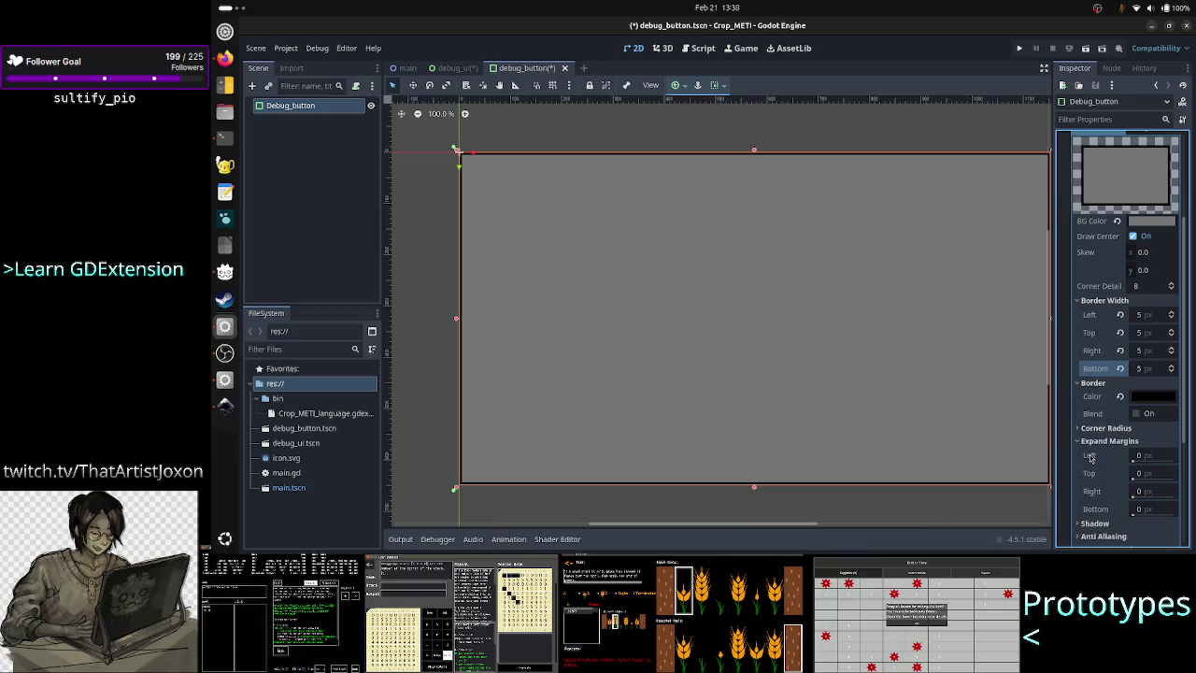
key("alt+Tab")
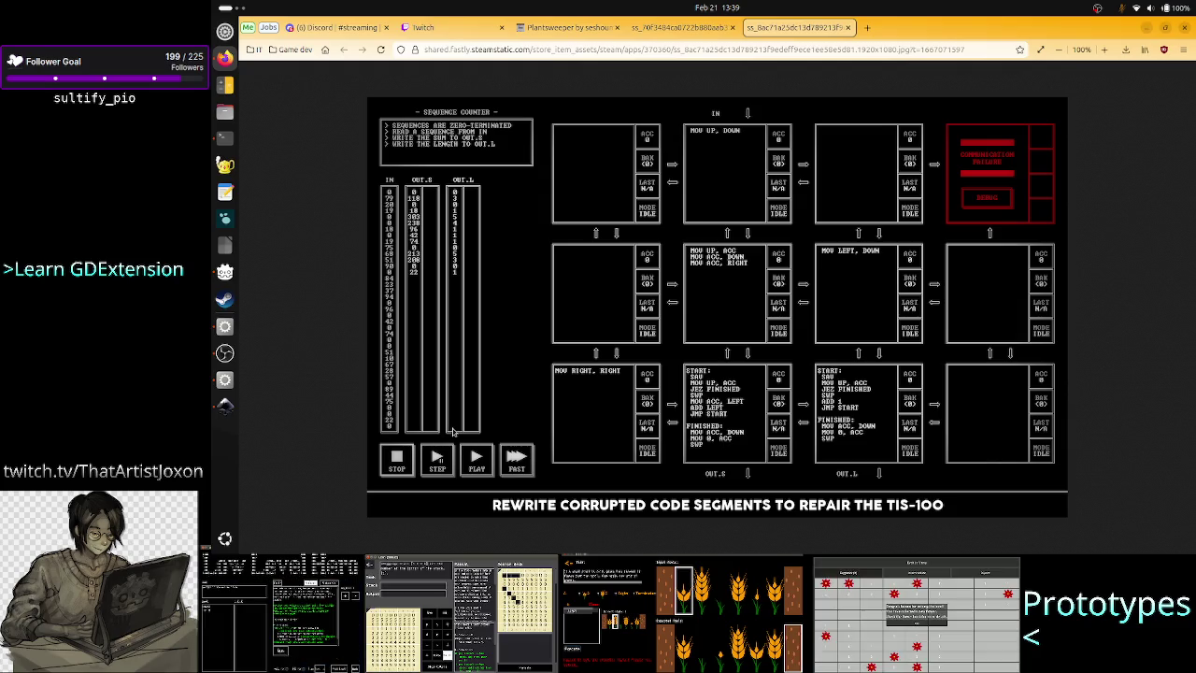
- Zoom into the TIS-100 screenshot, then move to the 1-6 Sort puzzle screenshot tab
right_click(514, 390)
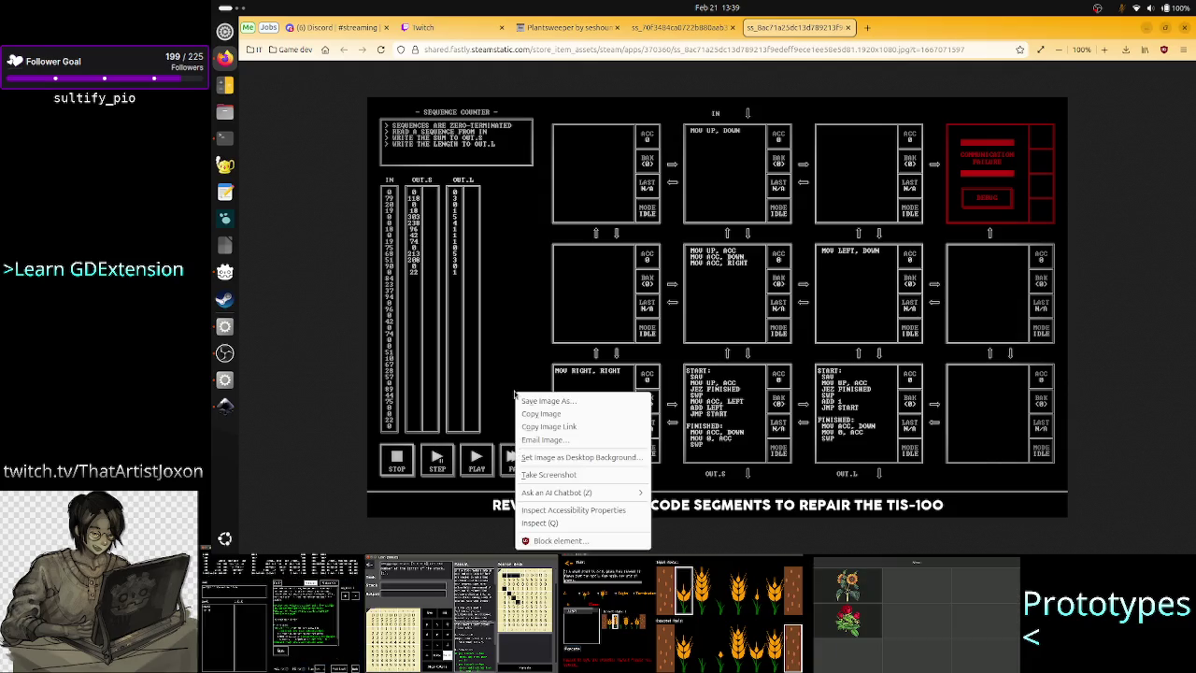
key("Escape")
key("ctrl+plus")
key("ctrl+plus")
key("ctrl+plus")
key("ctrl+plus")
key("ctrl+plus")
key("ctrl+plus")
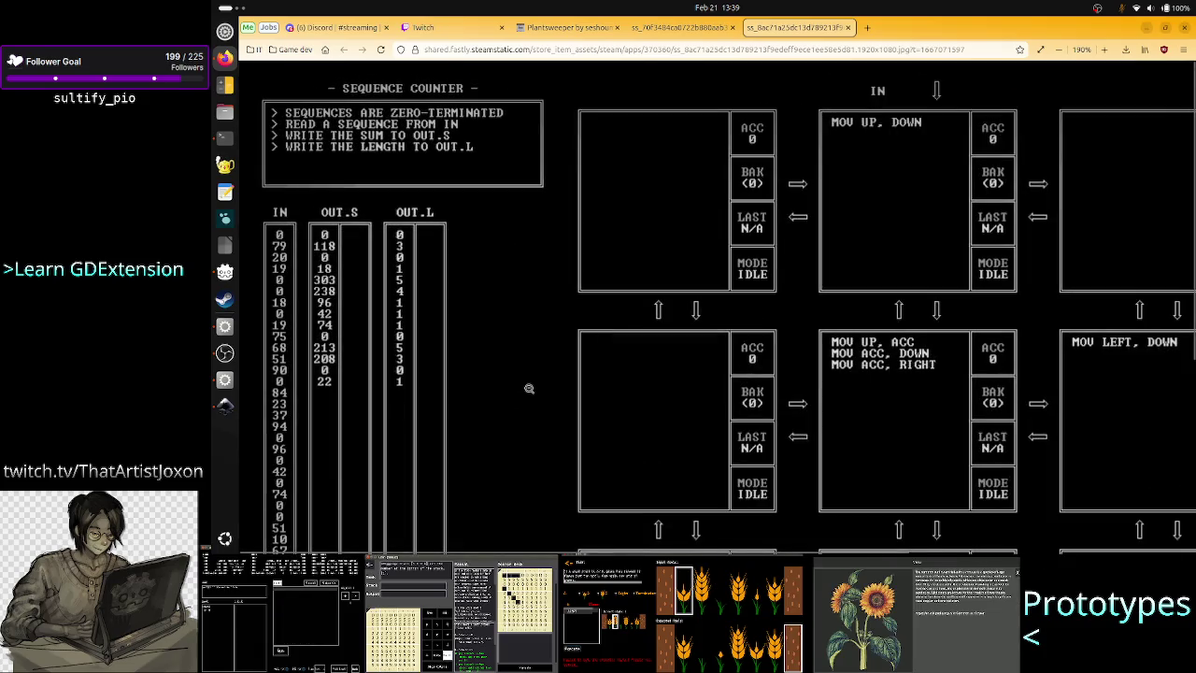
scroll(524, 400, "down", 5)
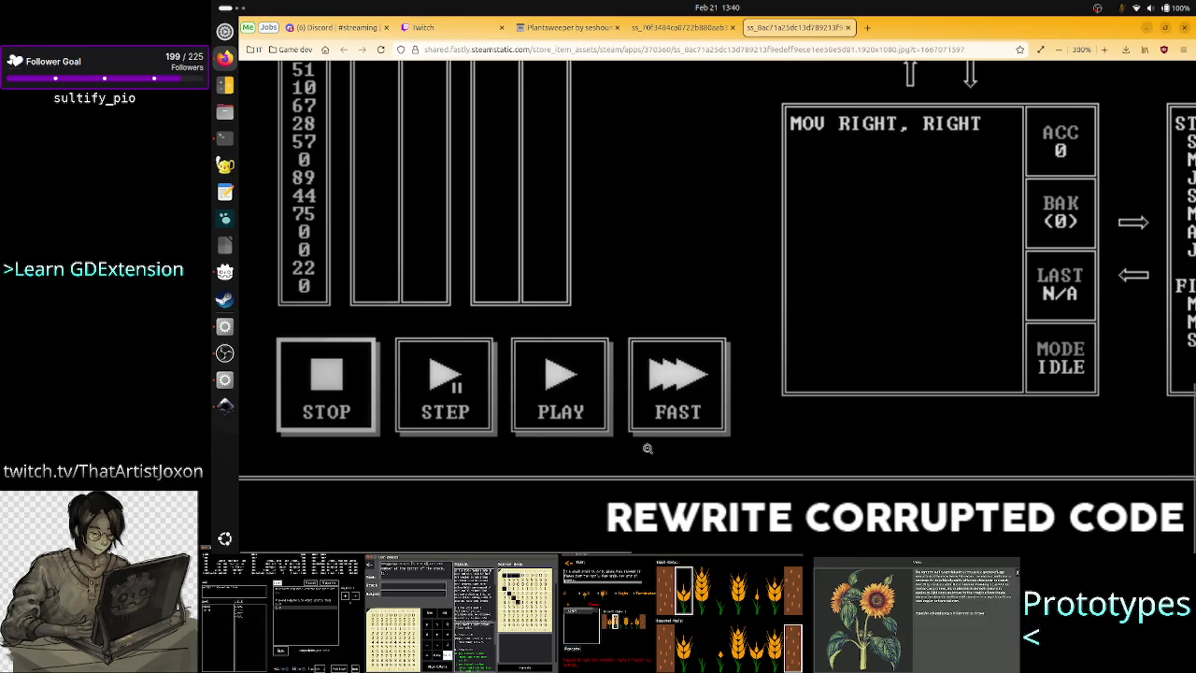
left_click(701, 30)
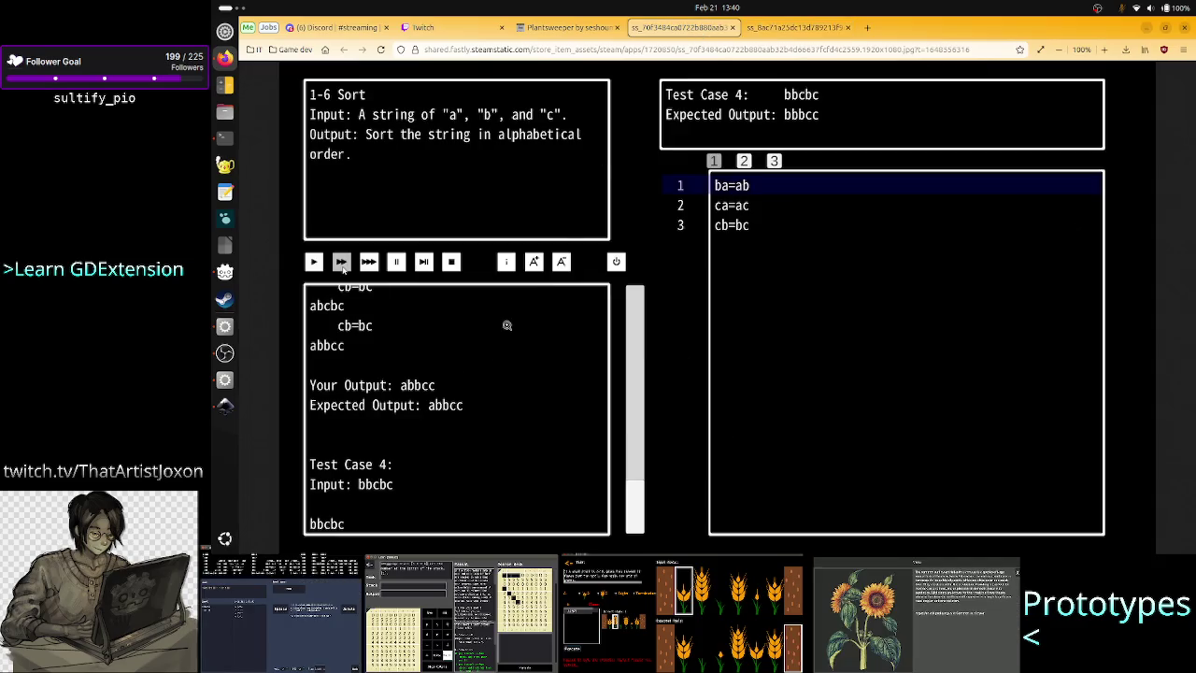
- Zoom in on the 1-6 Sort screenshot, then reset it to normal size with Ctrl+0
scroll(507, 325, "up", 5, "ctrl")
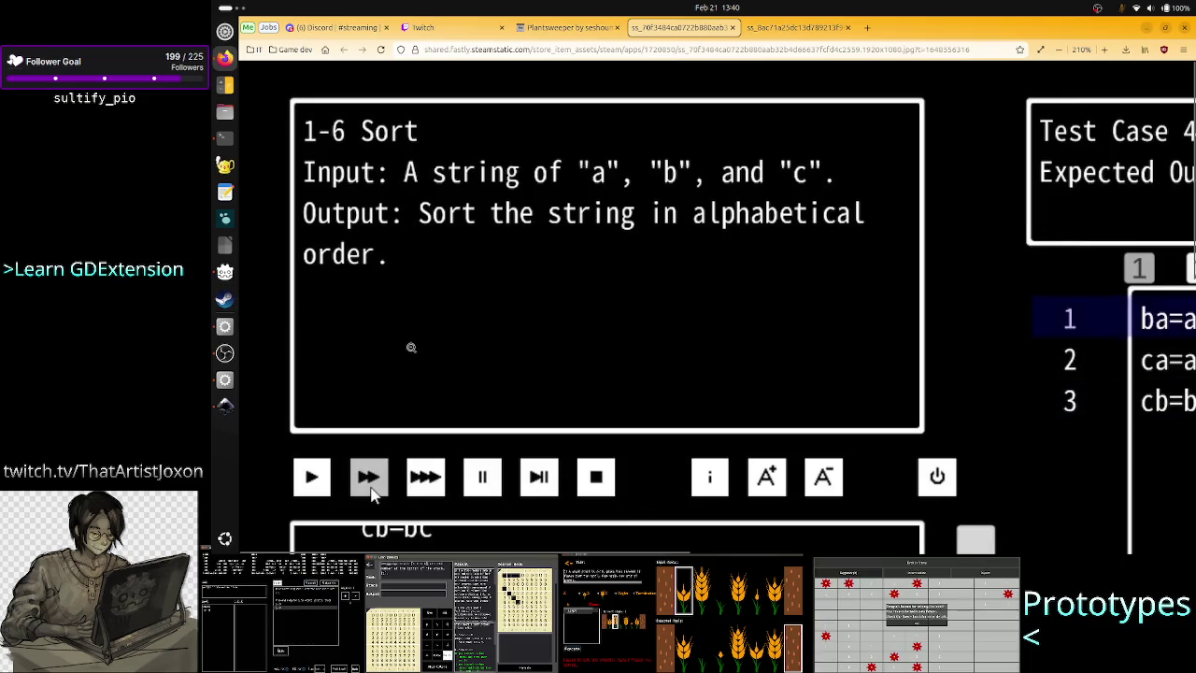
key("ctrl+0")
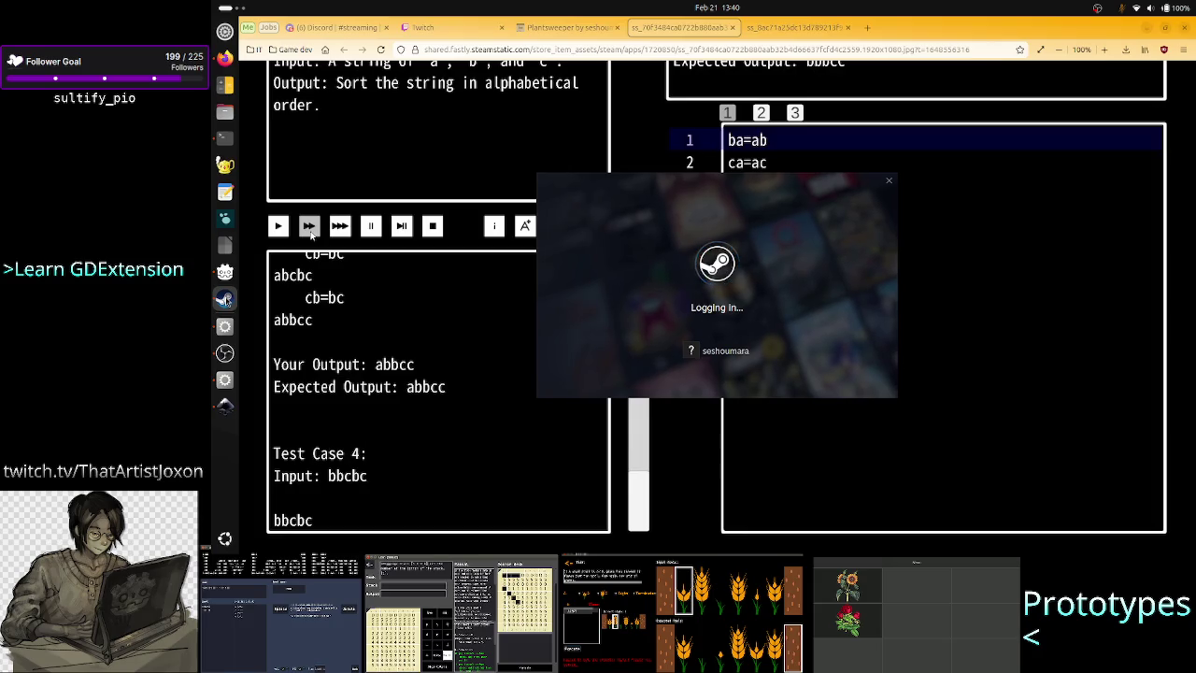
- Dismiss Steam's promotions popup and launch A=B from its library page
left_click(225, 300)
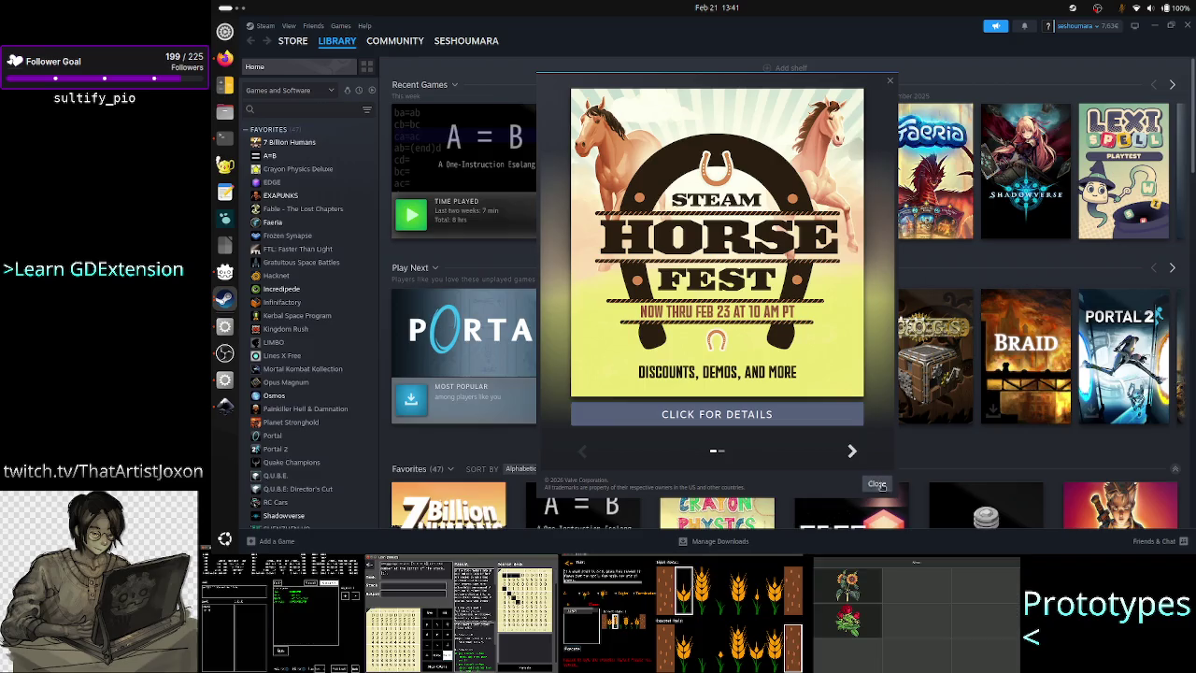
left_click(851, 450)
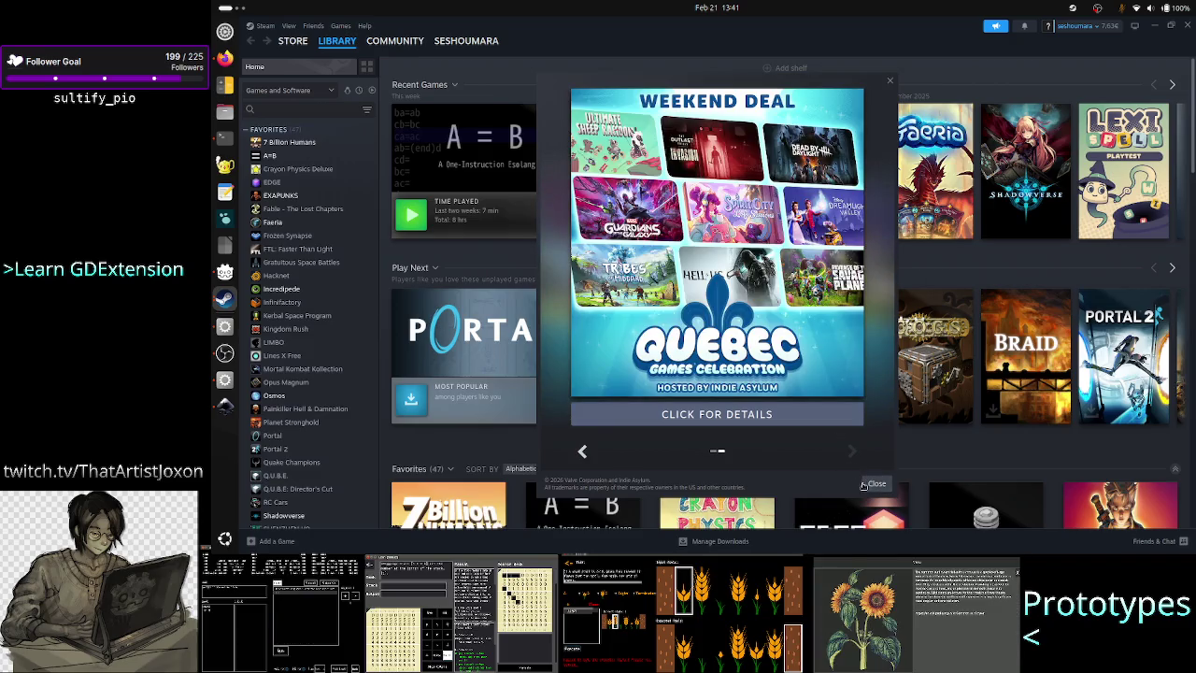
left_click(875, 484)
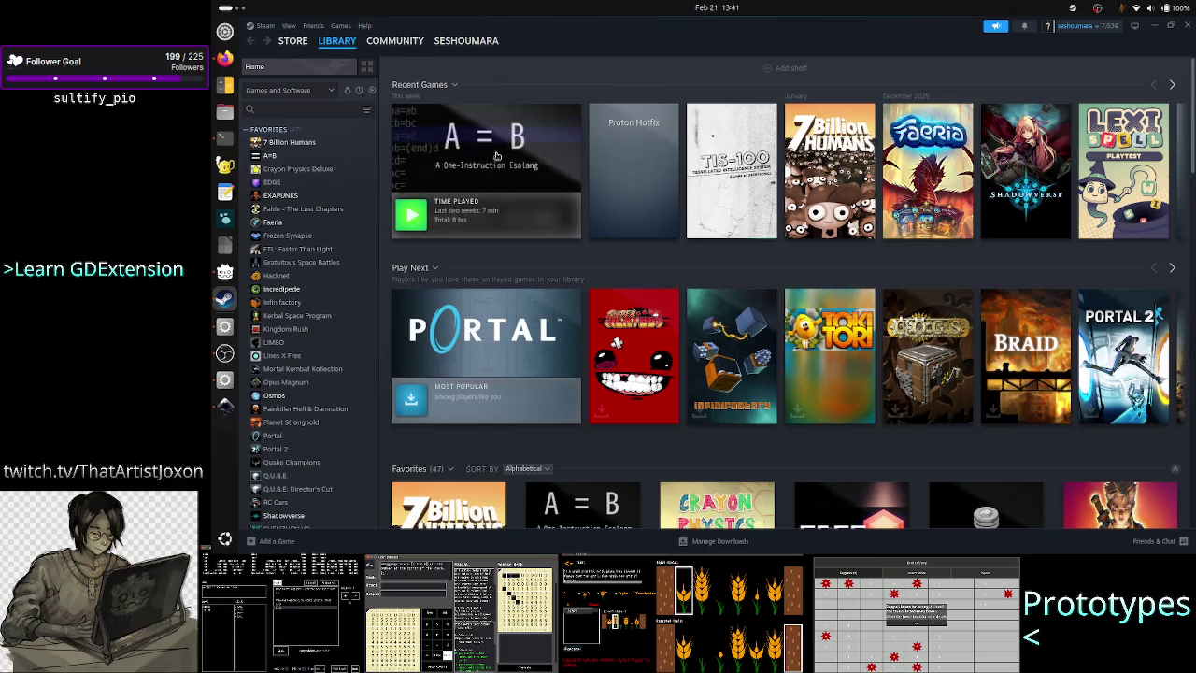
left_click(496, 157)
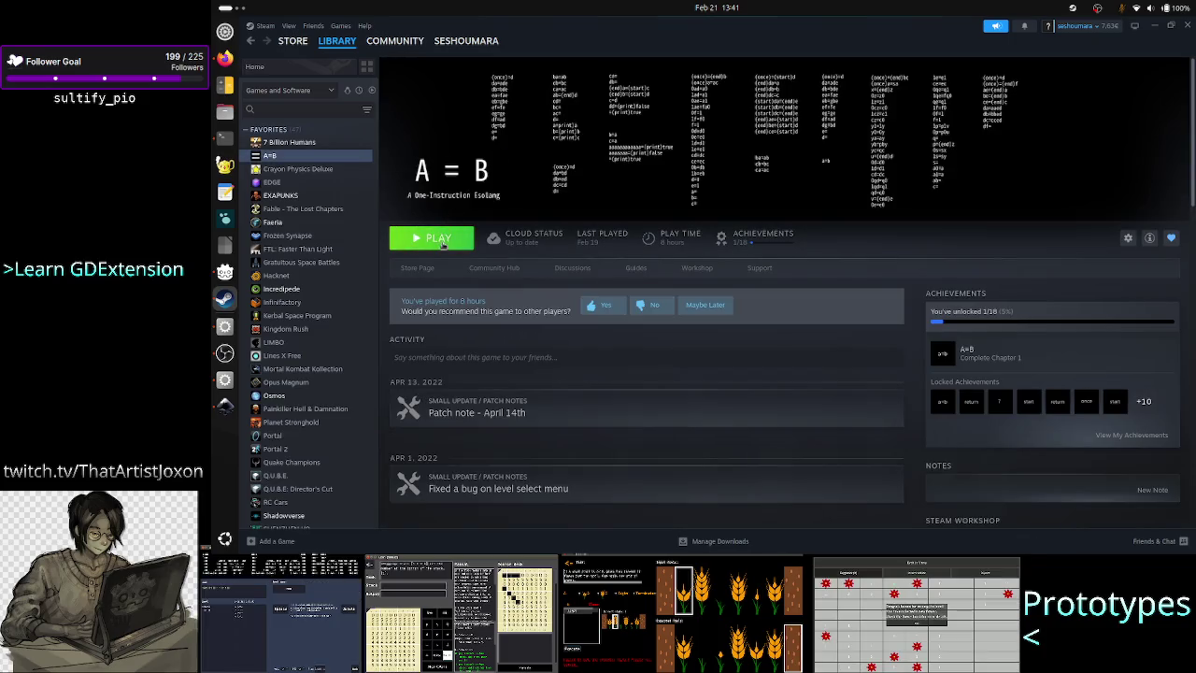
left_click(440, 240)
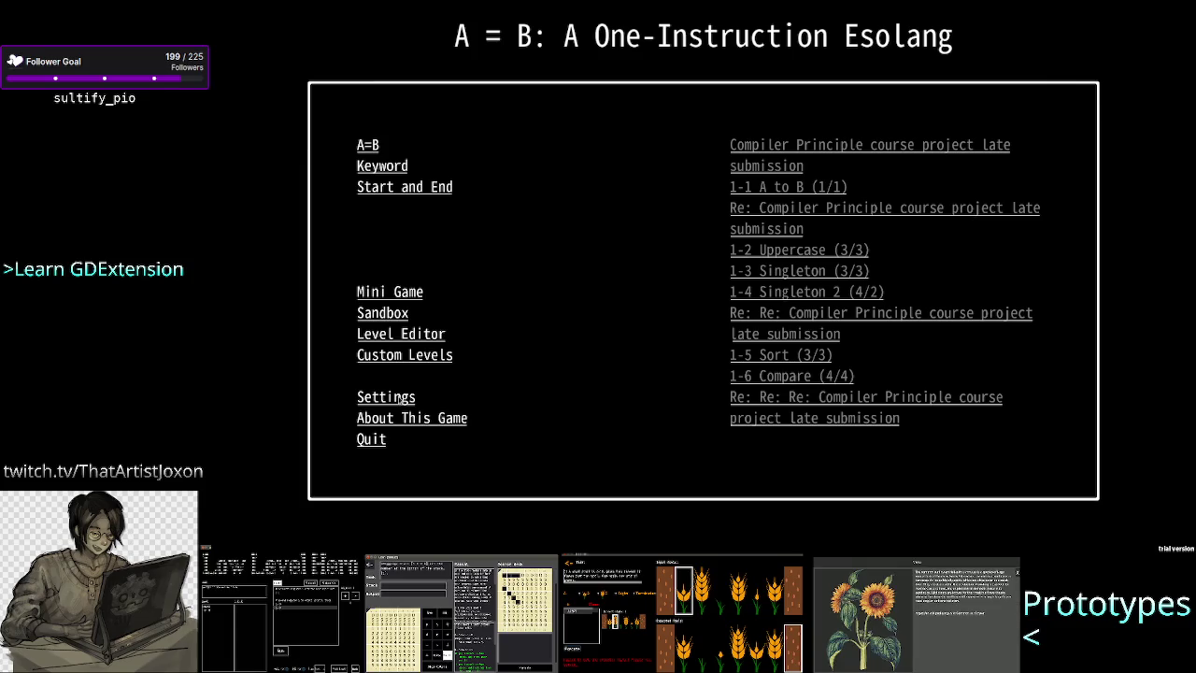
- Open Settings > About This Game in A = B and scroll down to the Inspired by credits
left_click(400, 399)
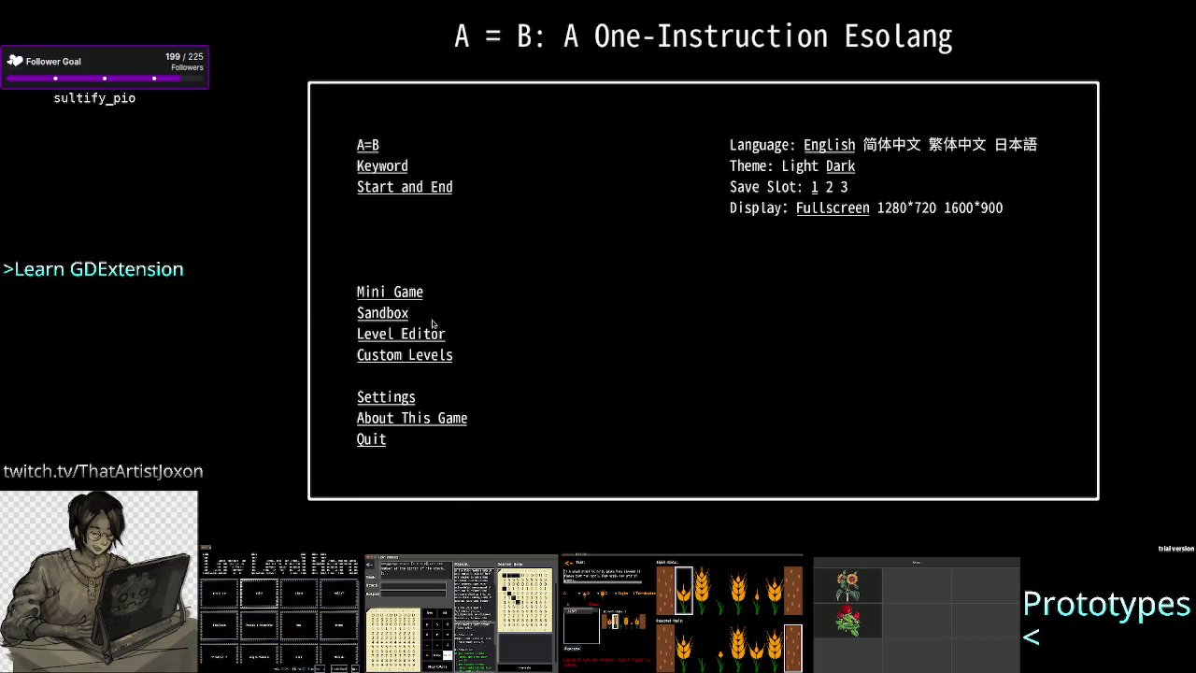
left_click(411, 423)
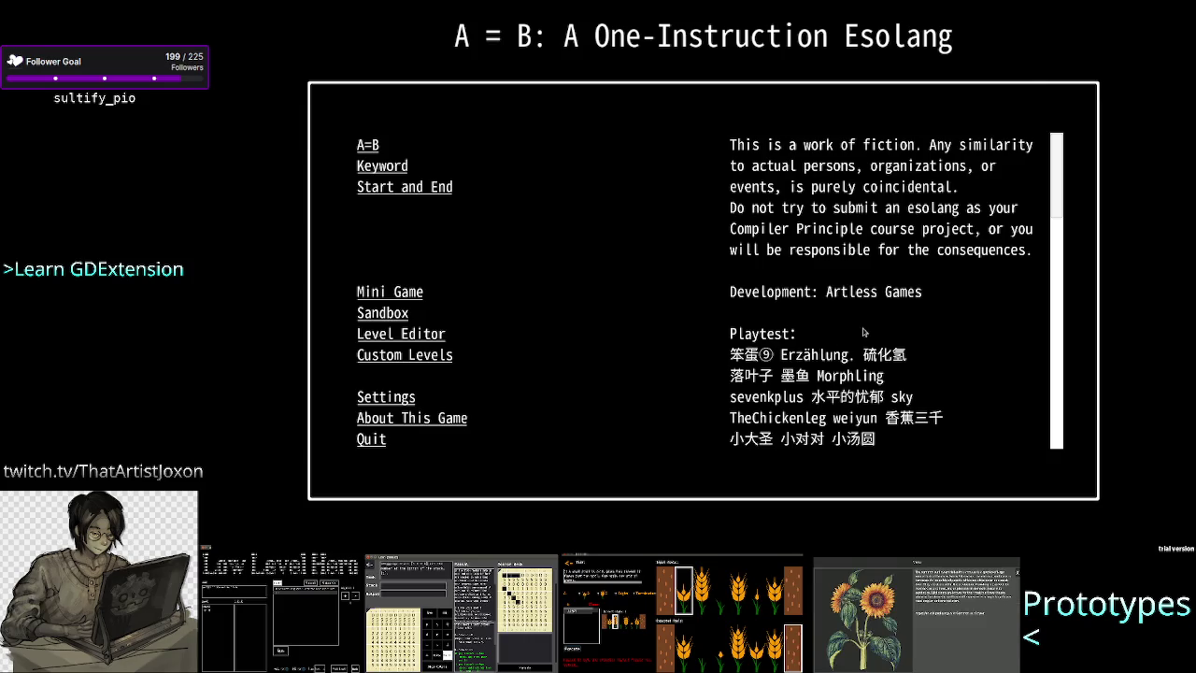
scroll(933, 293, "down", 1)
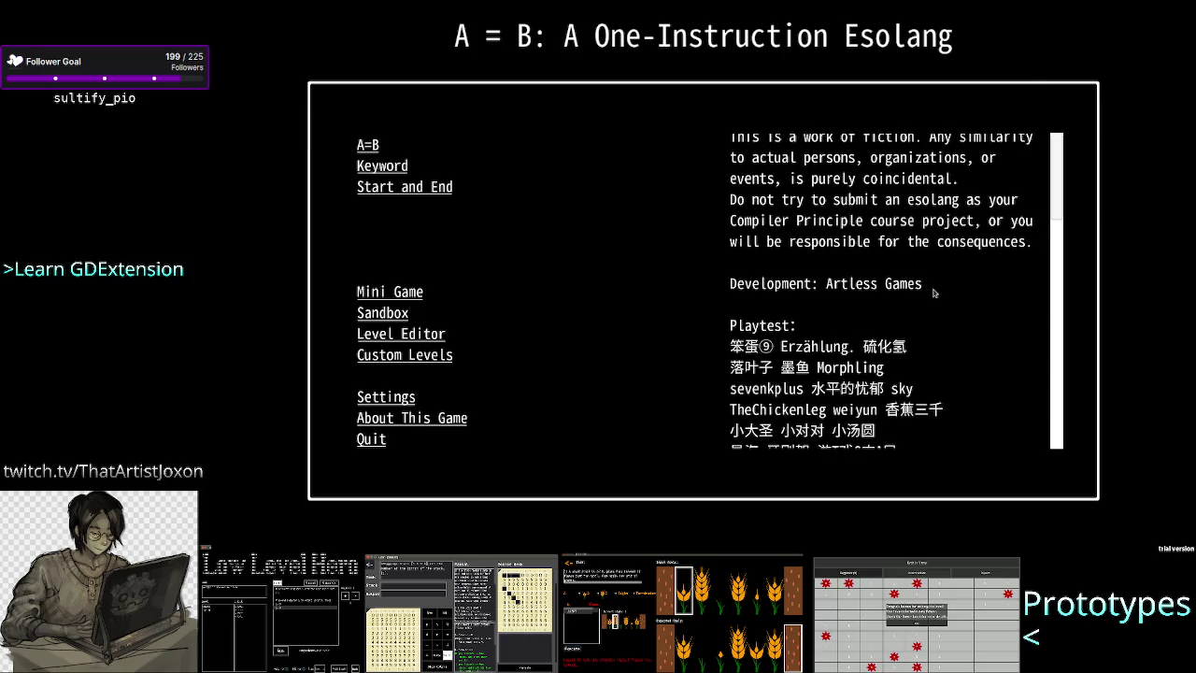
scroll(933, 293, "down", 3)
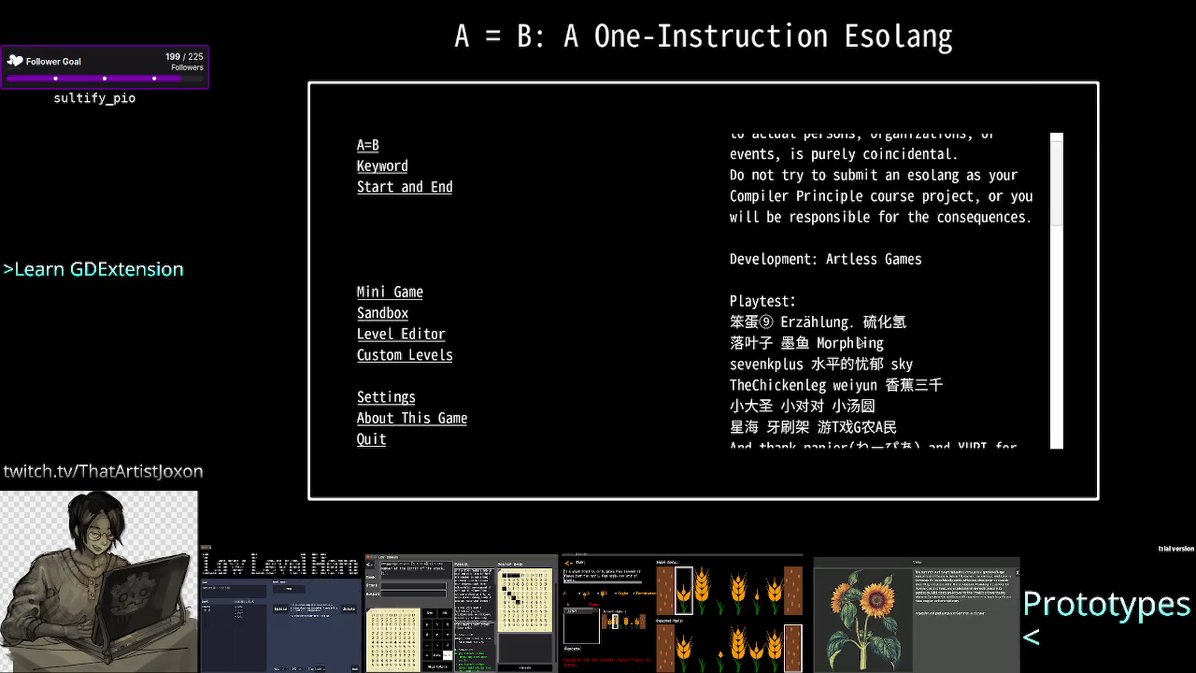
scroll(852, 364, "down", 2)
scroll(852, 367, "down", 10)
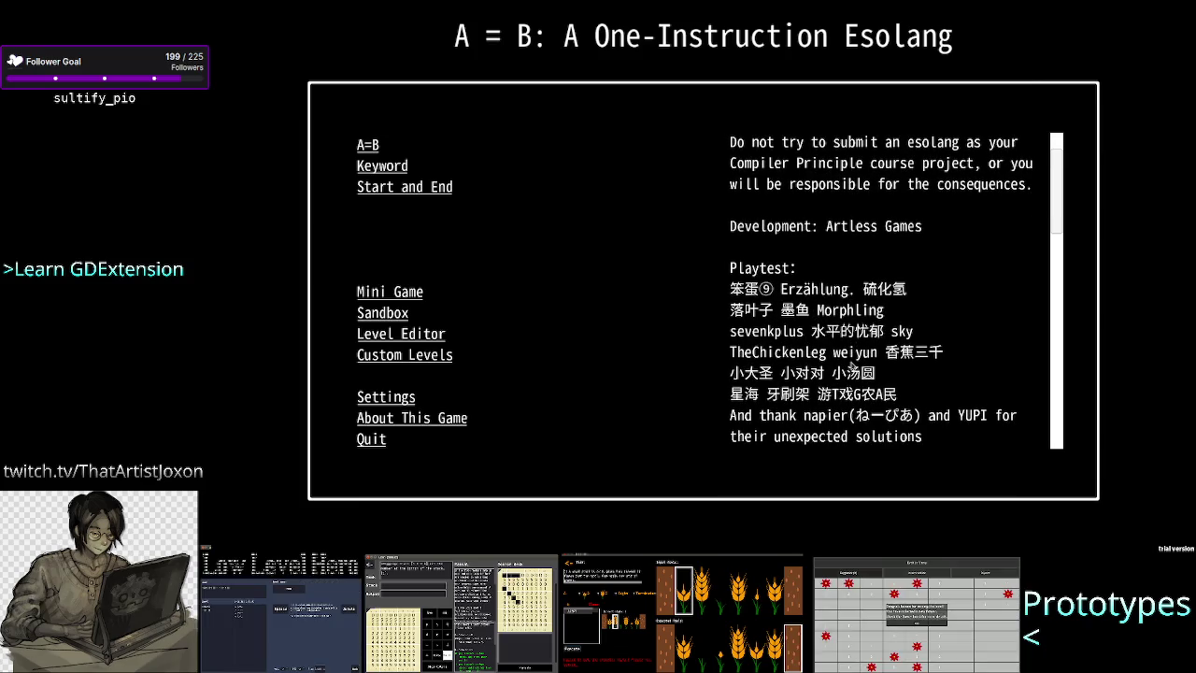
scroll(852, 365, "down", 20)
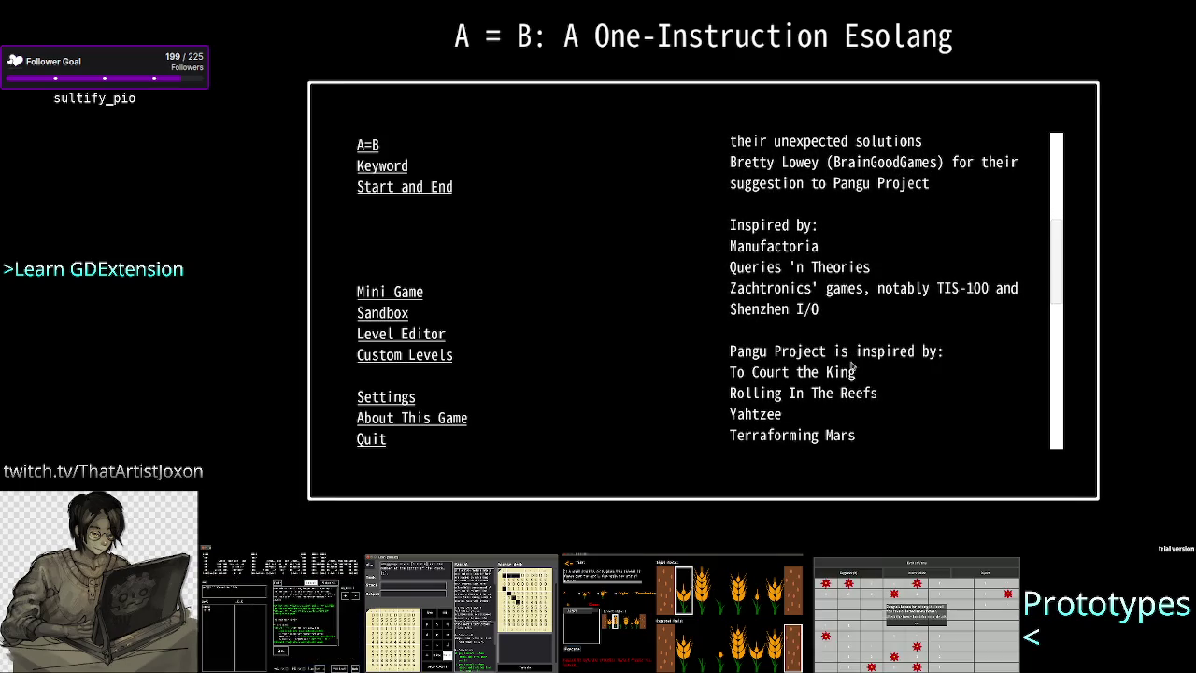
scroll(852, 367, "down", 3)
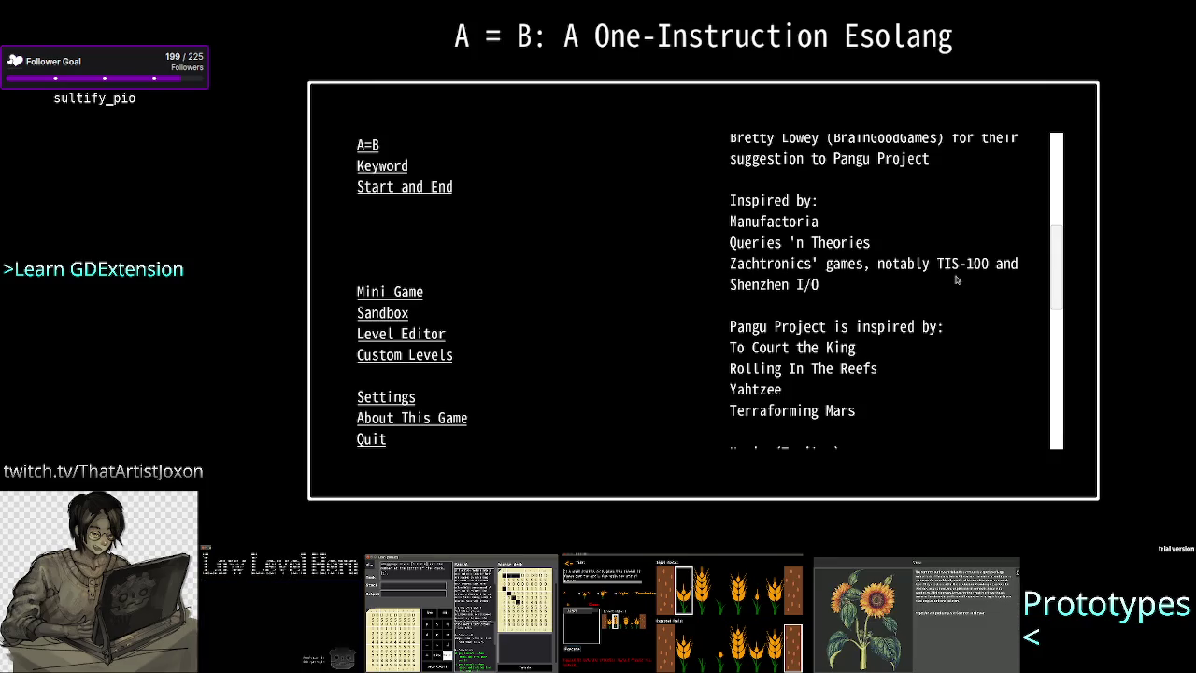
key("super")
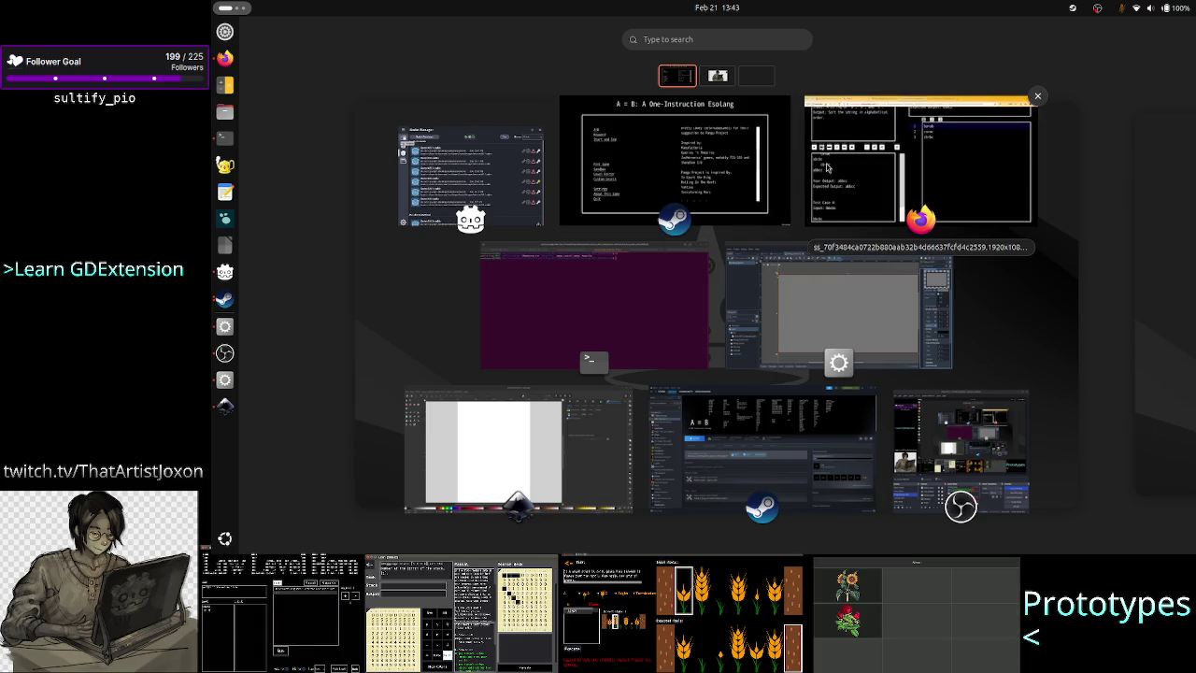
- Compare the full-size TIS-100 and 1-6 Sort screenshots in Firefox, then return to A = B
left_click(874, 166)
key("ctrl+Tab")
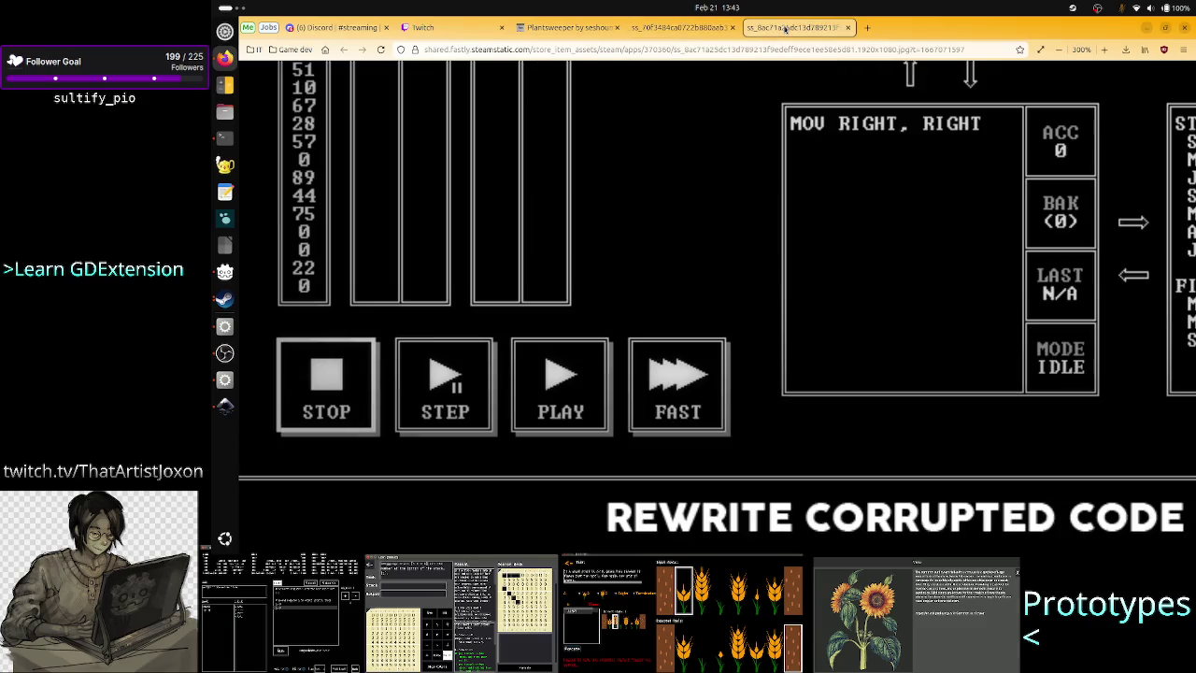
key("ctrl+0")
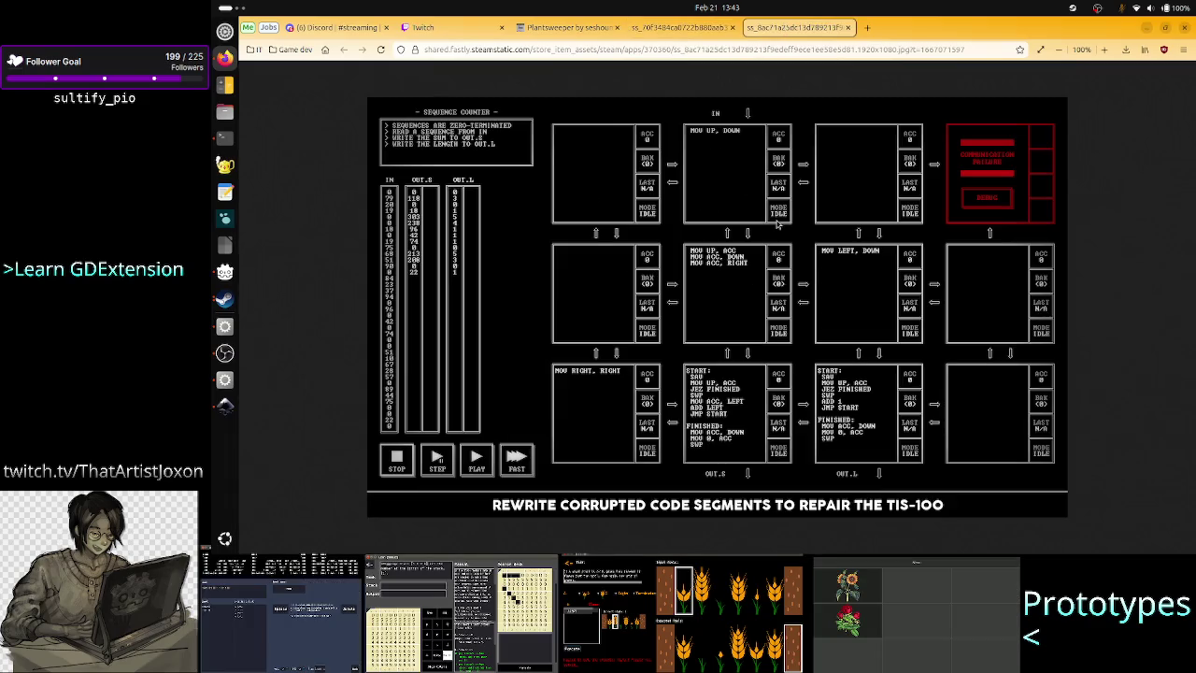
key("ctrl+shift+Tab")
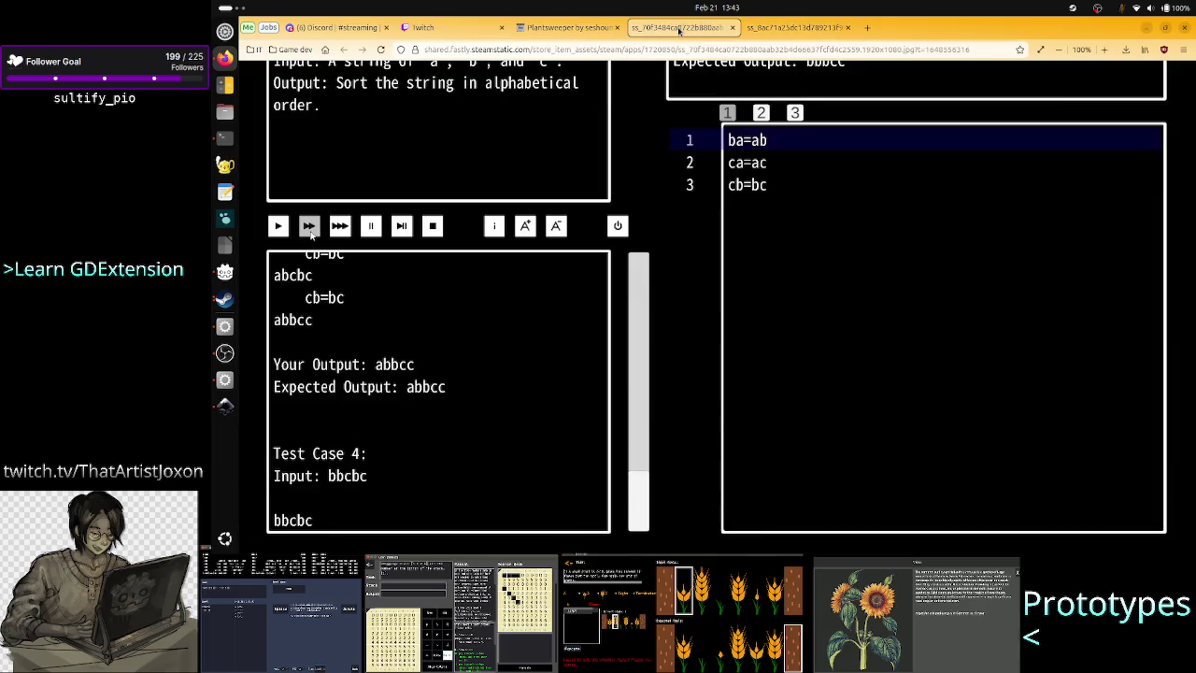
left_click(334, 411)
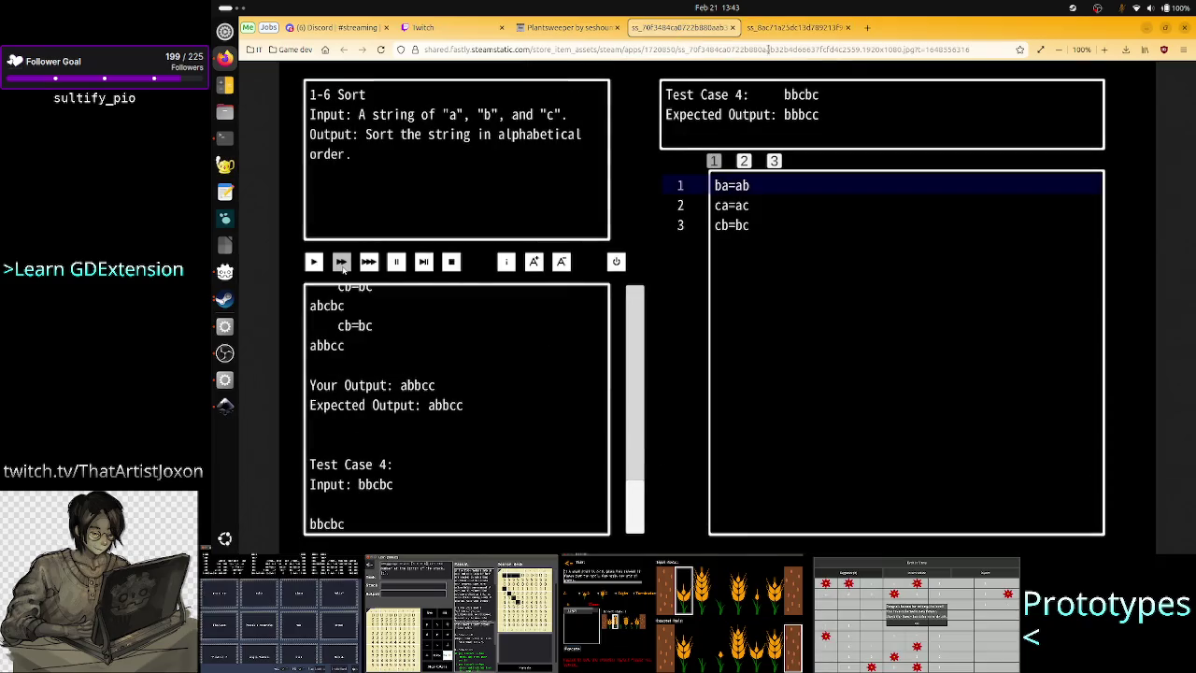
left_click(776, 30)
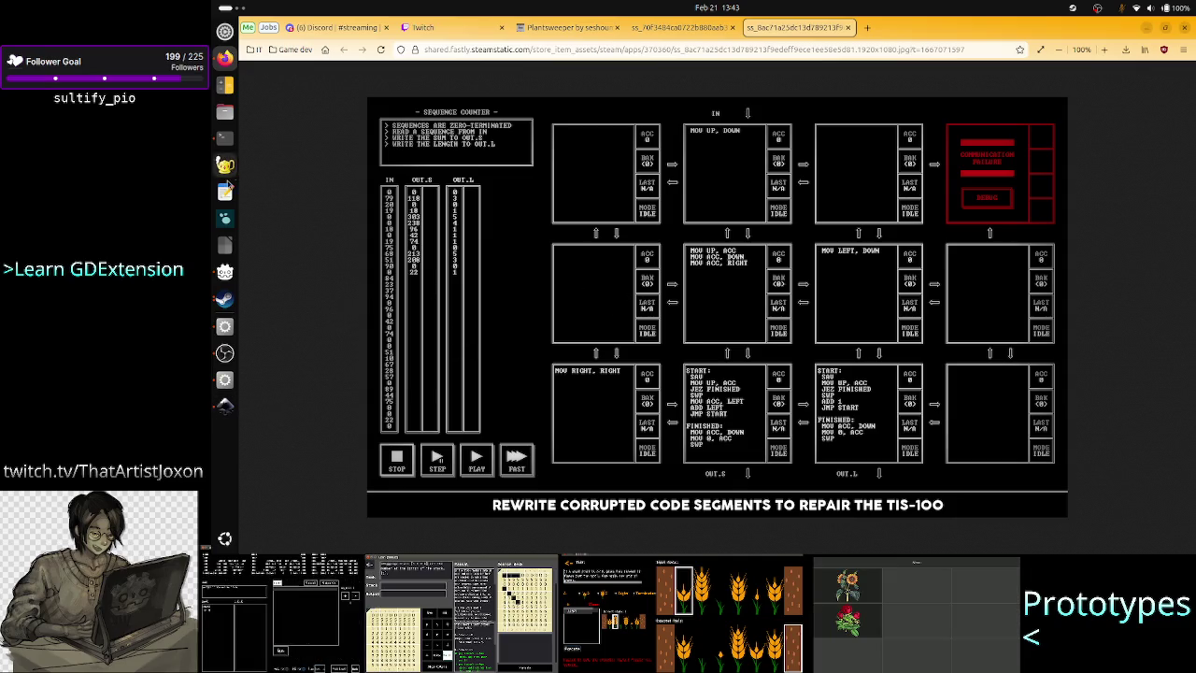
left_click(225, 302)
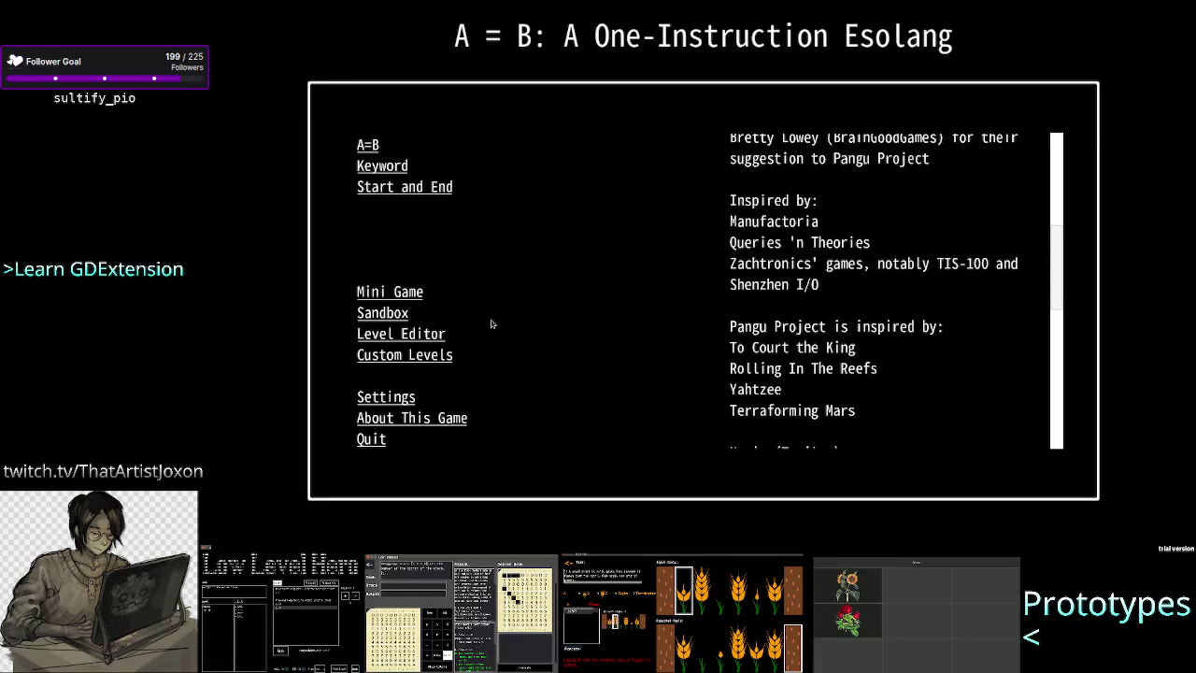
- Switch A = B's theme to Light and back to Dark, then go to Firefox
left_click(394, 405)
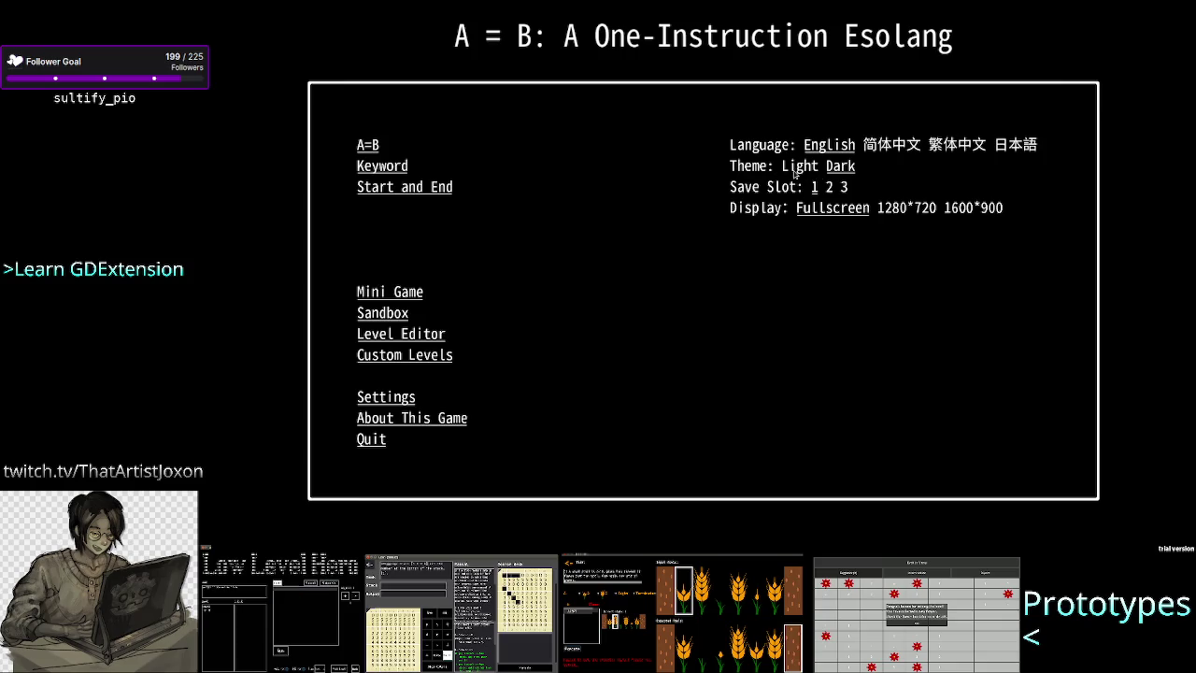
left_click(799, 168)
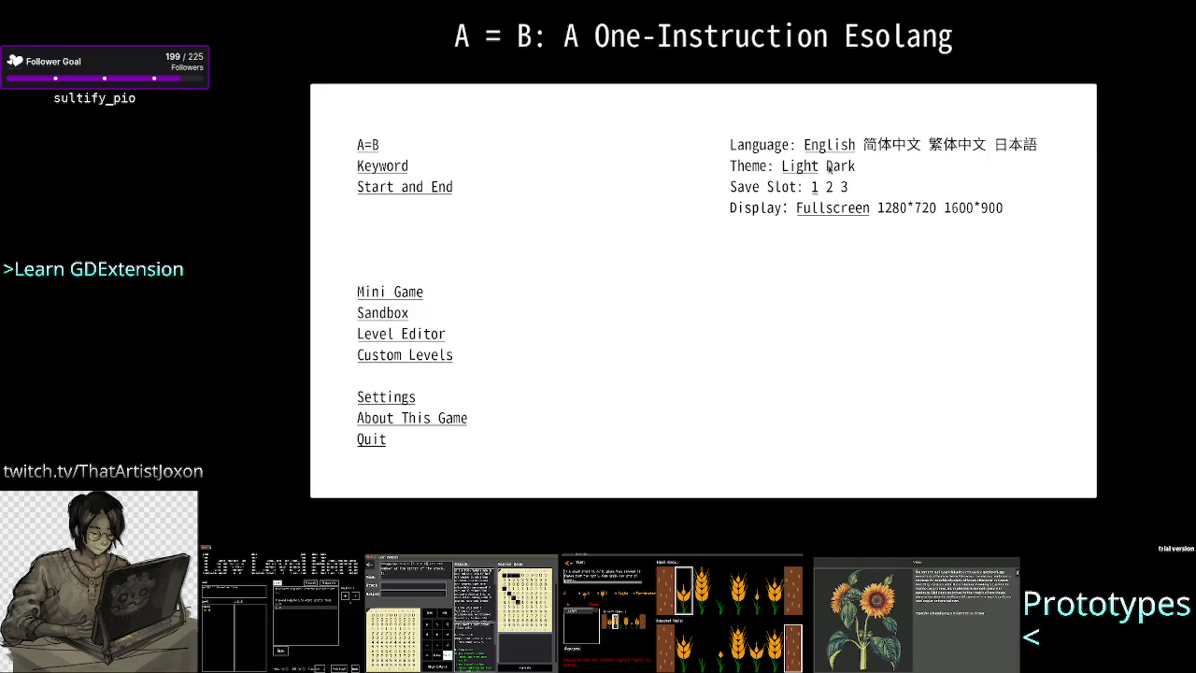
left_click(840, 169)
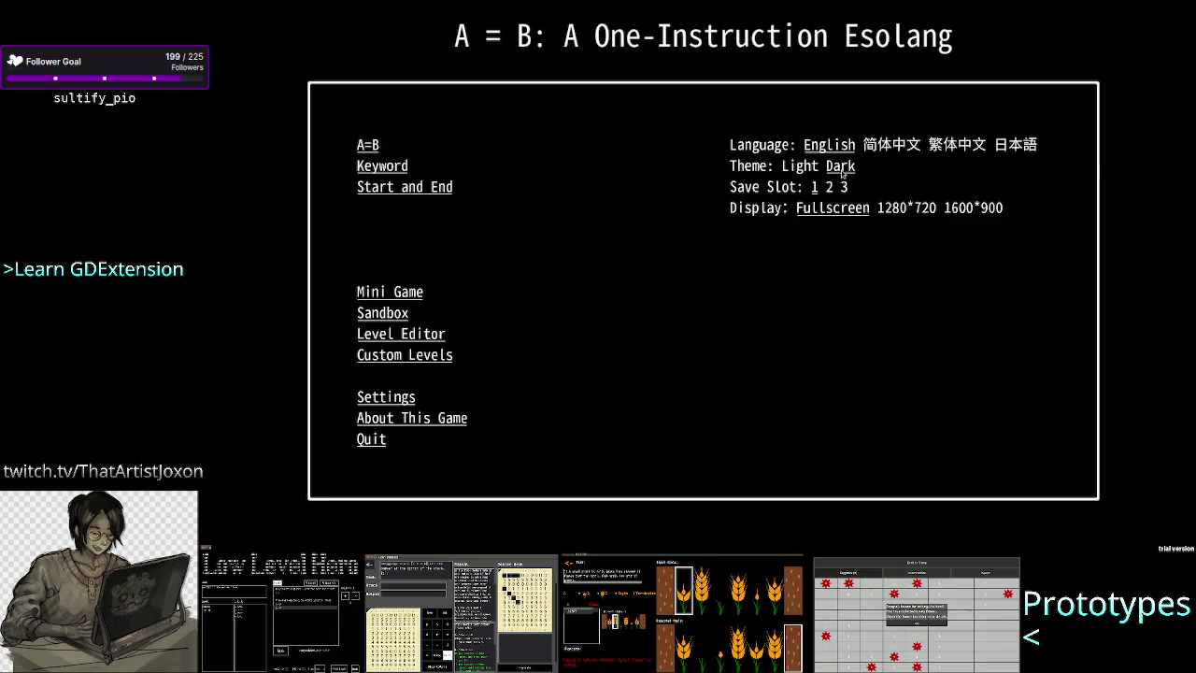
key("alt+Tab")
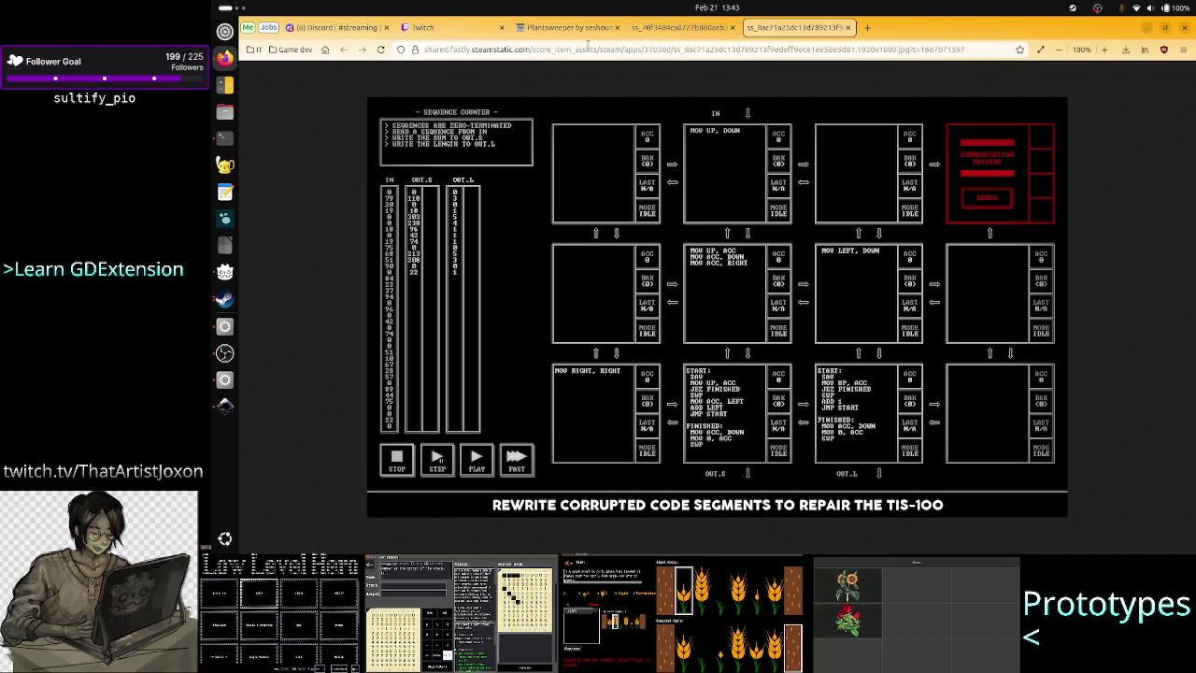
- Open the Low Level Hero itch.io page and enlarge one of its screenshots
left_click(572, 27)
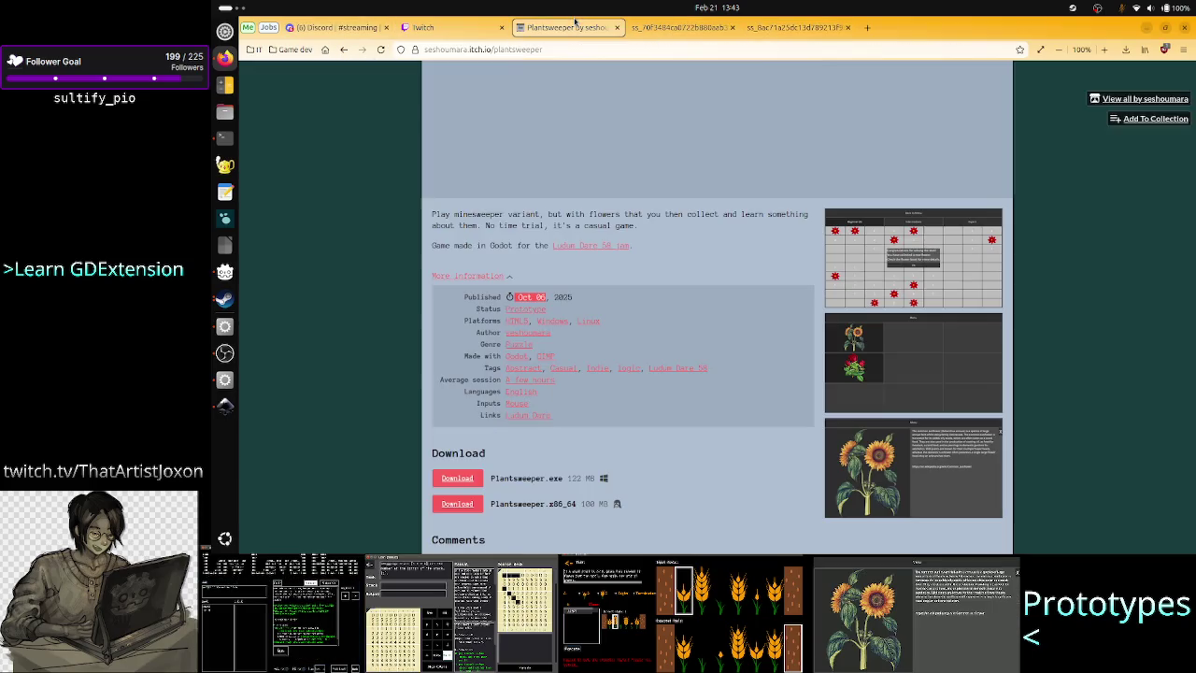
left_click(343, 52)
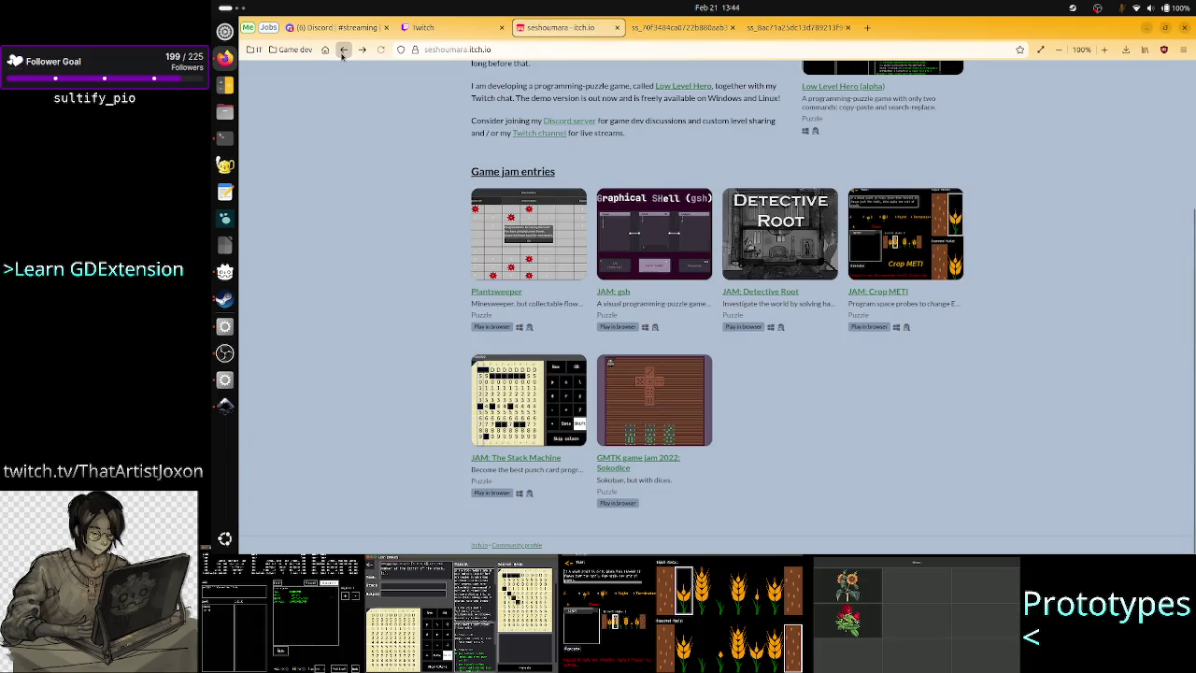
scroll(841, 227, "up", 2)
left_click(873, 195)
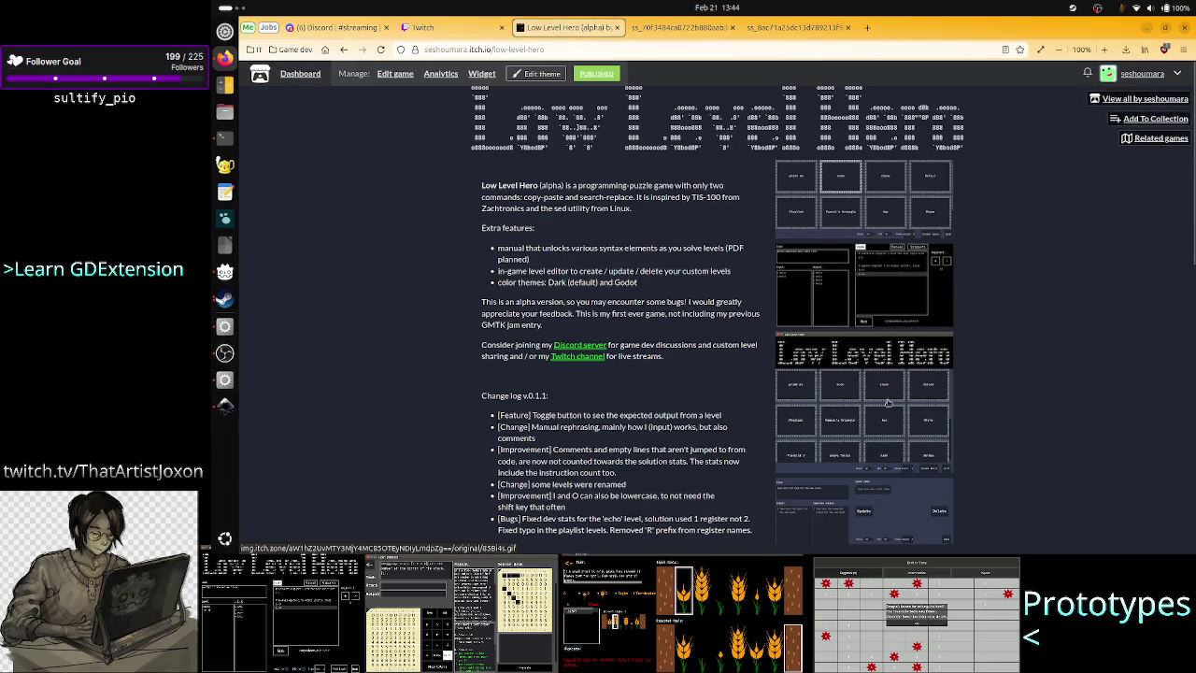
scroll(882, 336, "down", 1)
left_click(882, 355)
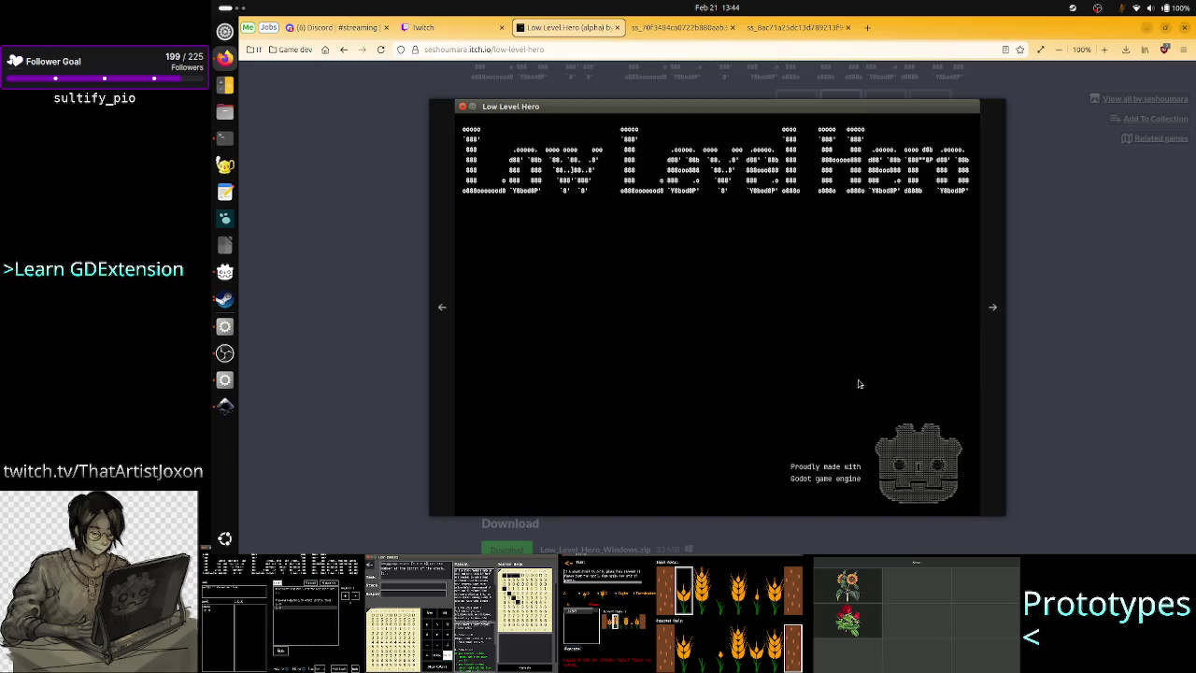
key("alt+Tab")
key("alt+Tab")
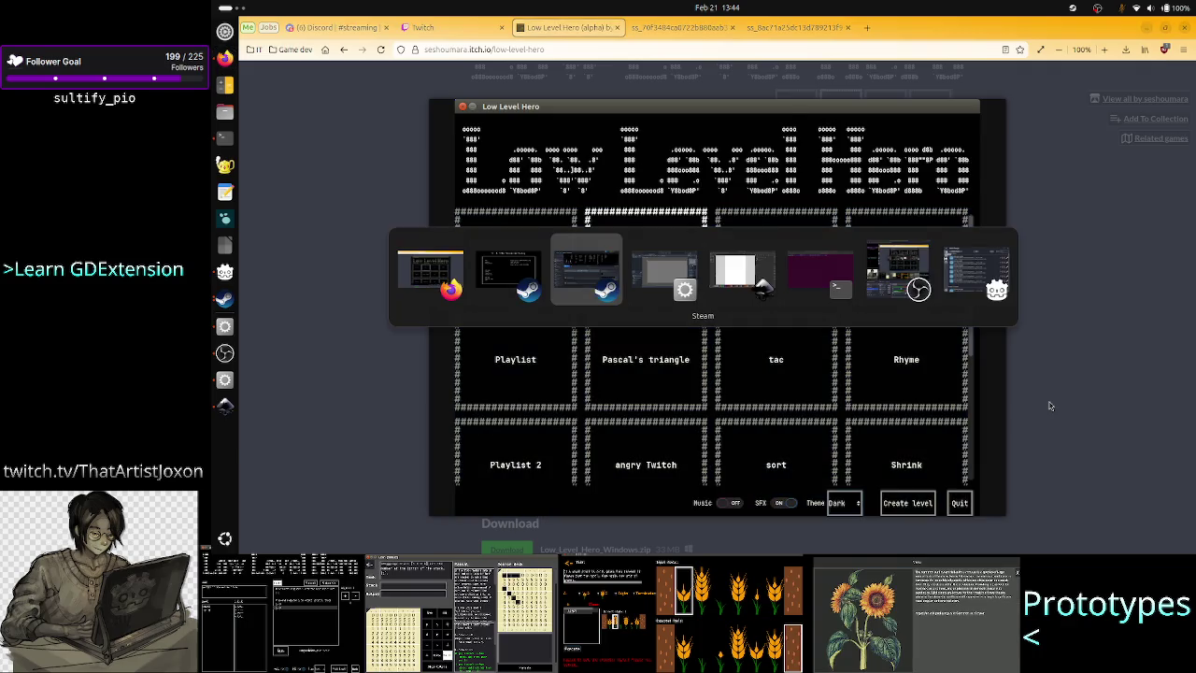
key("alt+Tab")
key("alt+Tab")
key("alt+Tab")
key("alt+Tab")
key("alt+Tab")
key("alt+Tab")
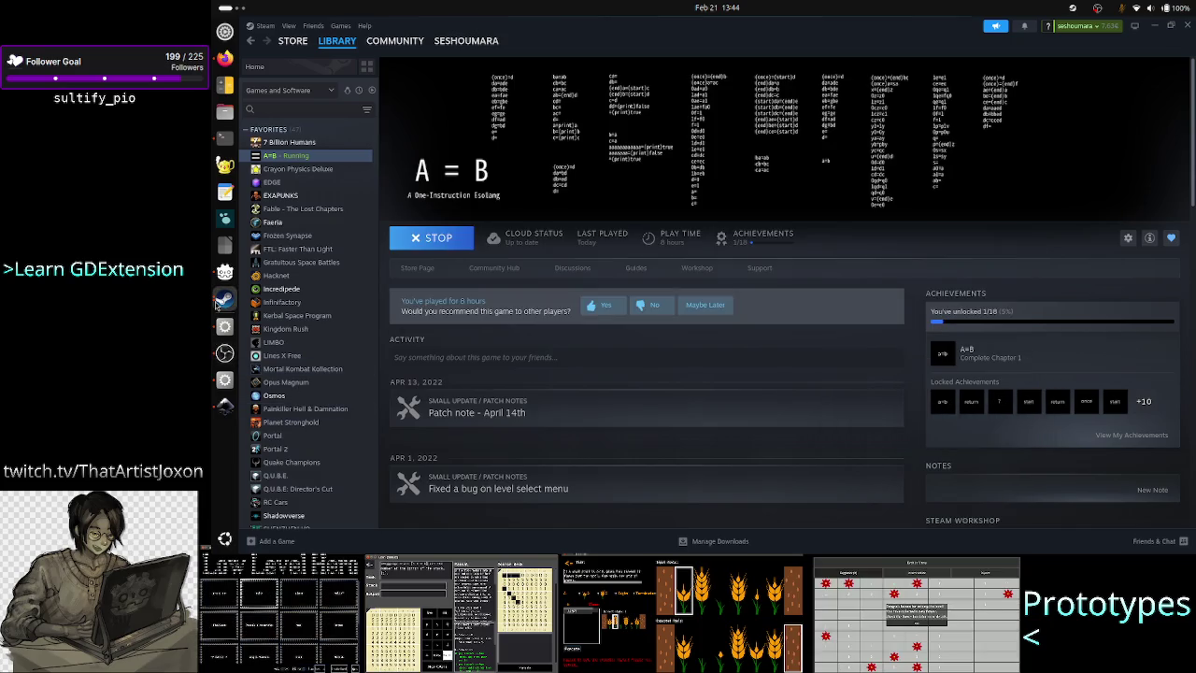
- Bring the A = B window forward and open its Custom Levels page
key("super")
left_click(555, 278)
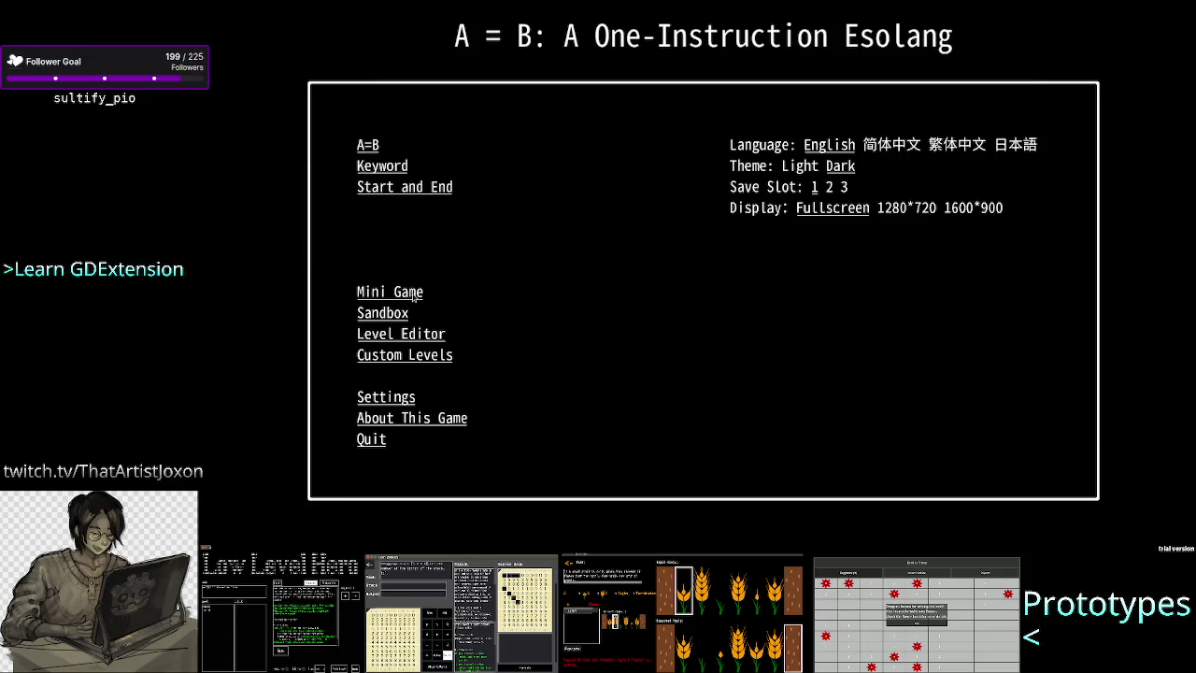
left_click(411, 357)
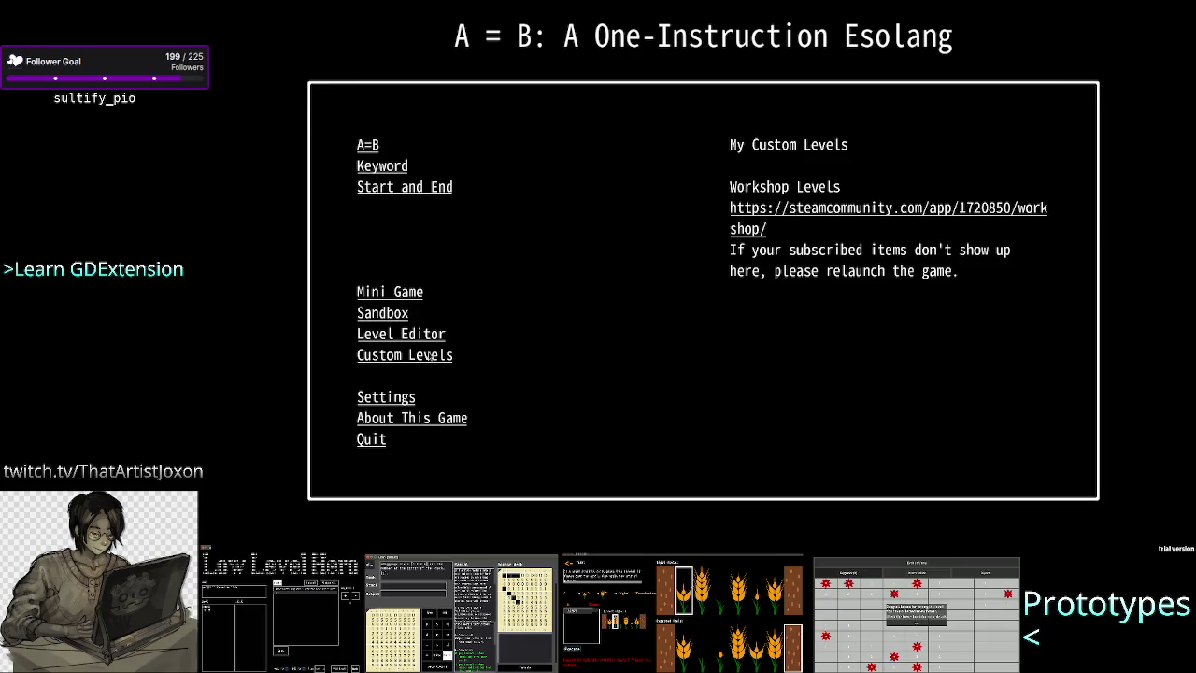
- Open and leave A = B's Sandbox level twice, then open it a third time
left_click(394, 314)
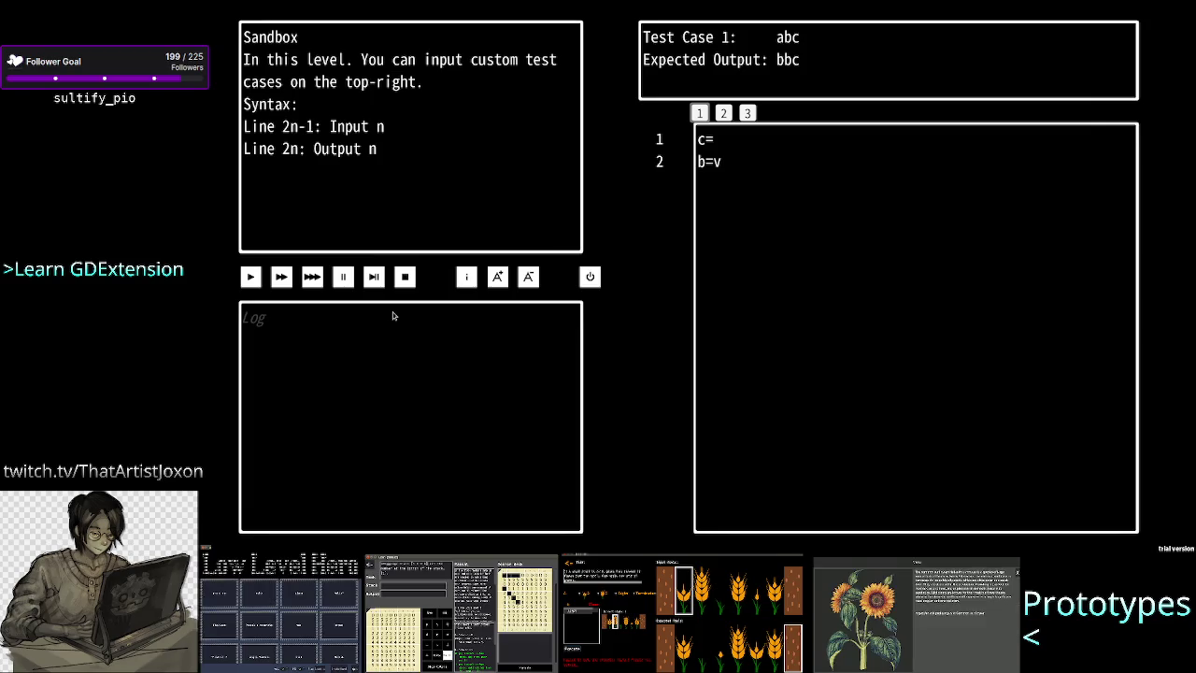
key("Escape")
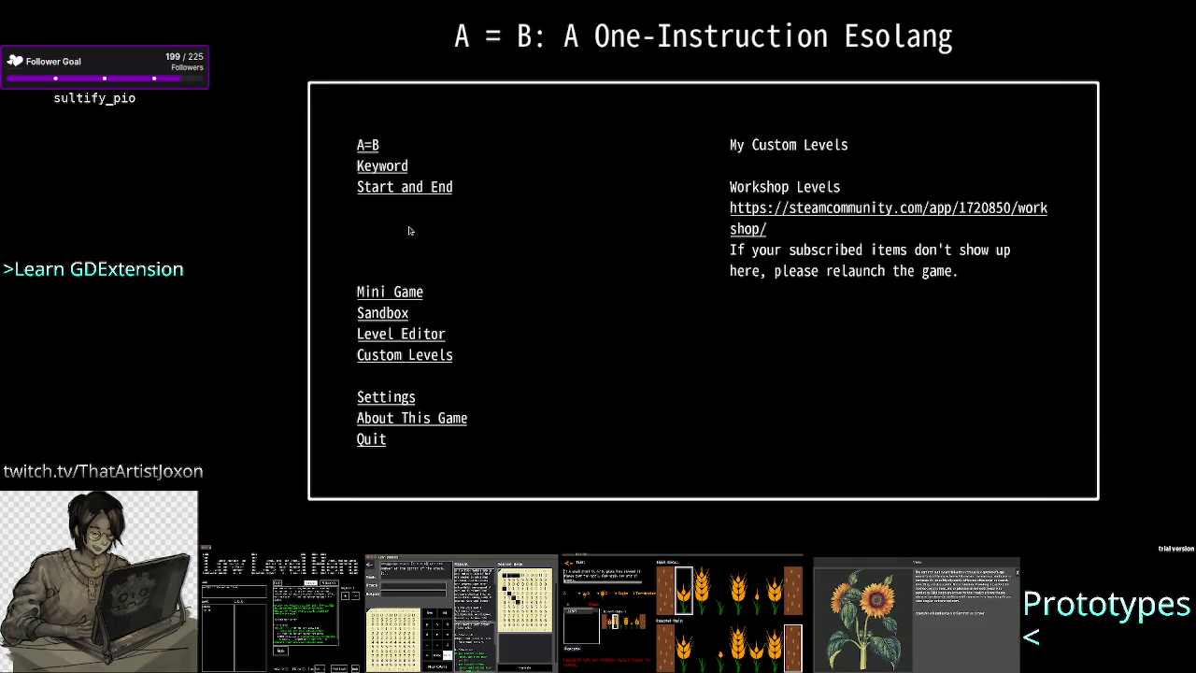
left_click(397, 314)
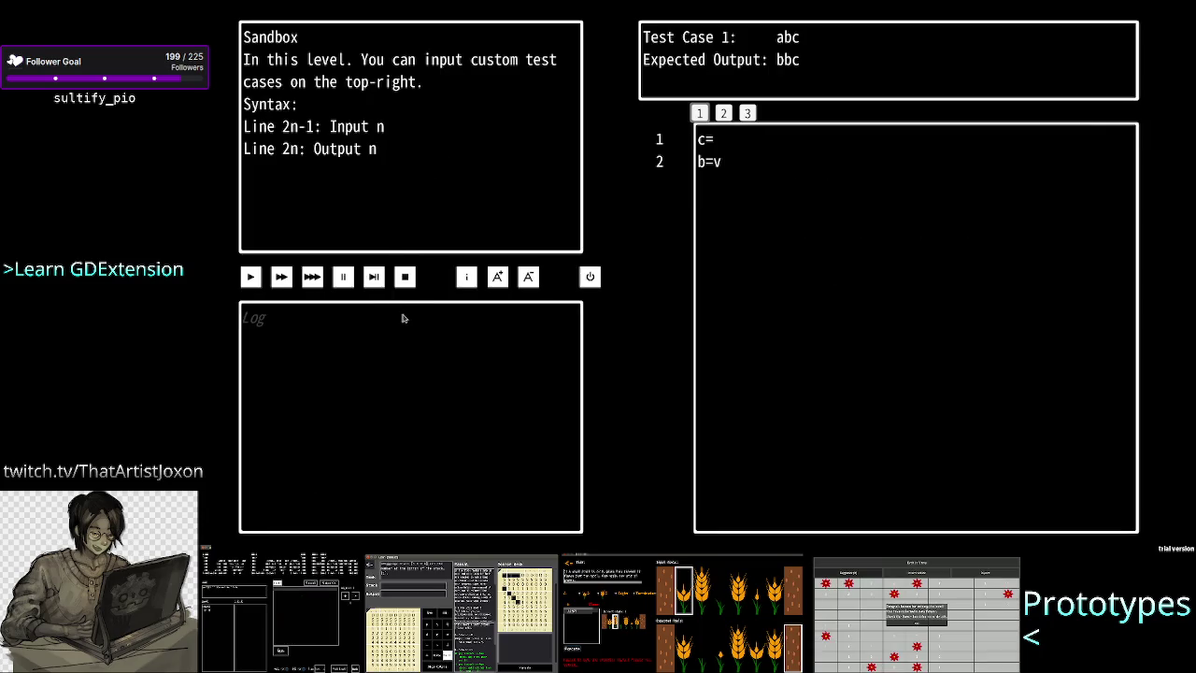
key("Escape")
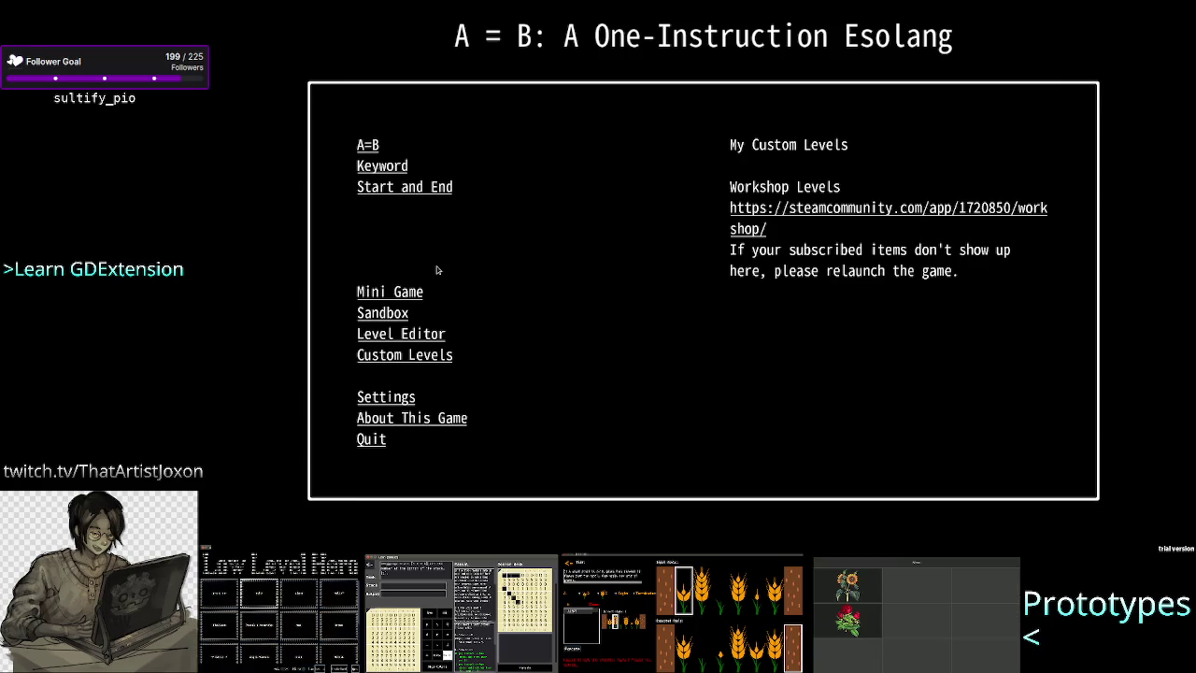
left_click(387, 317)
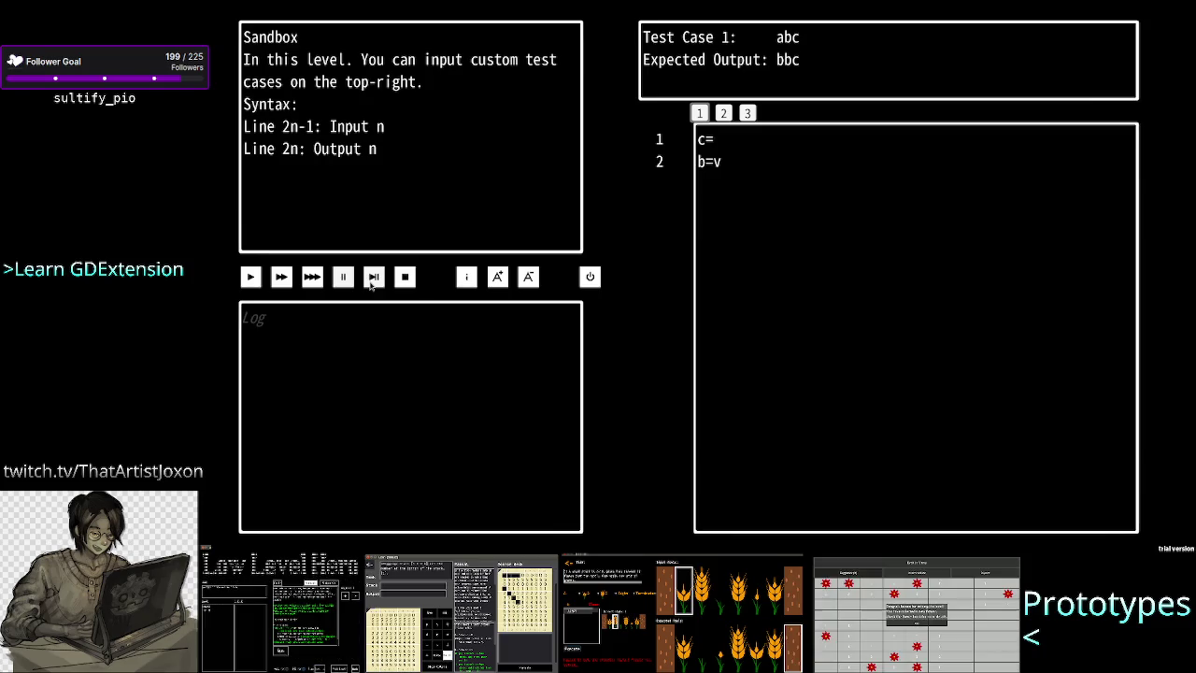
- Step the c= / b=v program on abc until it fails with av, restart it, and adjust text size
left_click(372, 284)
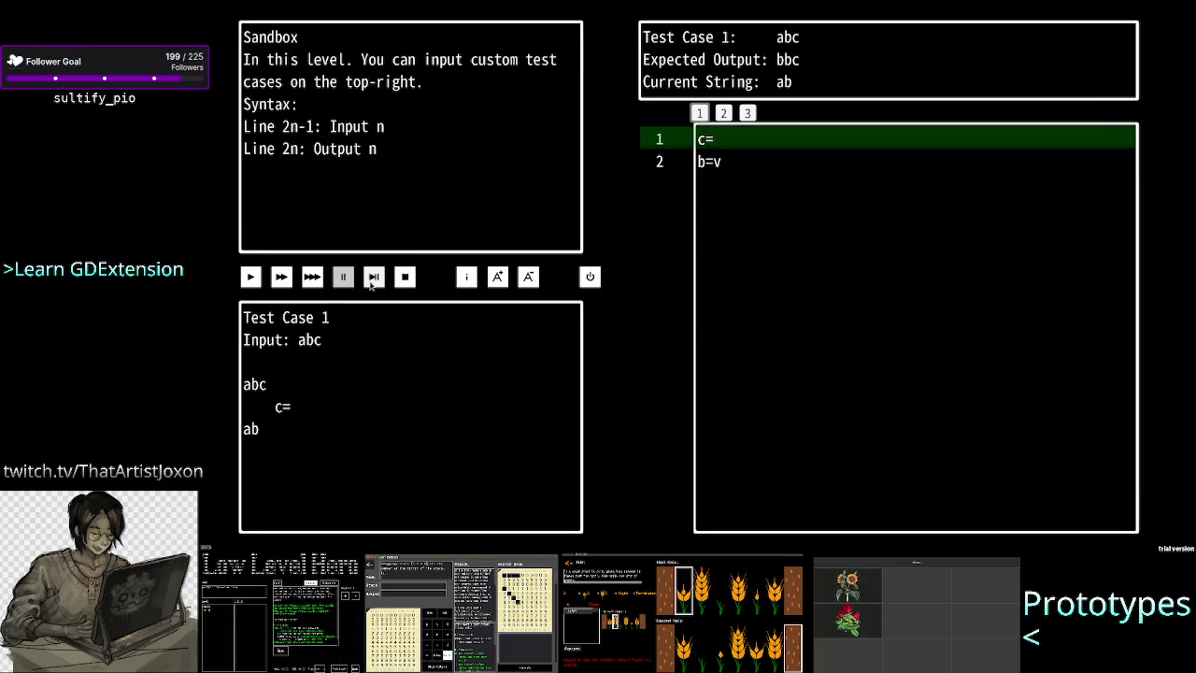
left_click(372, 284)
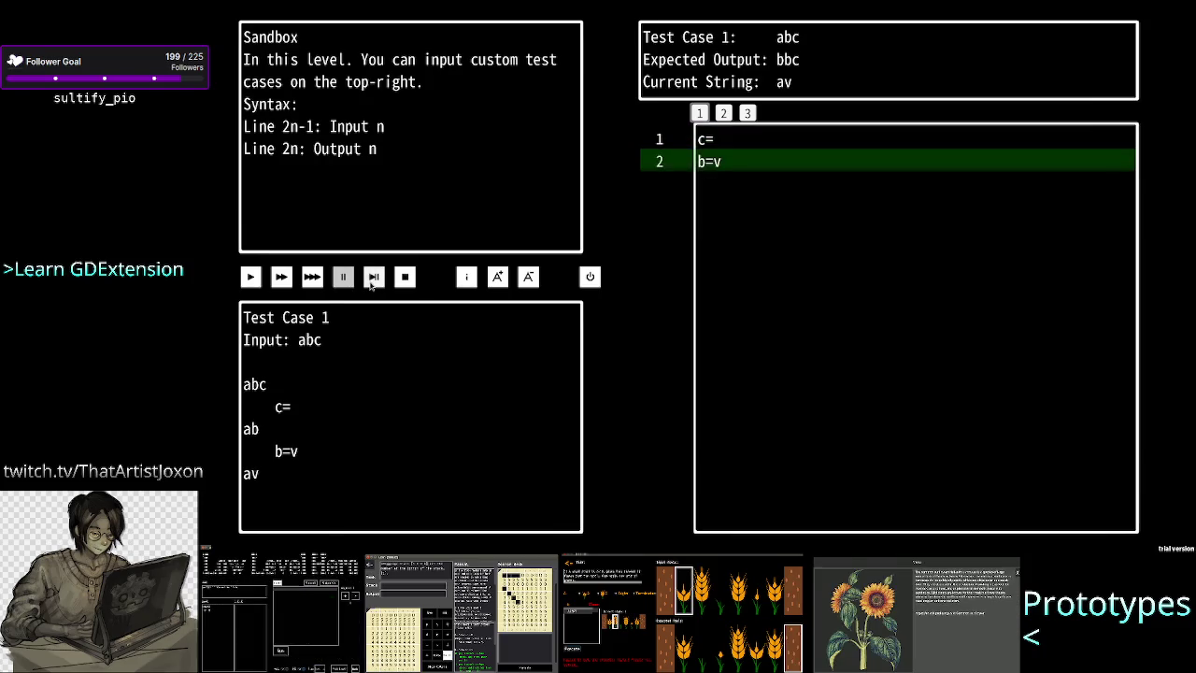
left_click(372, 284)
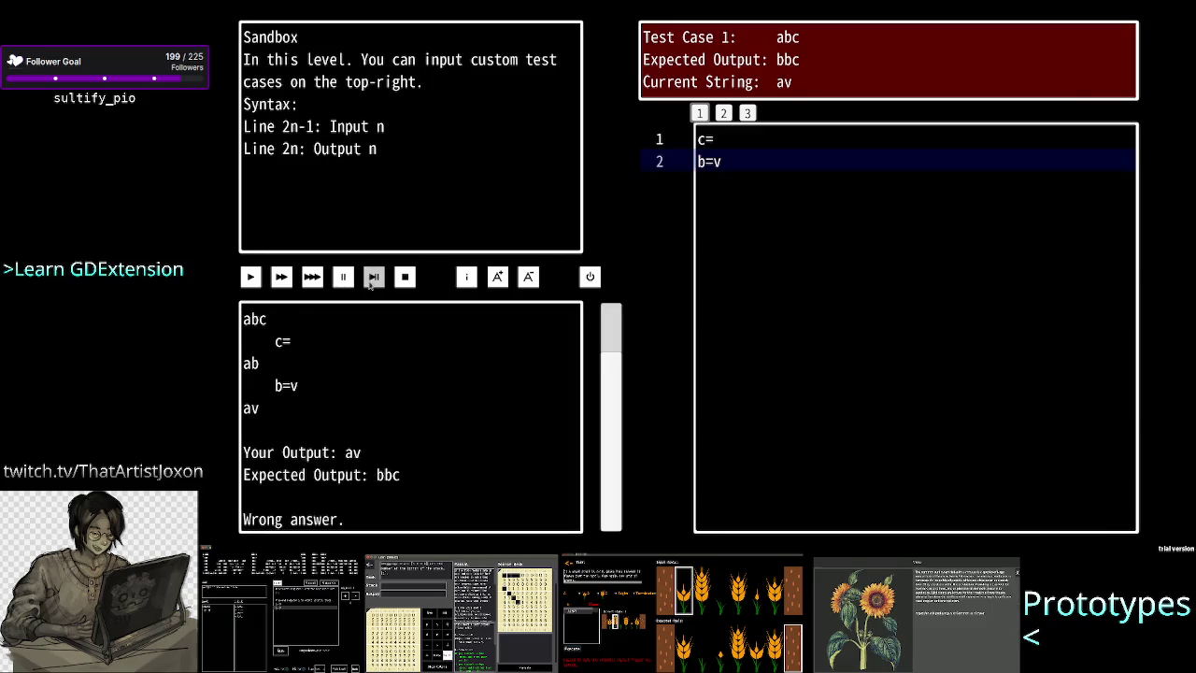
left_click(372, 284)
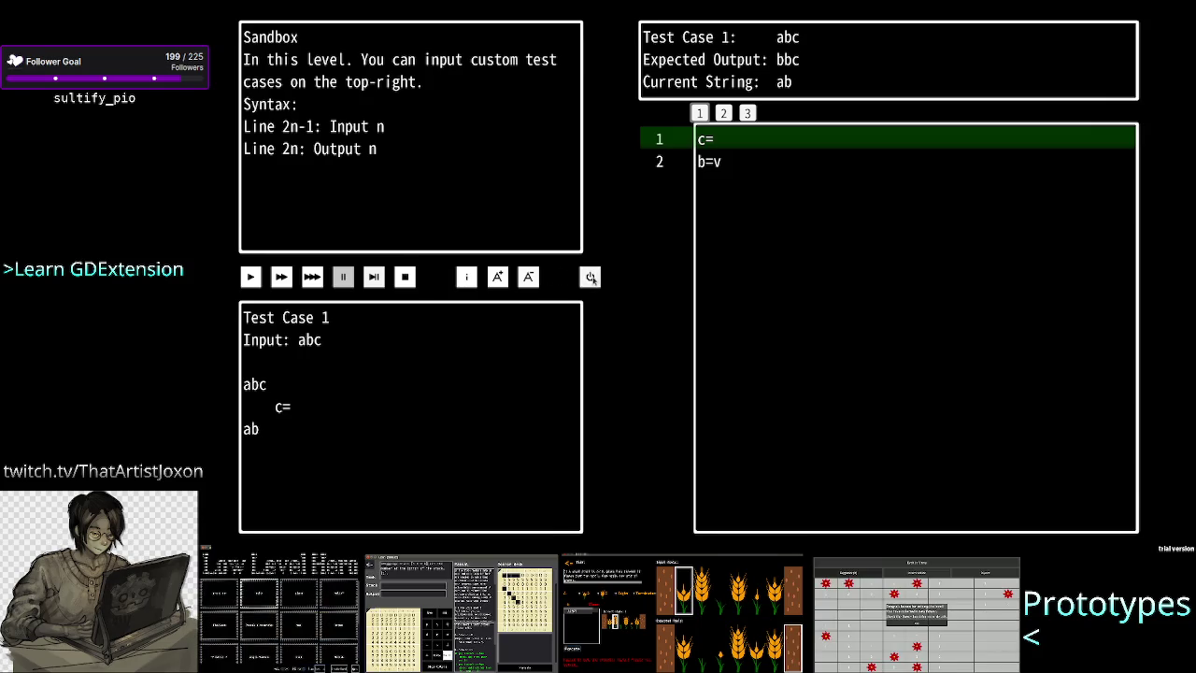
left_click(530, 277)
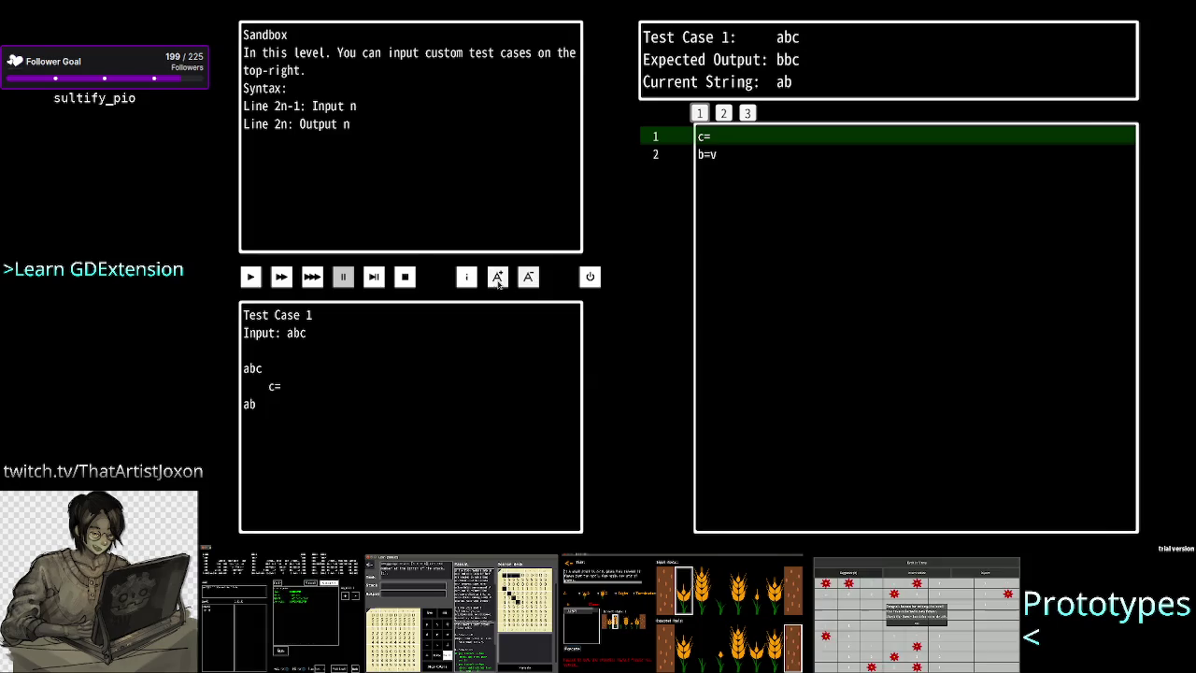
left_click(498, 277)
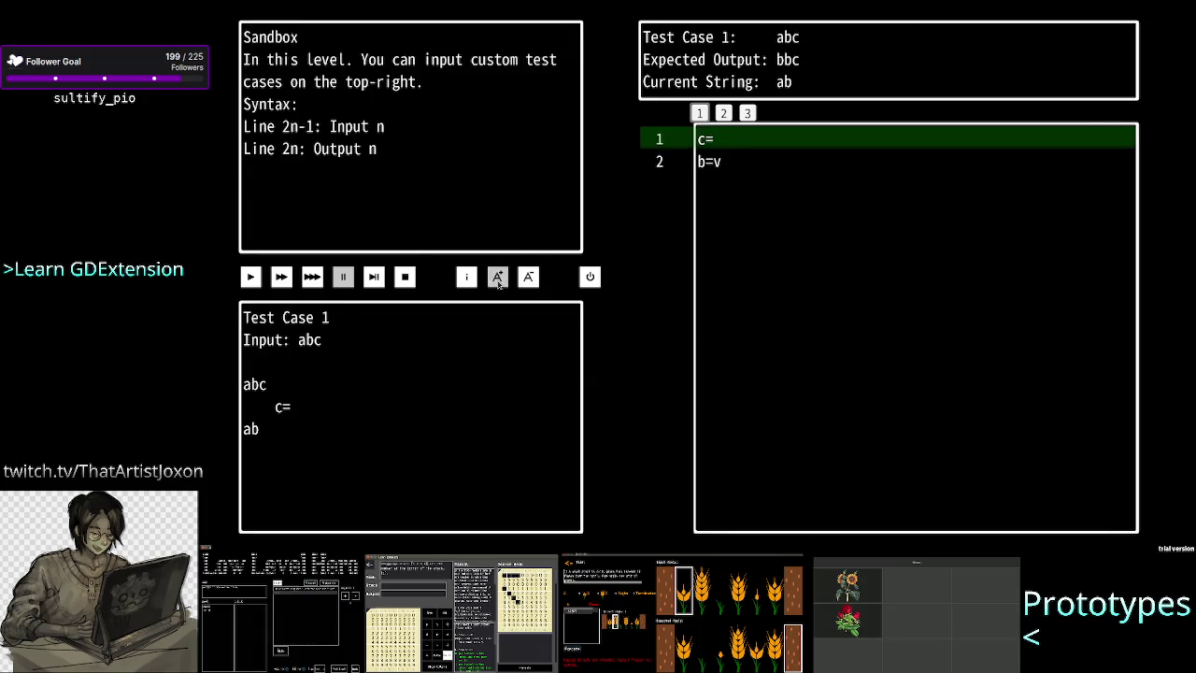
- Enlarge the Sandbox text three sizes, then shrink it six sizes
left_click(498, 277)
left_click(498, 277)
left_click(498, 277)
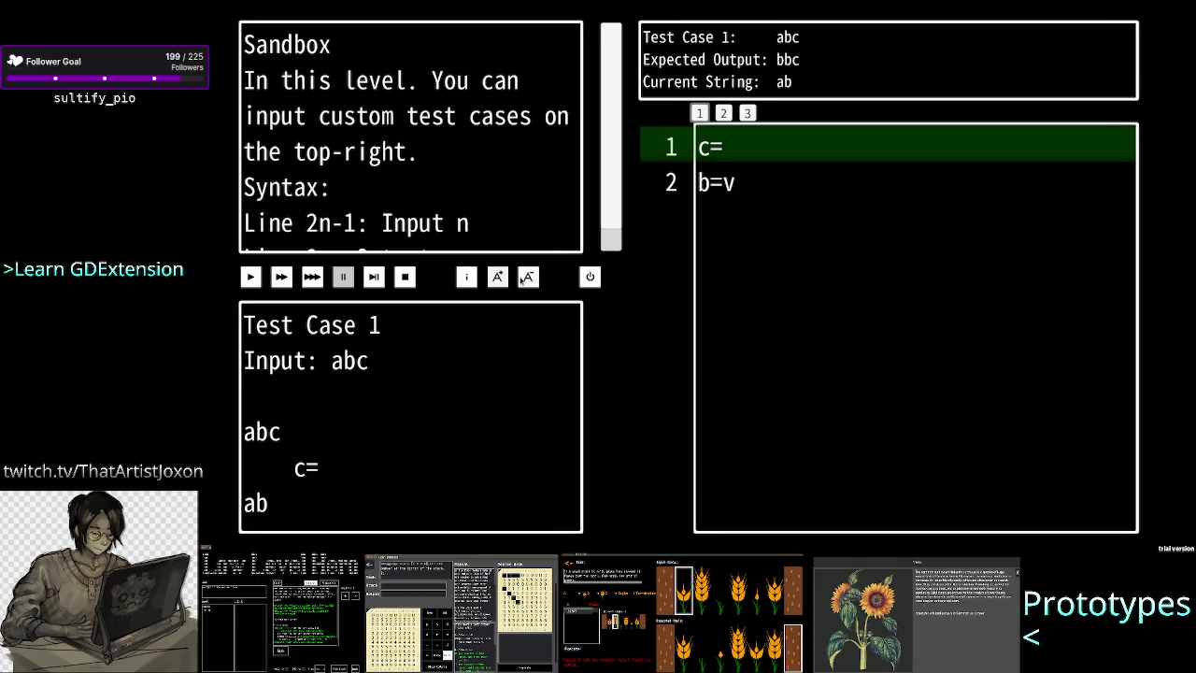
left_click(528, 277)
left_click(528, 278)
left_click(528, 277)
left_click(528, 278)
left_click(528, 278)
left_click(528, 278)
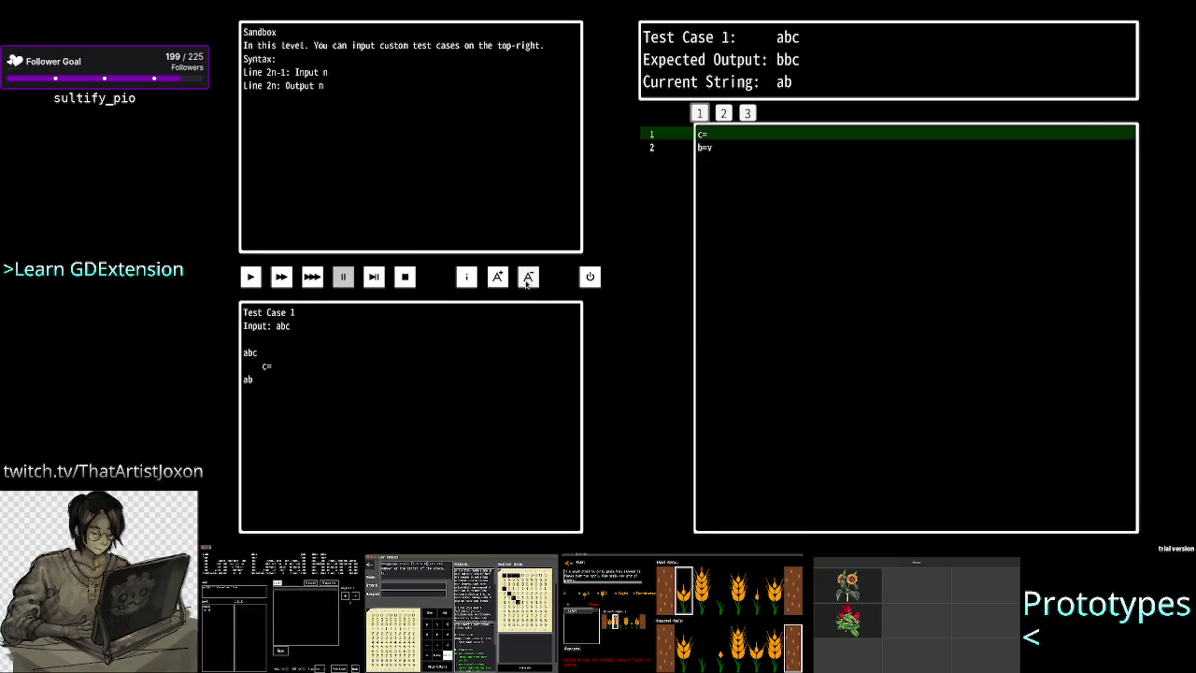
- Enlarge the text four sizes back up and exit the Sandbox to the main menu
left_click(498, 278)
left_click(498, 277)
left_click(498, 278)
left_click(498, 278)
left_click(498, 278)
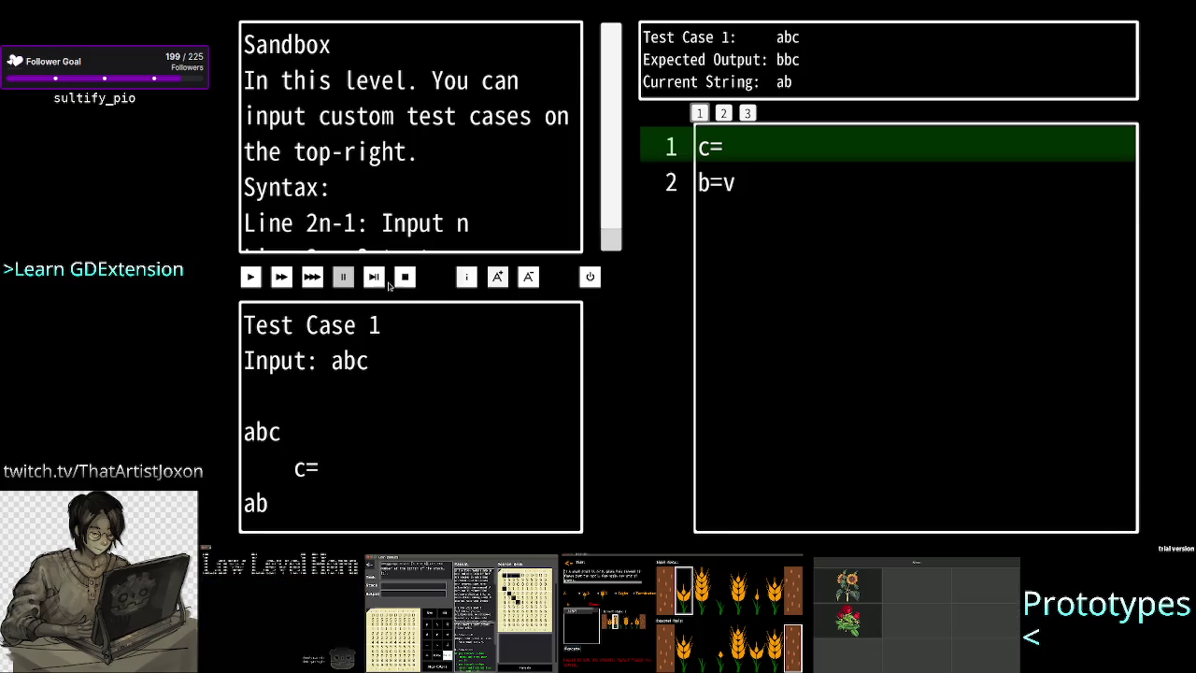
left_click(589, 277)
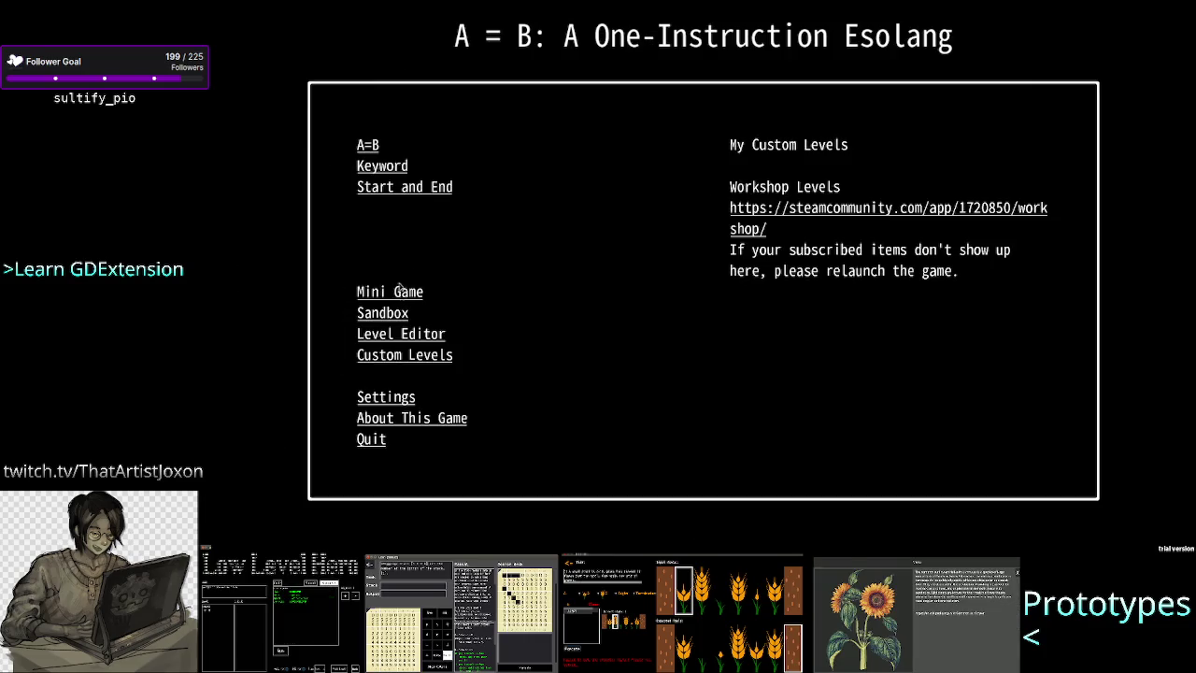
- Open the Sandbox to view program slots 2 and 1, then quit A = B from the main menu
left_click(398, 313)
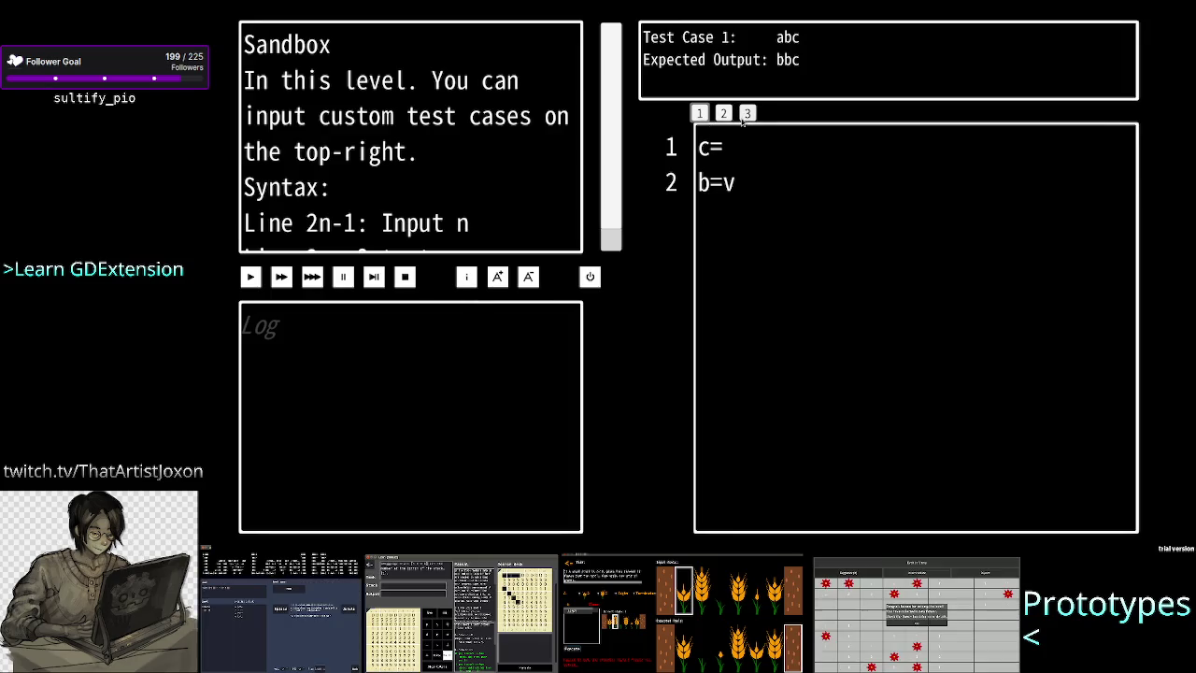
left_click(722, 116)
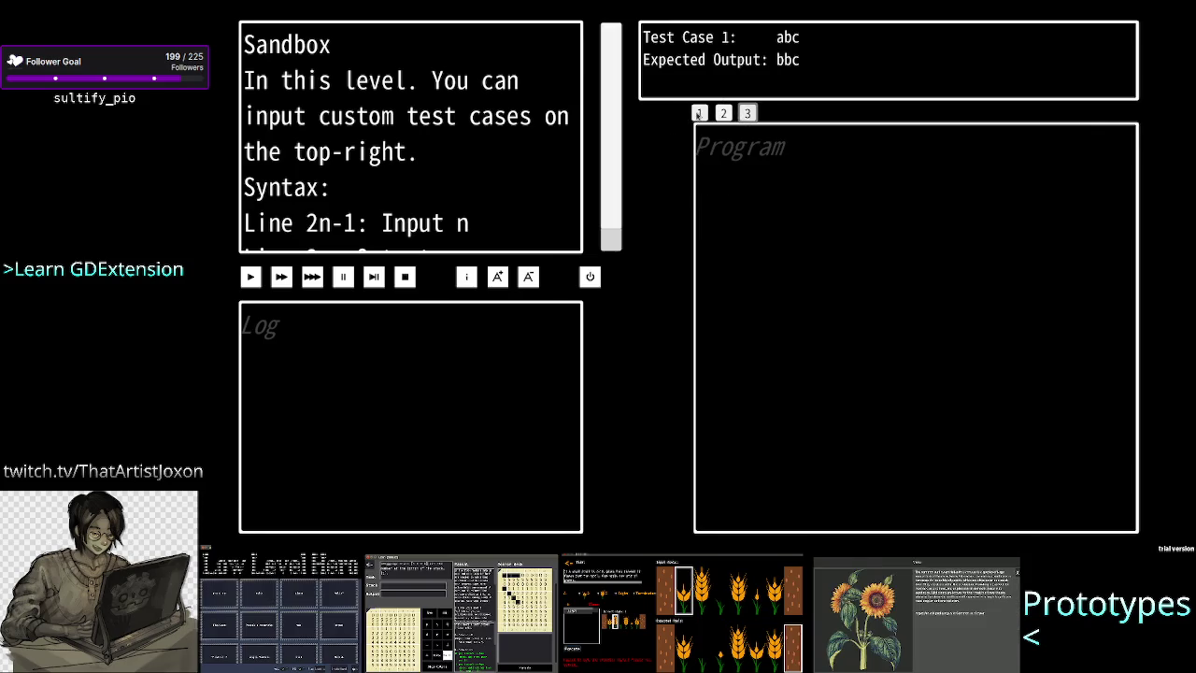
left_click(698, 113)
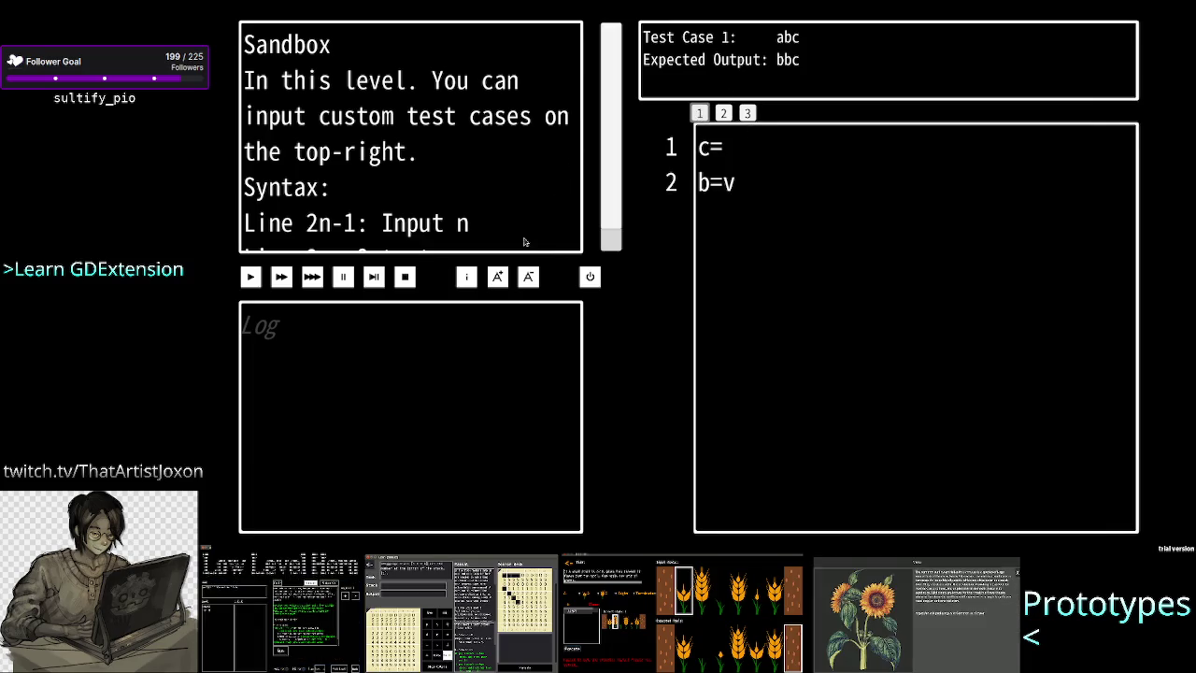
key("Escape")
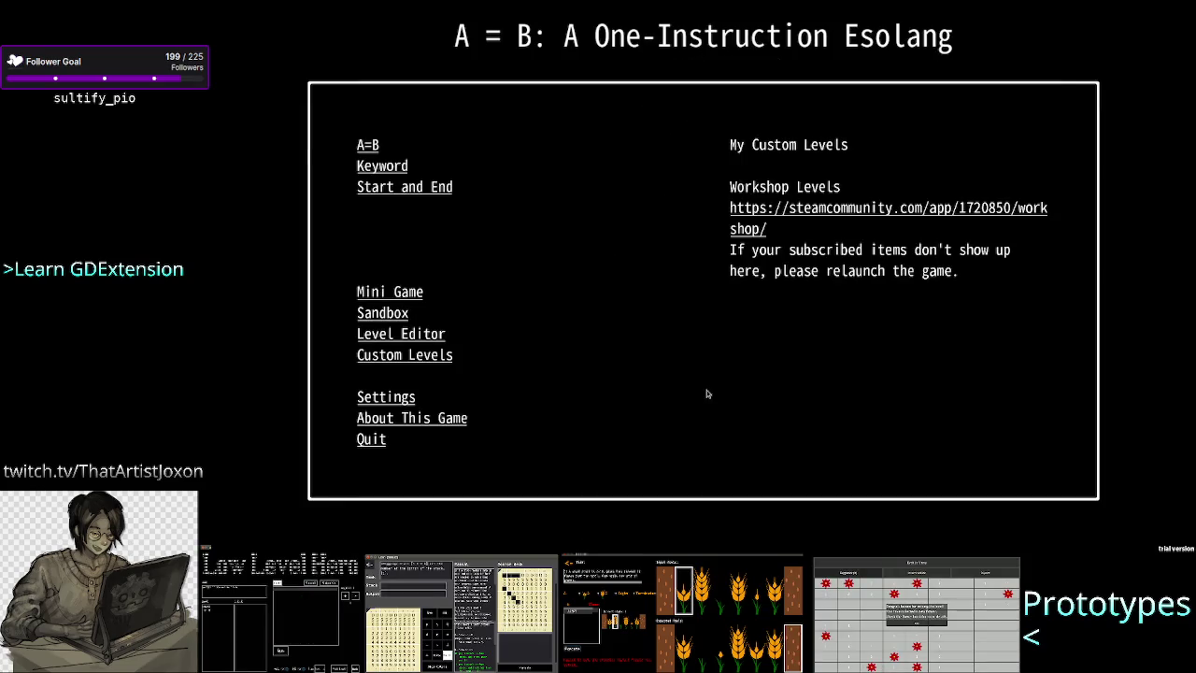
left_click(371, 439)
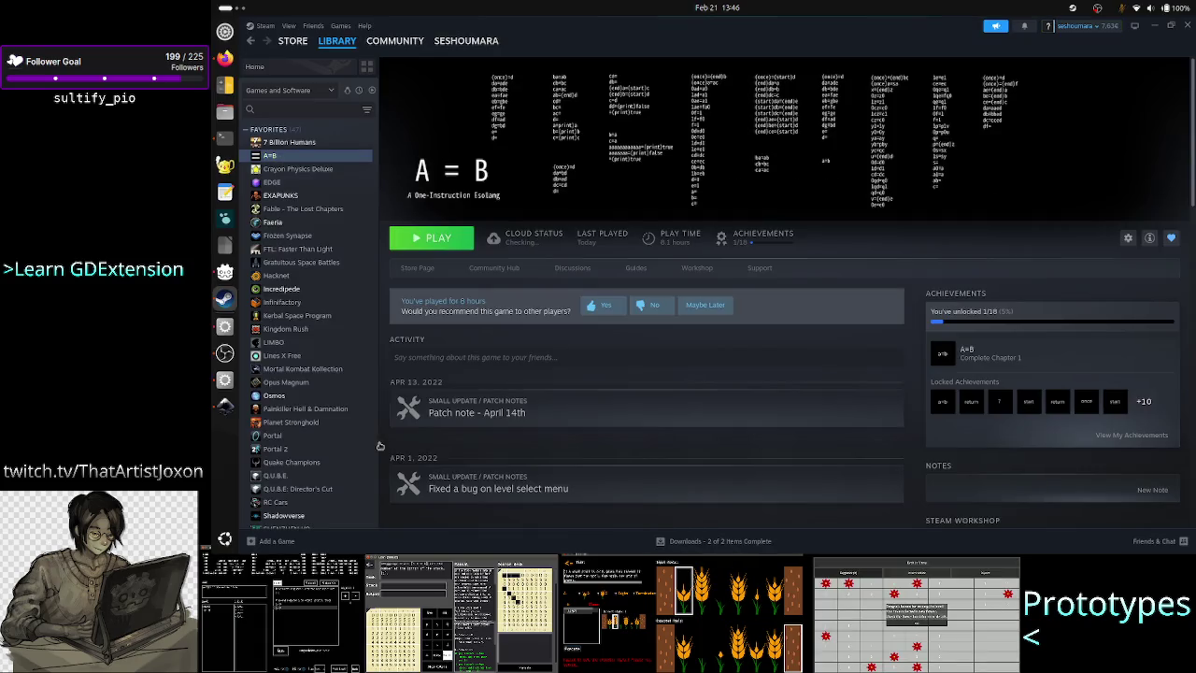
- Search the Steam library for 'tis-1' and launch TIS-100 from its game page
left_click(315, 110)
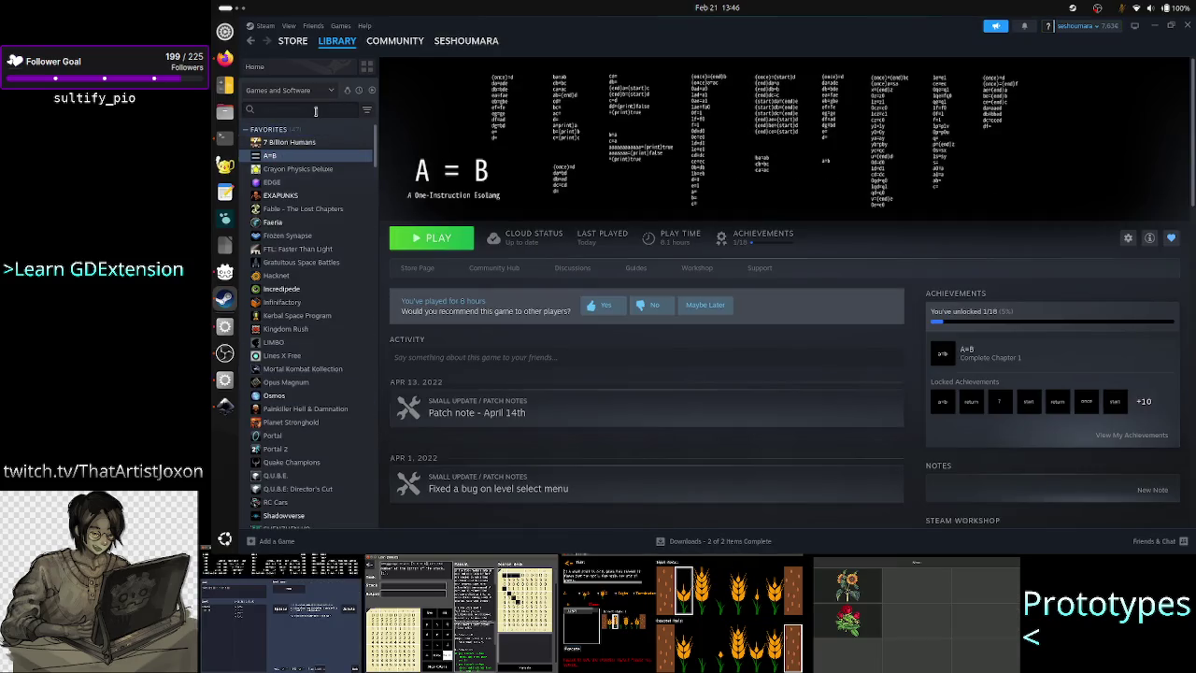
type("tis-1")
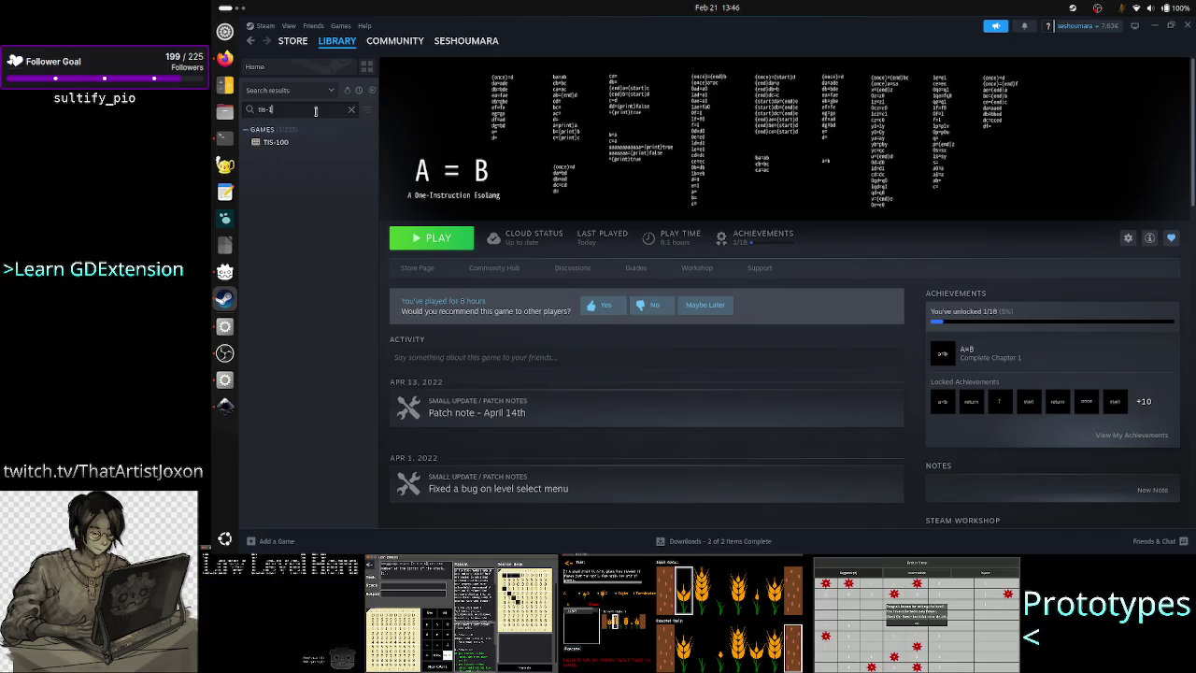
left_click(304, 142)
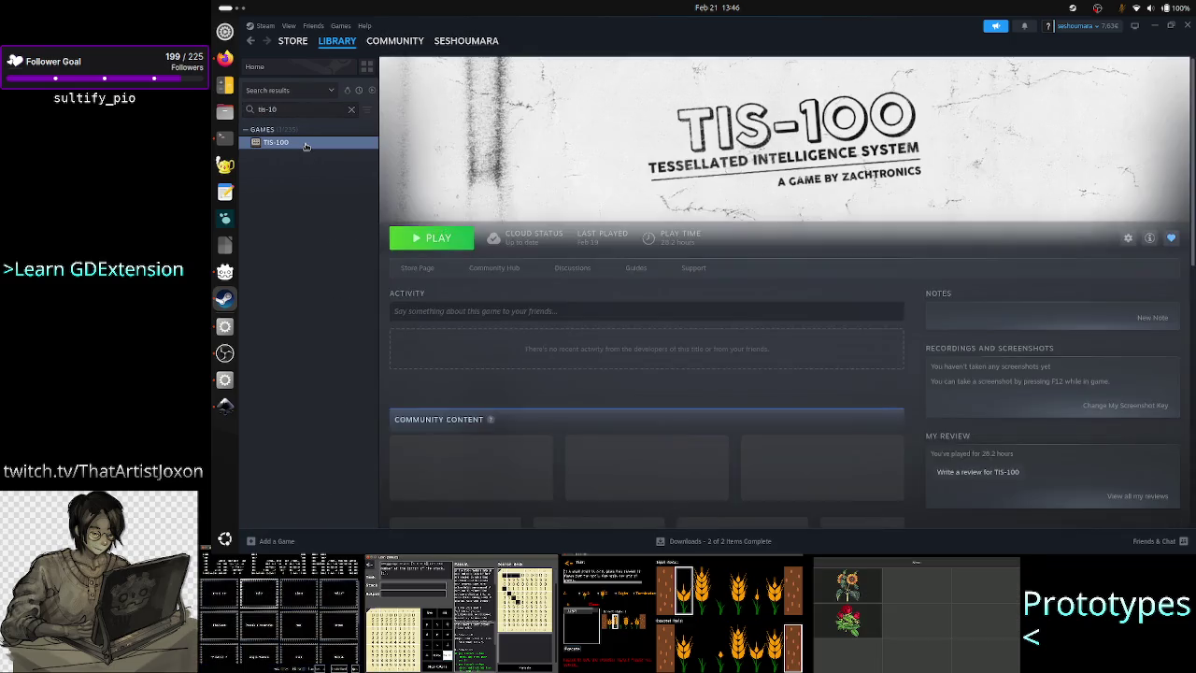
left_click(440, 238)
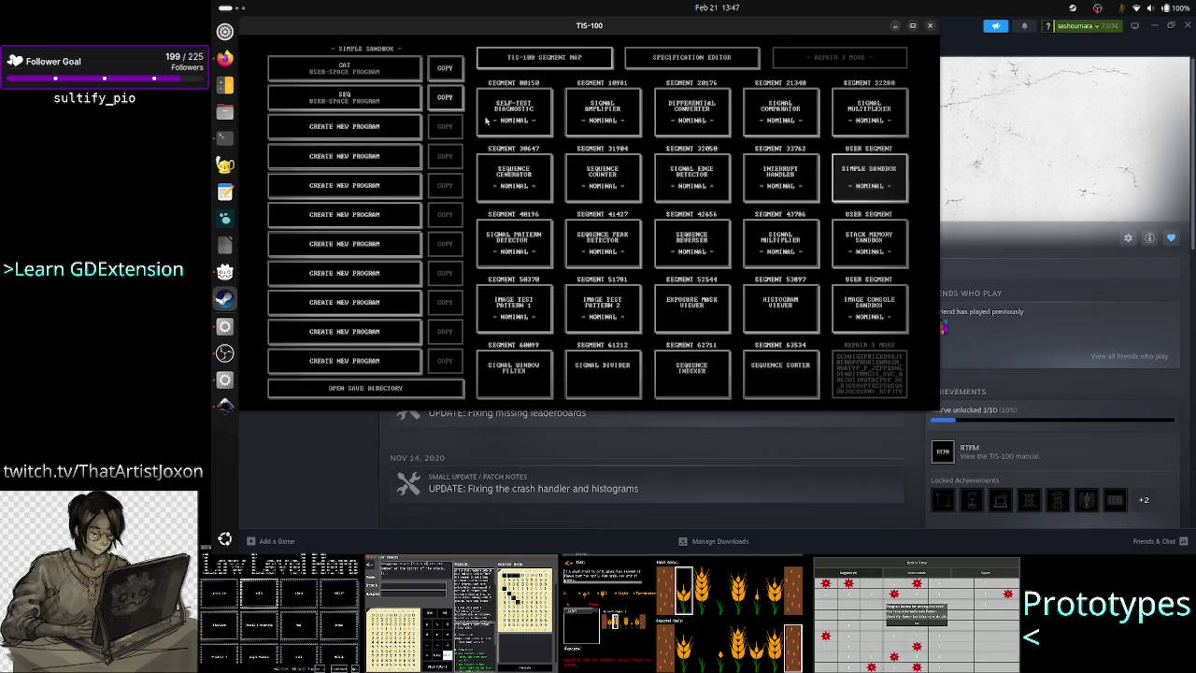
- Open the CAT sandbox program, run it, then stop it
left_click(378, 72)
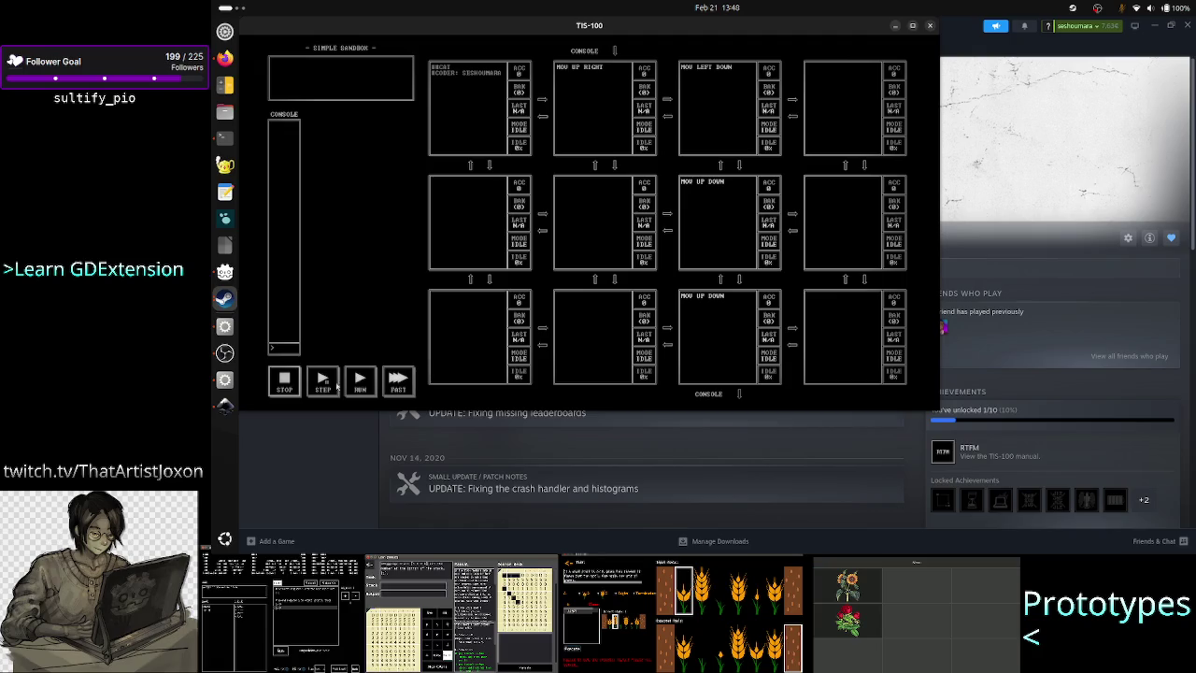
left_click(365, 383)
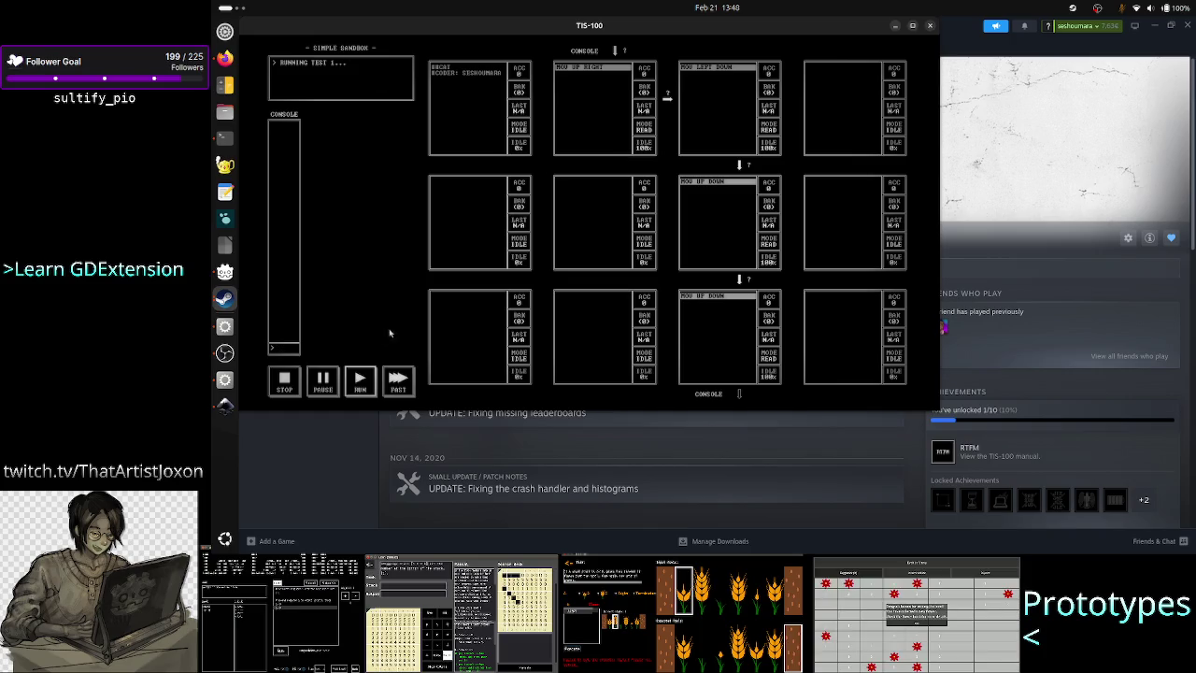
left_click(285, 381)
- Return to the segment list and select the Self-Test Diagnostic segment
key("Escape")
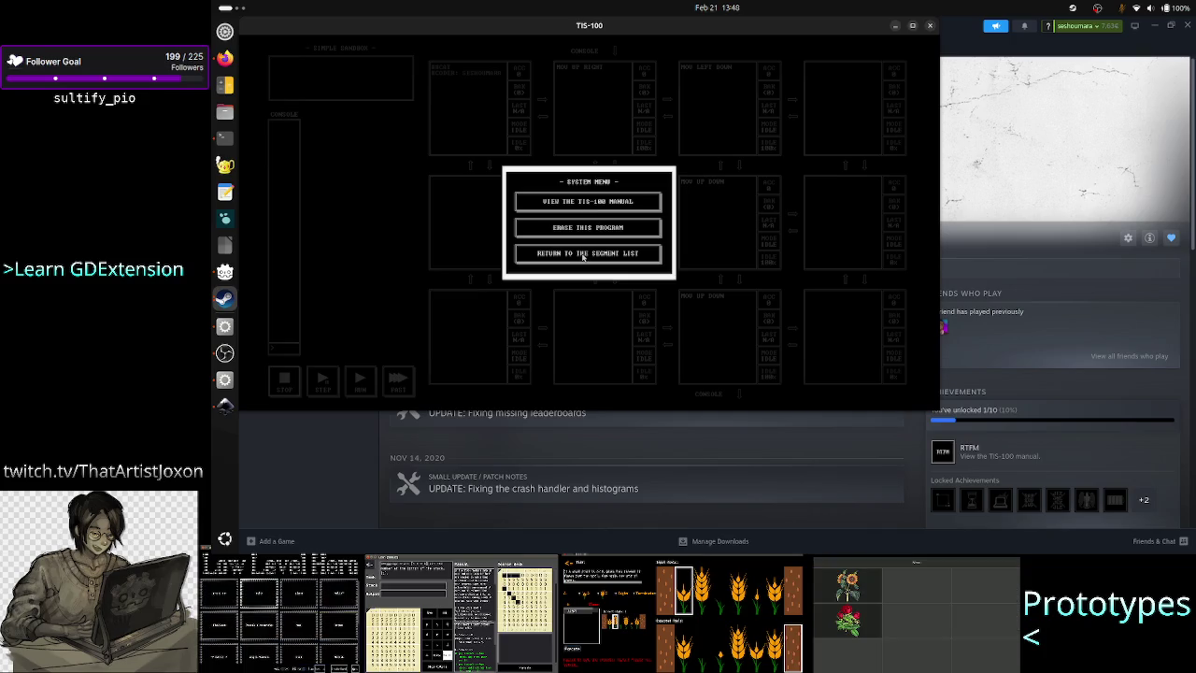
left_click(583, 254)
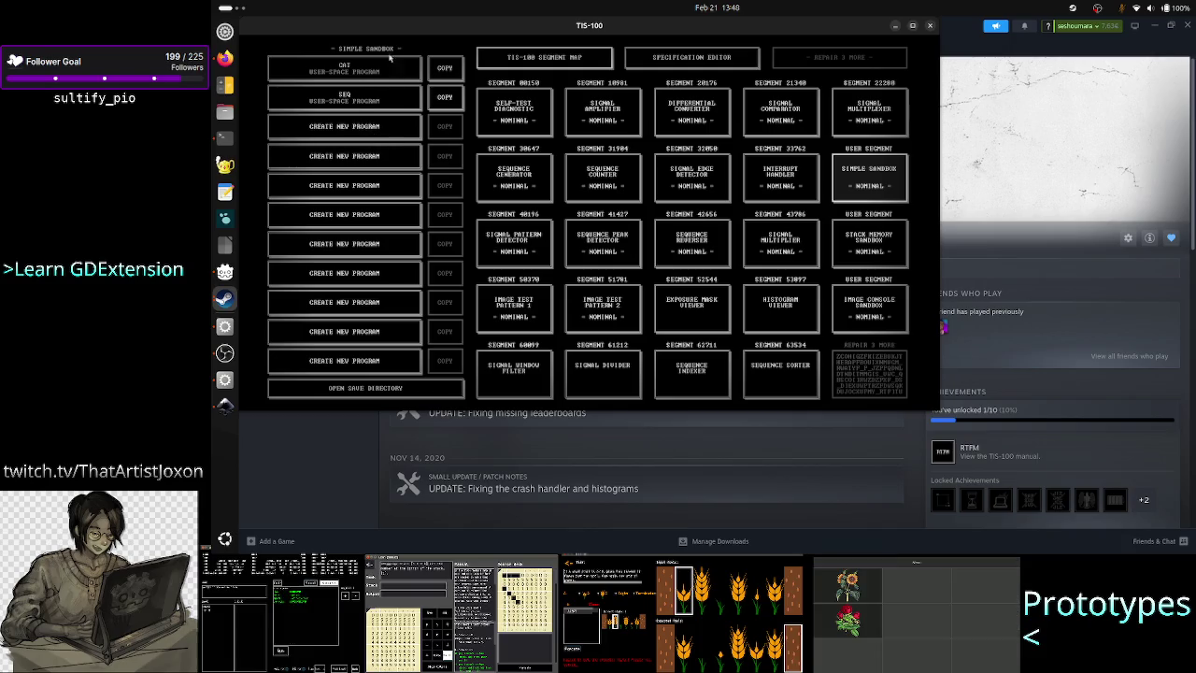
left_click(525, 117)
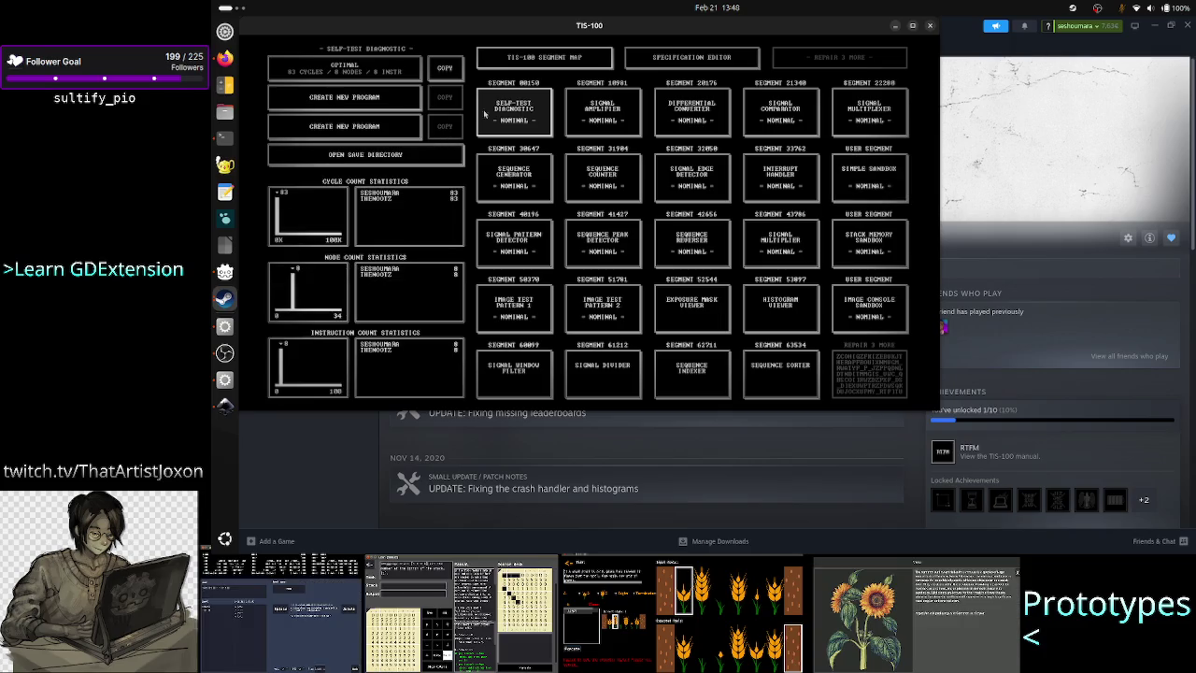
- Run the optimal Self-Test Diagnostic program to a pass, pausing and stepping once, then return to the segment list
left_click(386, 72)
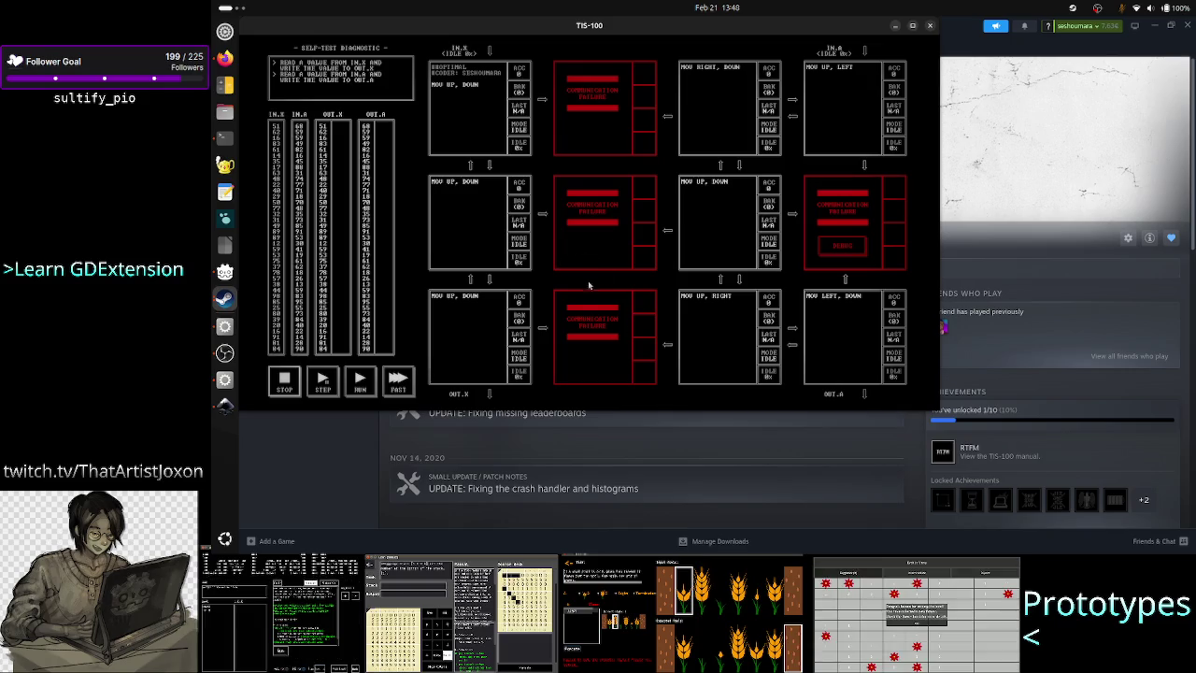
left_click(365, 391)
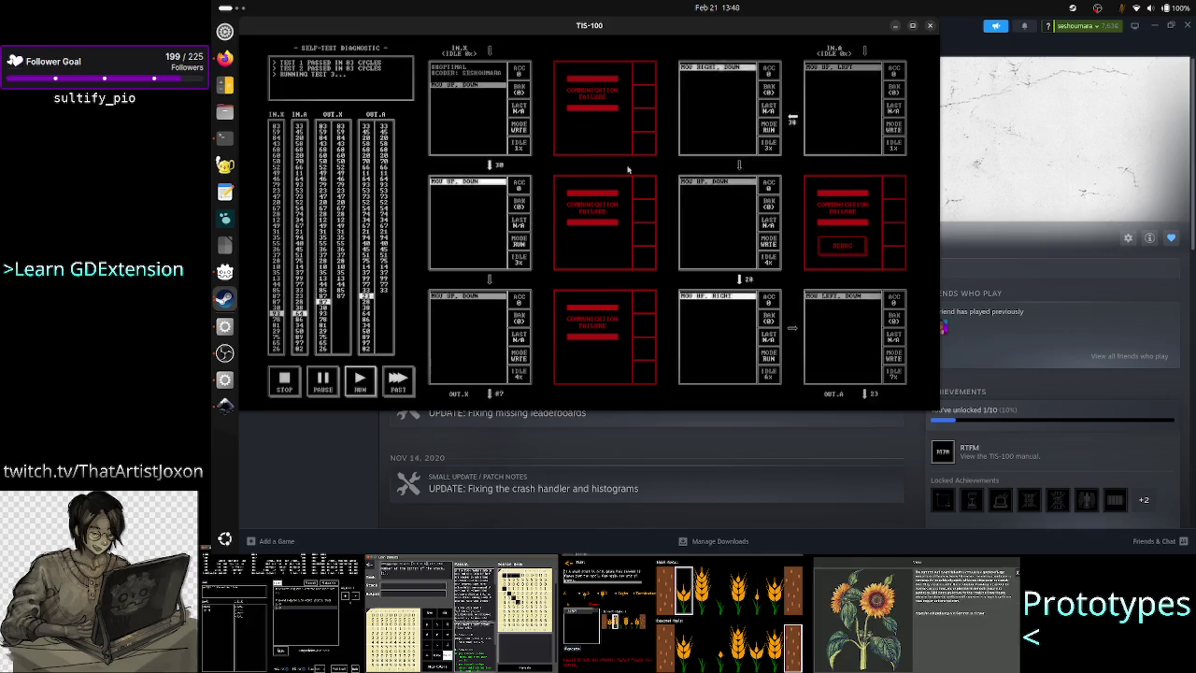
left_click(322, 381)
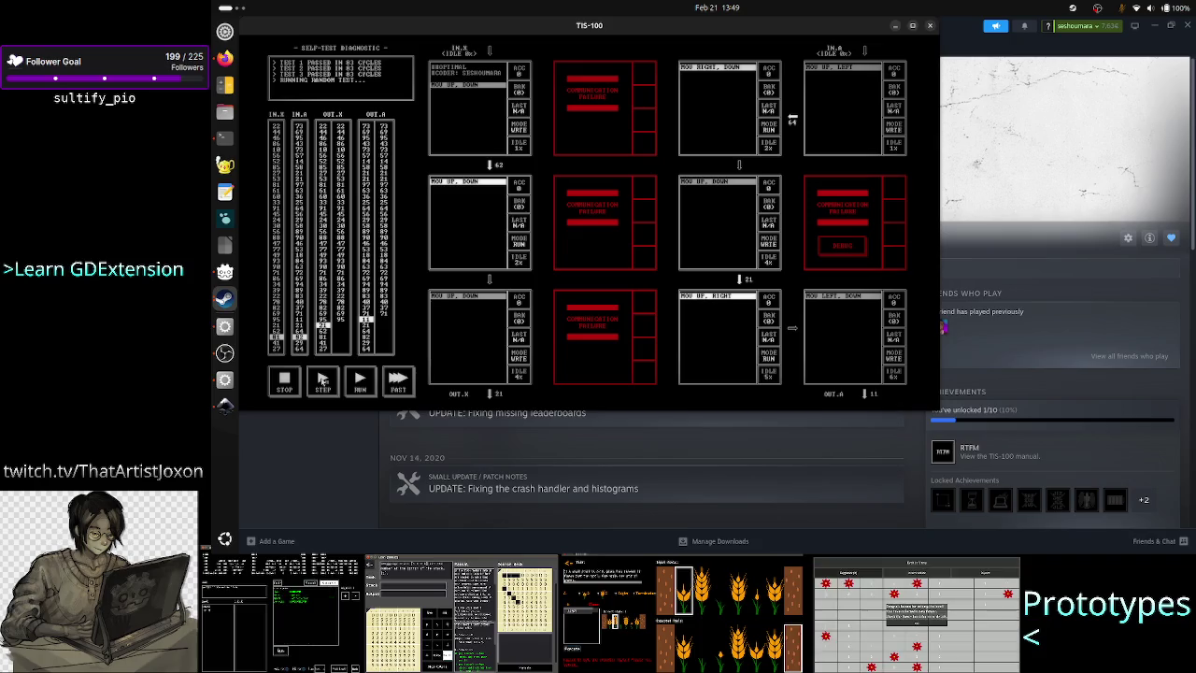
left_click(323, 380)
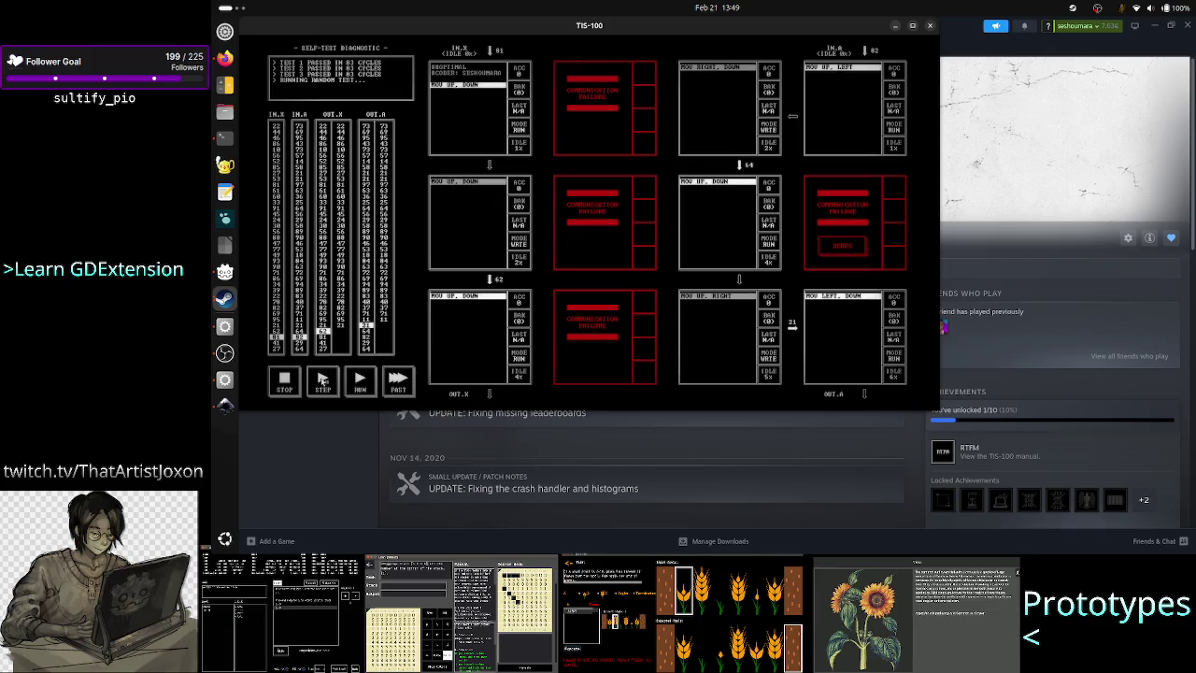
left_click(364, 383)
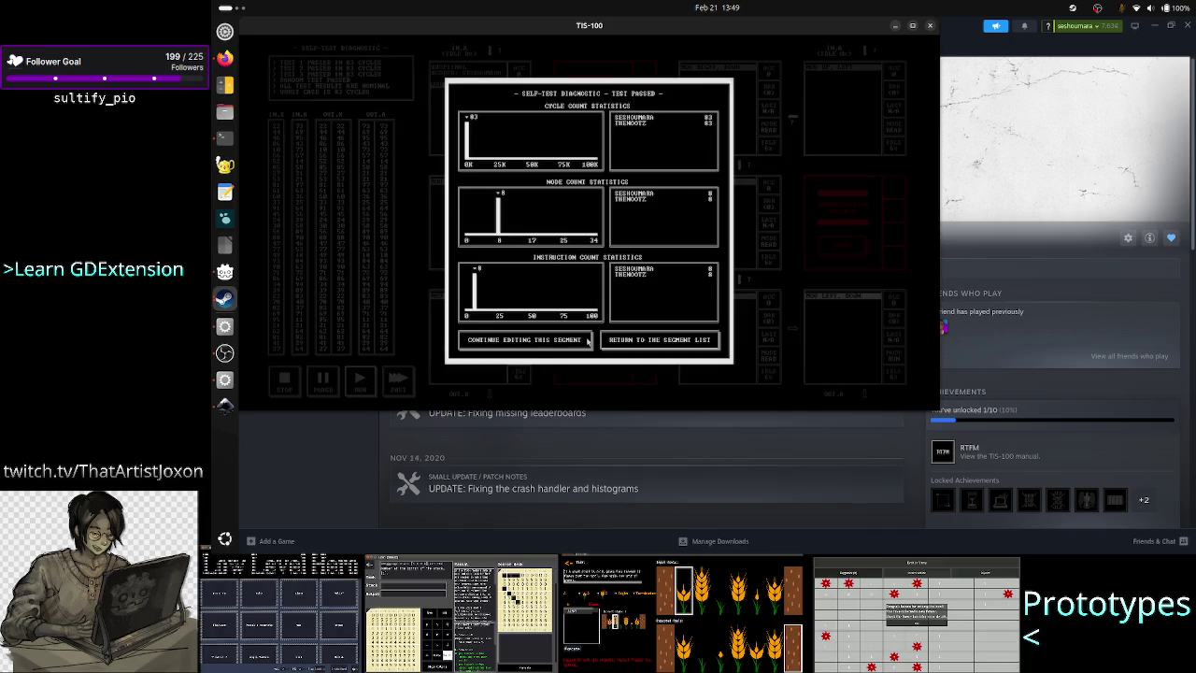
left_click(635, 341)
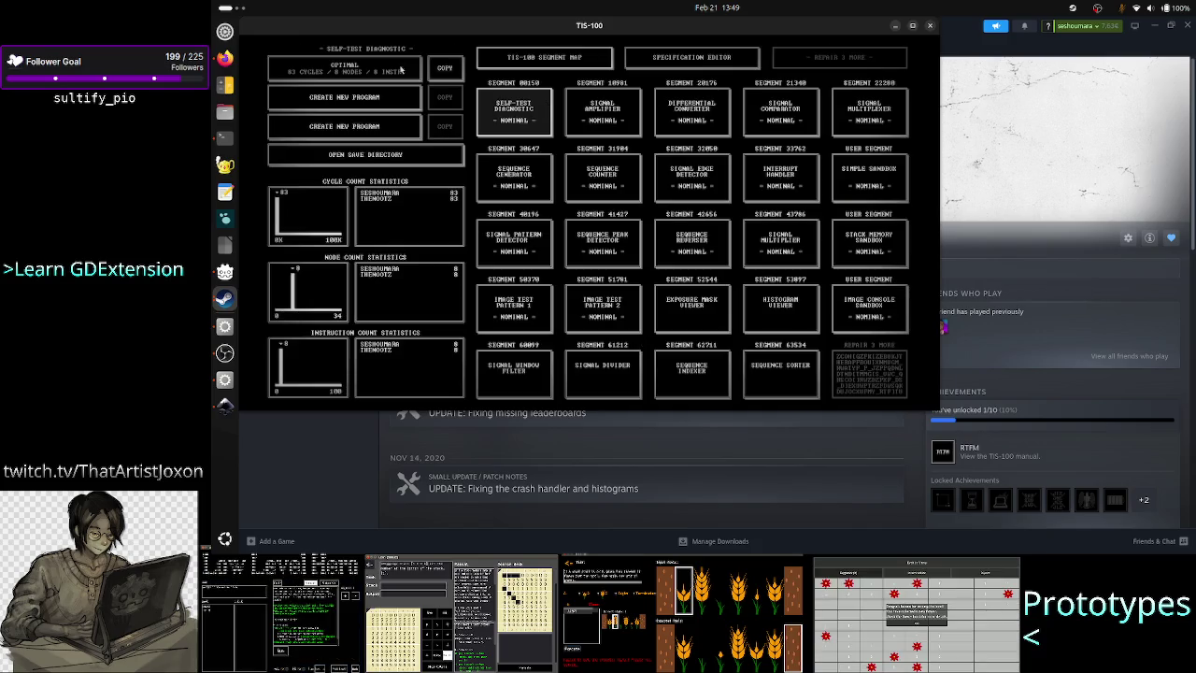
- Reopen the optimal program and step the self-test cycle by cycle through test 1
left_click(393, 70)
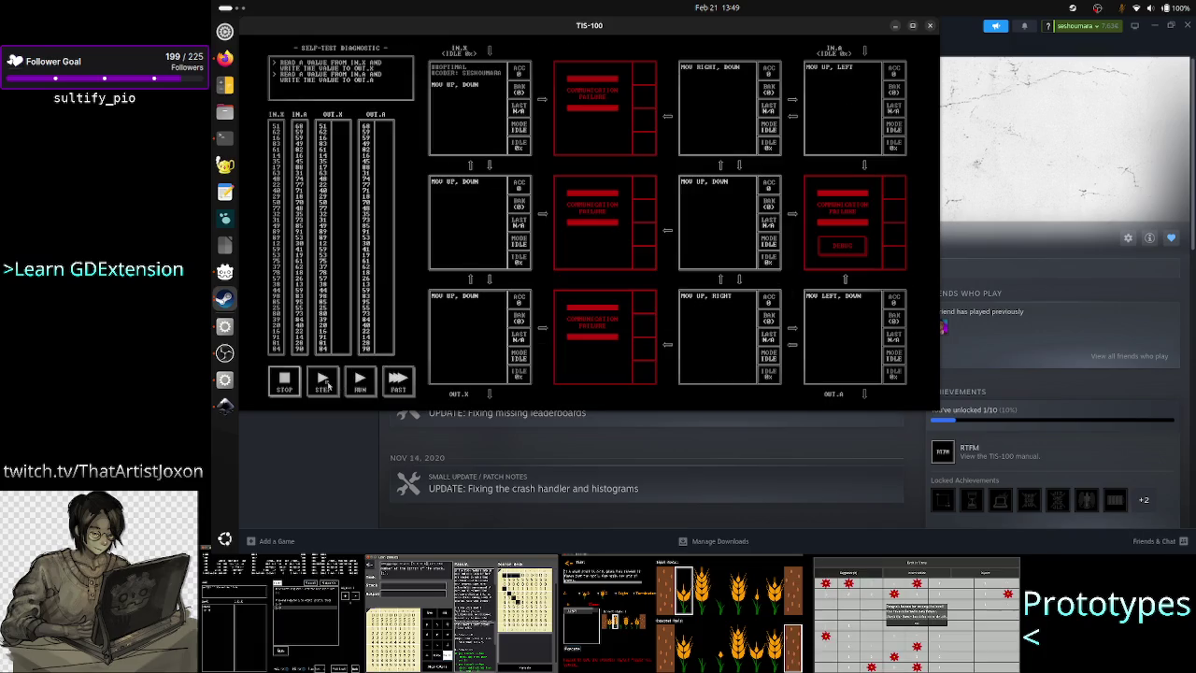
left_click(324, 383)
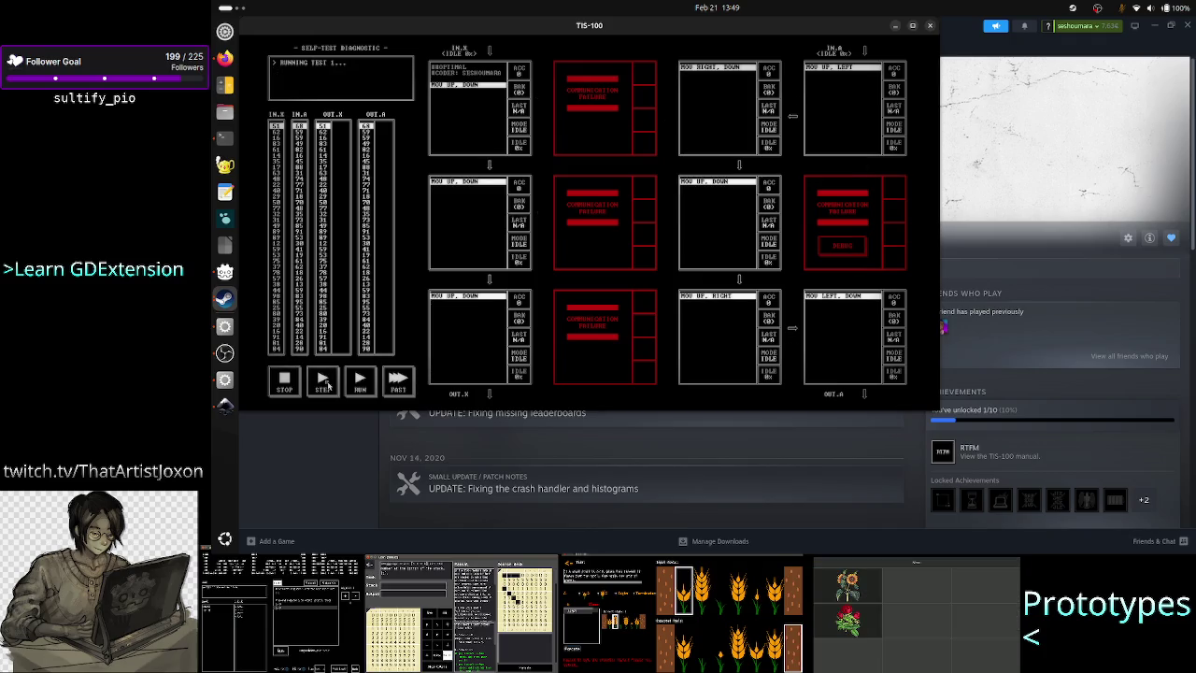
left_click(324, 383)
left_click(324, 383)
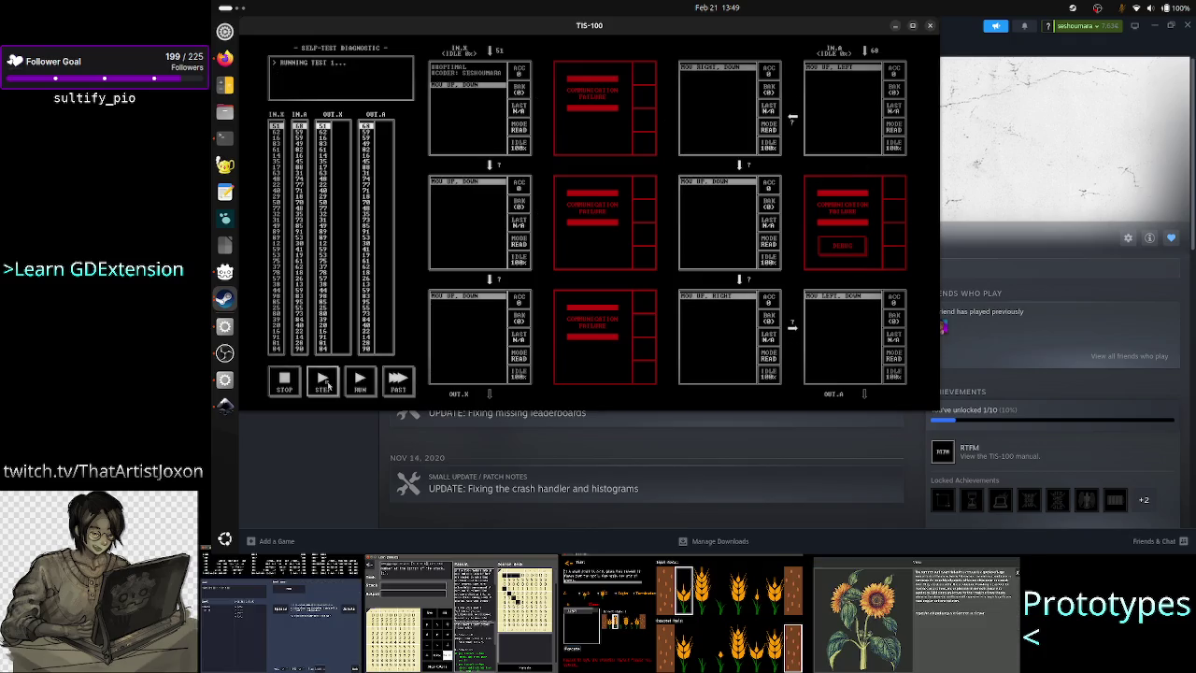
left_click(327, 385)
left_click(328, 386)
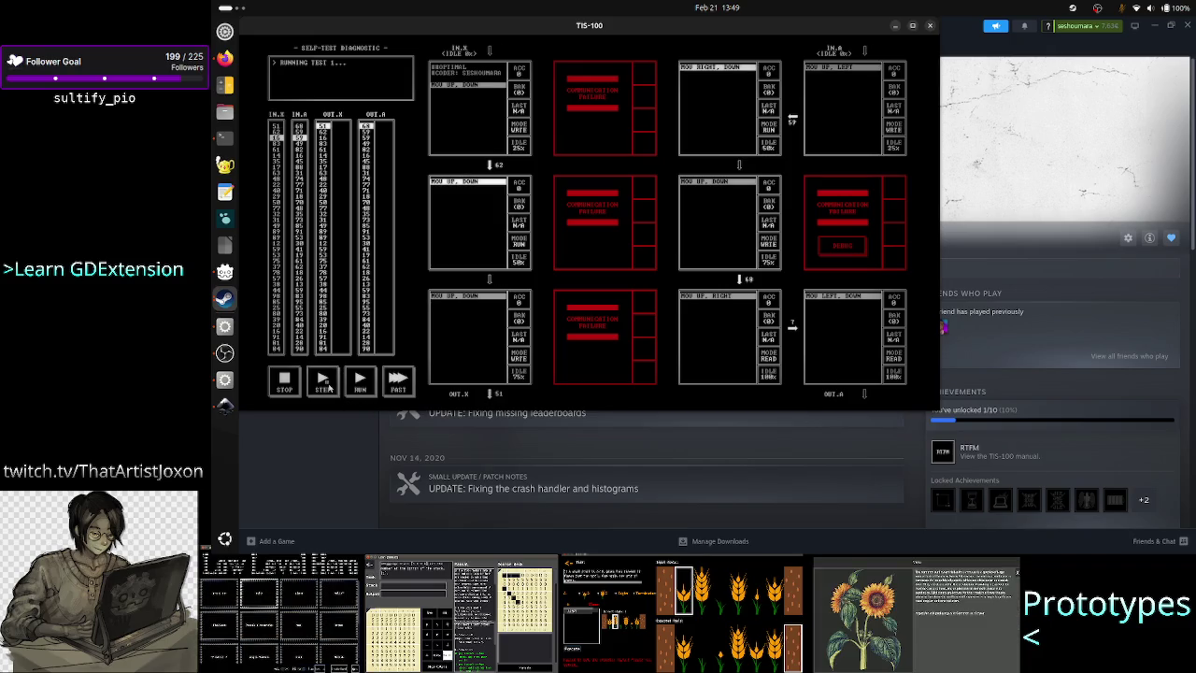
left_click(328, 386)
left_click(328, 386)
left_click(328, 386)
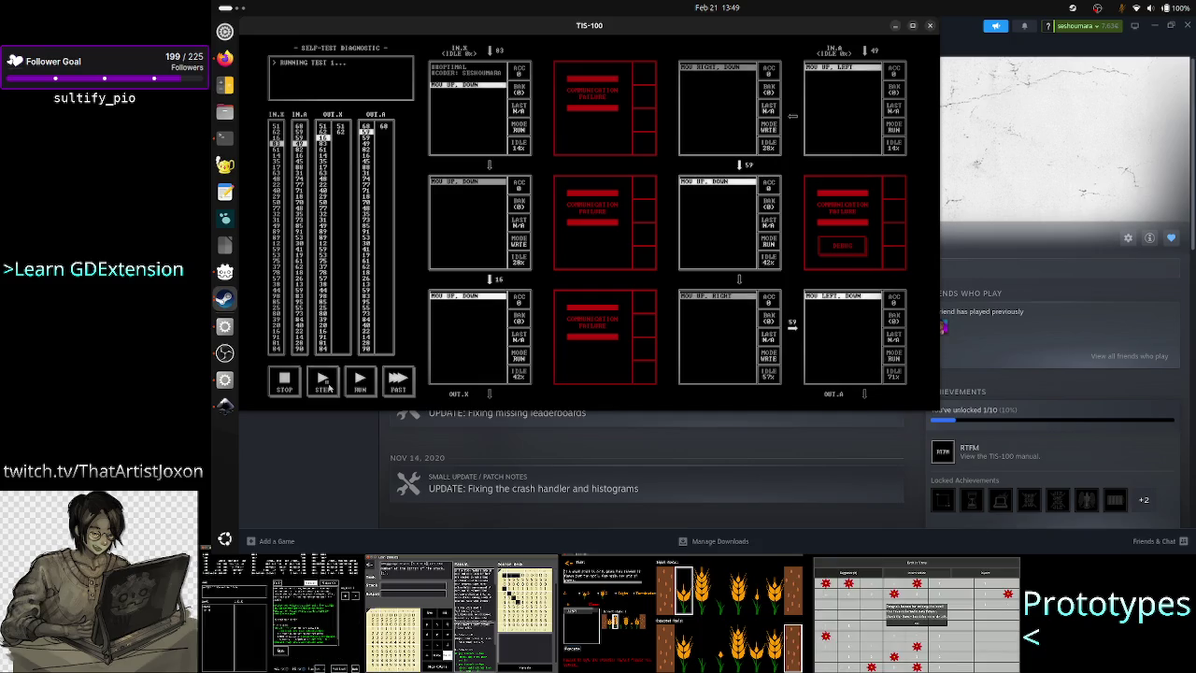
left_click(328, 385)
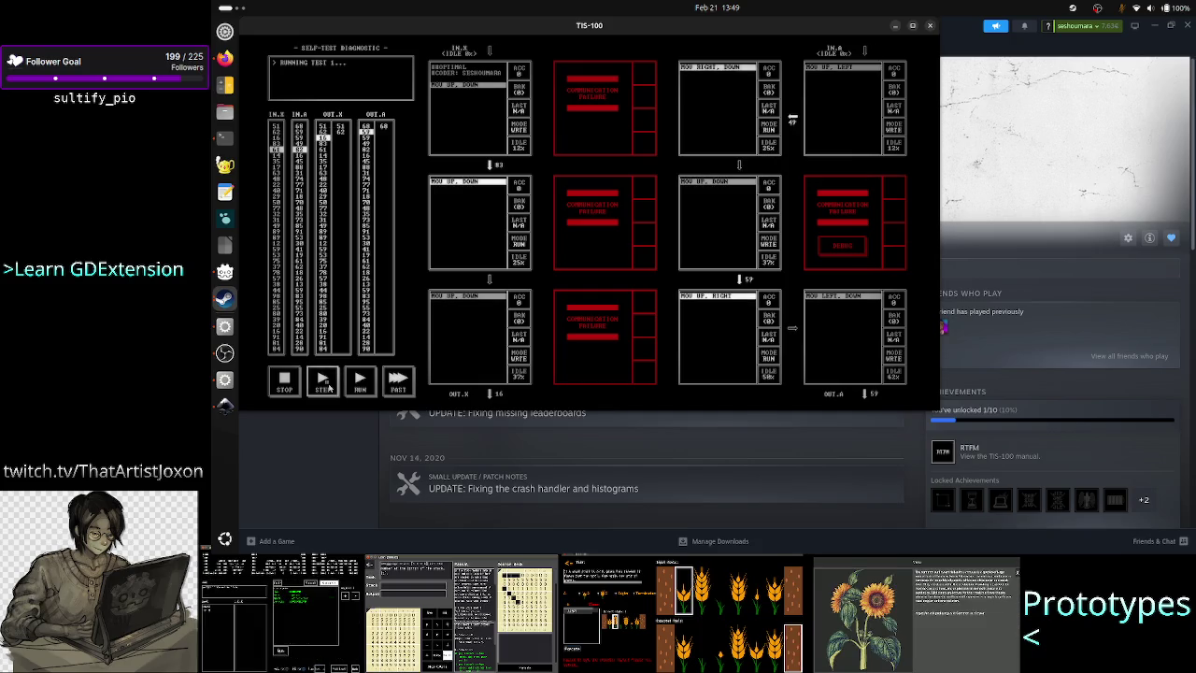
left_click(328, 386)
left_click(328, 386)
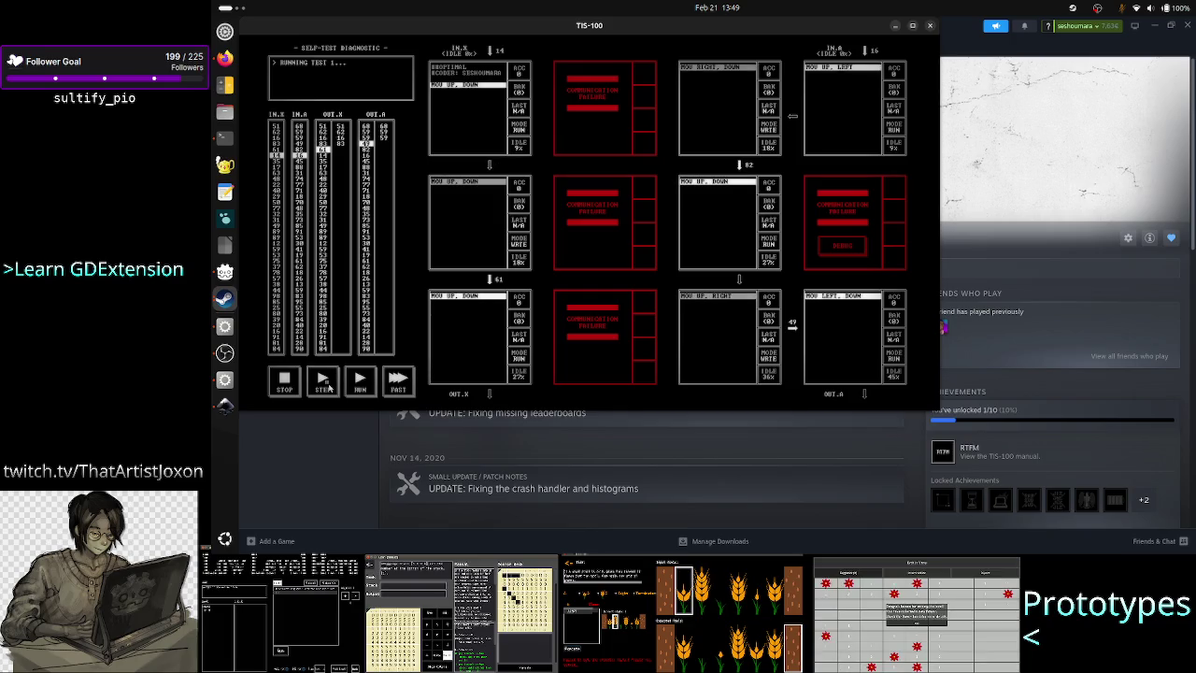
left_click(328, 386)
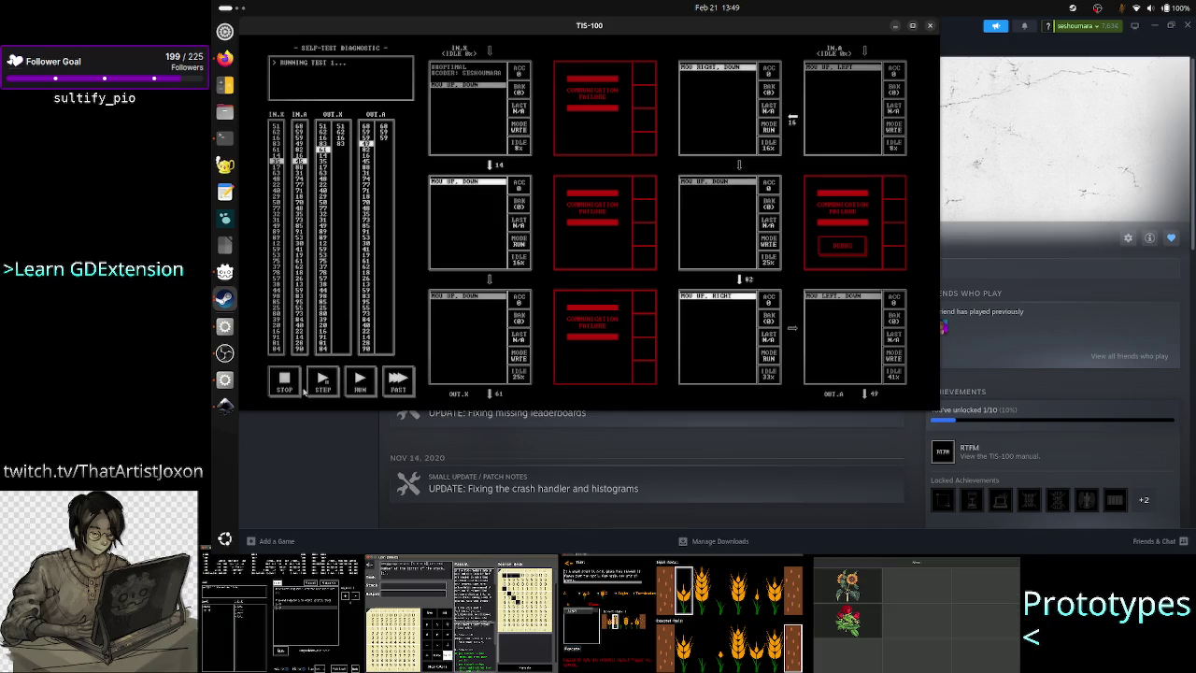
key("alt+Tab")
key("alt+Tab")
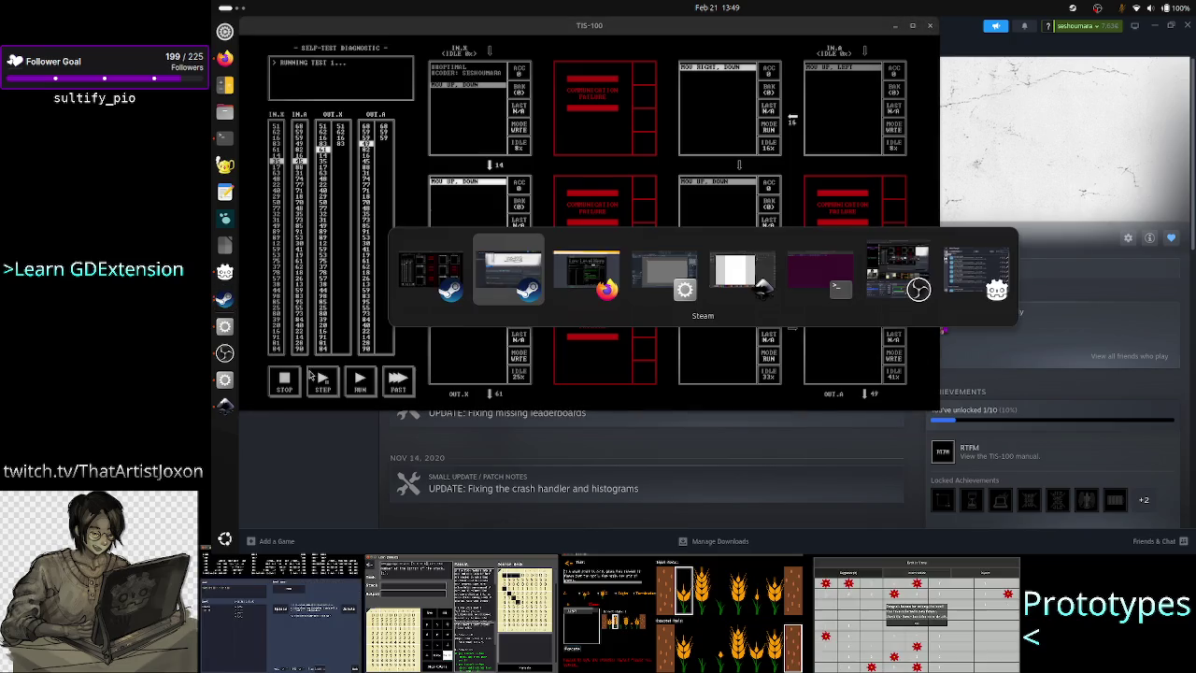
- Switch Firefox to the ss_8ac7 TIS-100 screenshot tab and zoom it to 240%
key("ctrl+Tab")
key("ctrl+Tab")
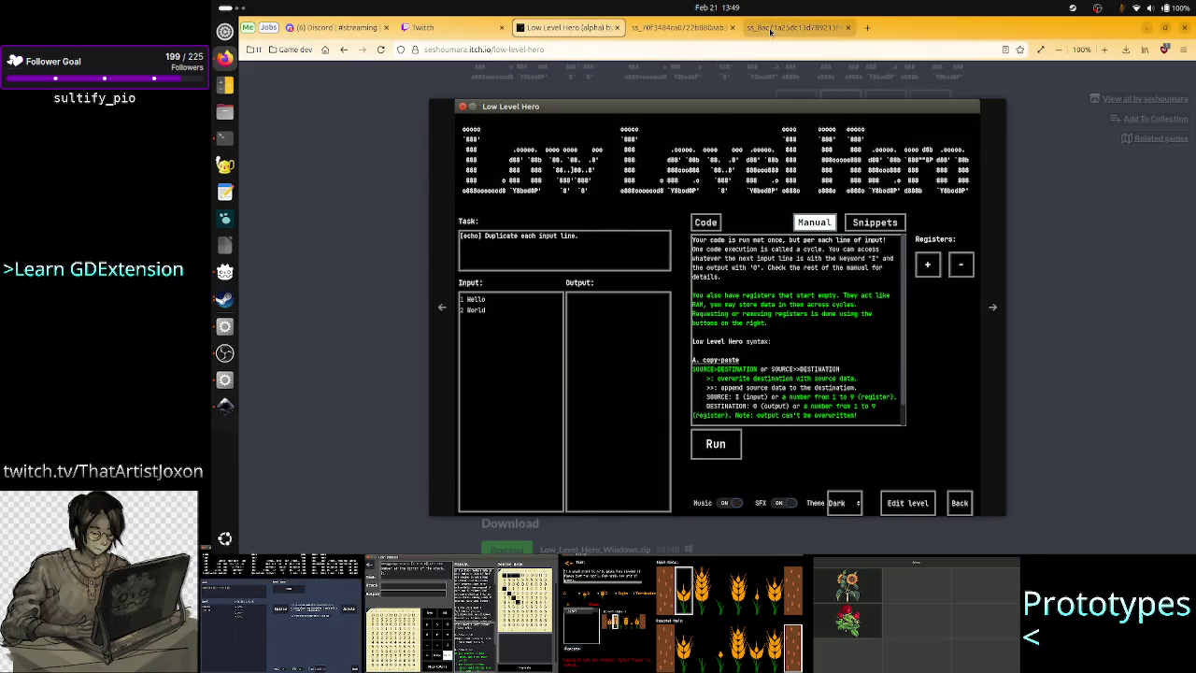
scroll(492, 435, "up", 7, "ctrl")
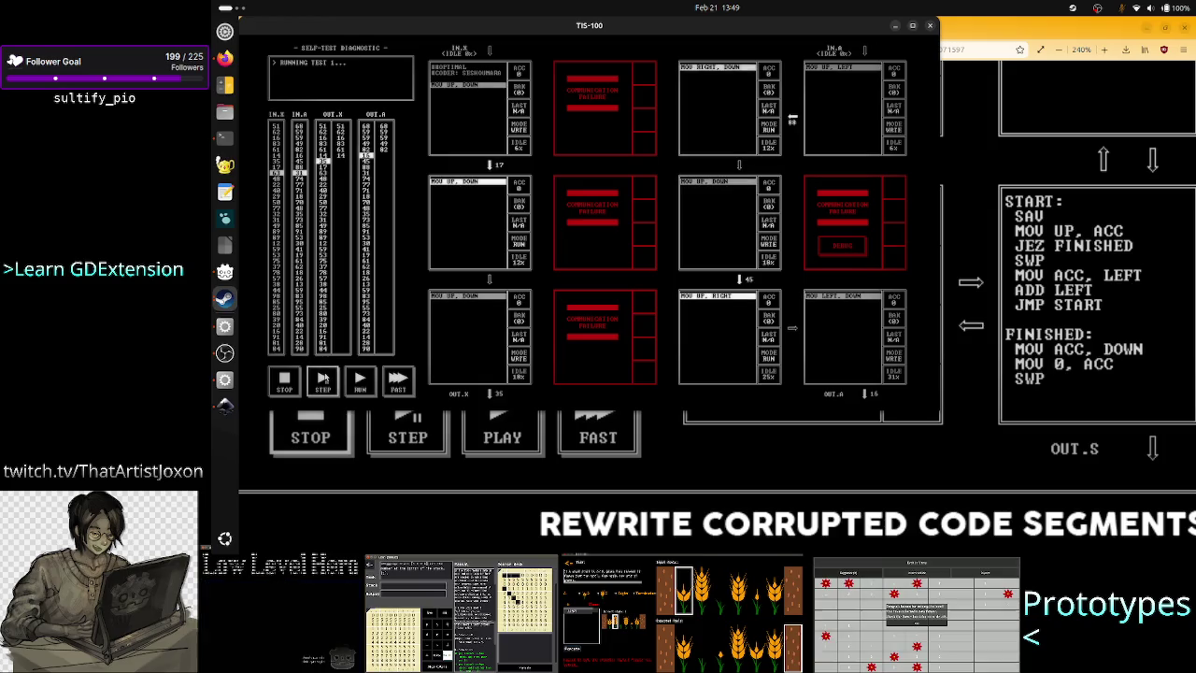
- Stop the self-test, run it again, fast-forward it, then stop and reset it
left_click(284, 378)
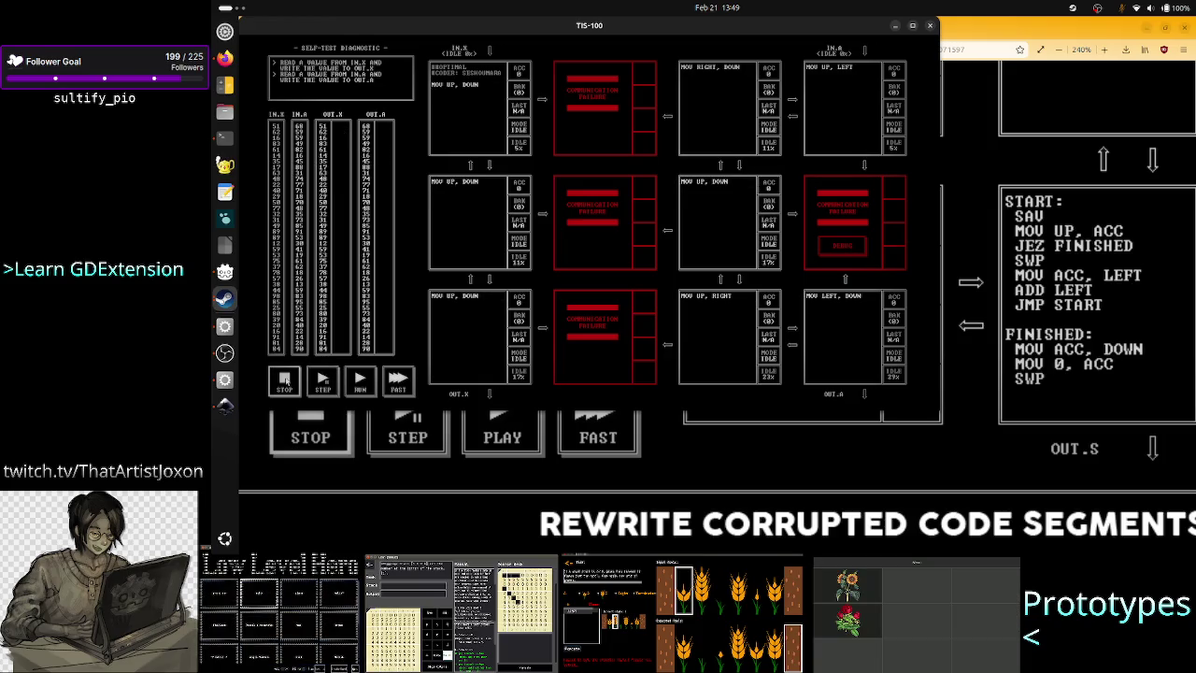
left_click(359, 378)
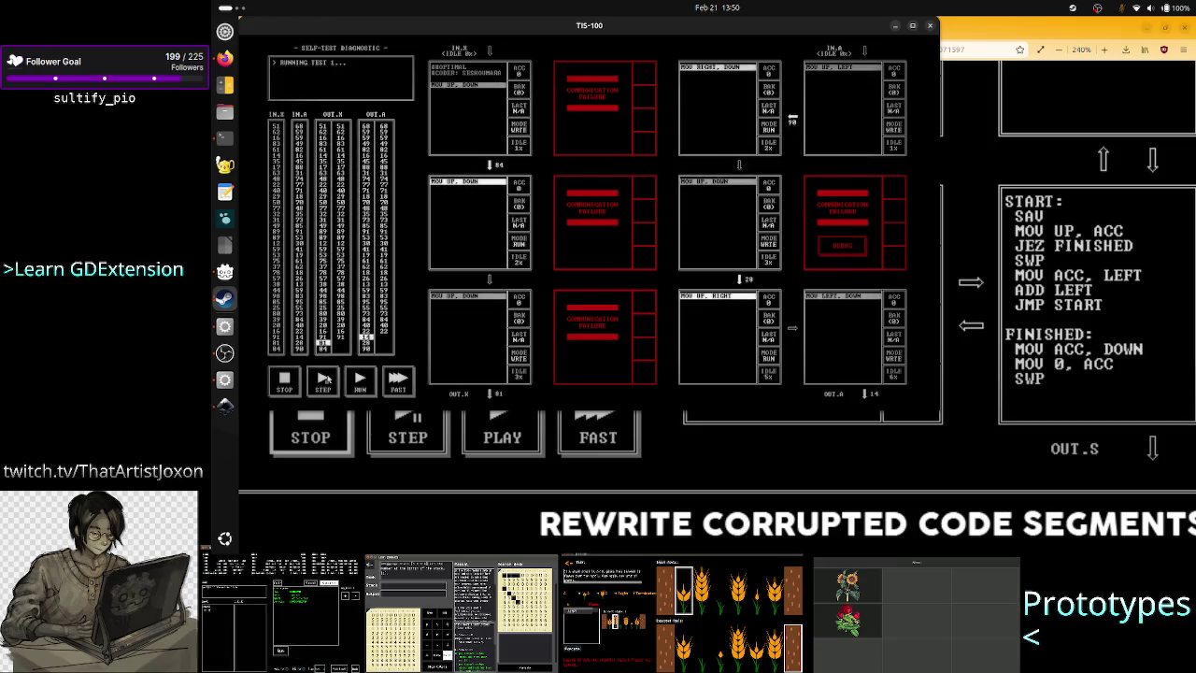
left_click(397, 378)
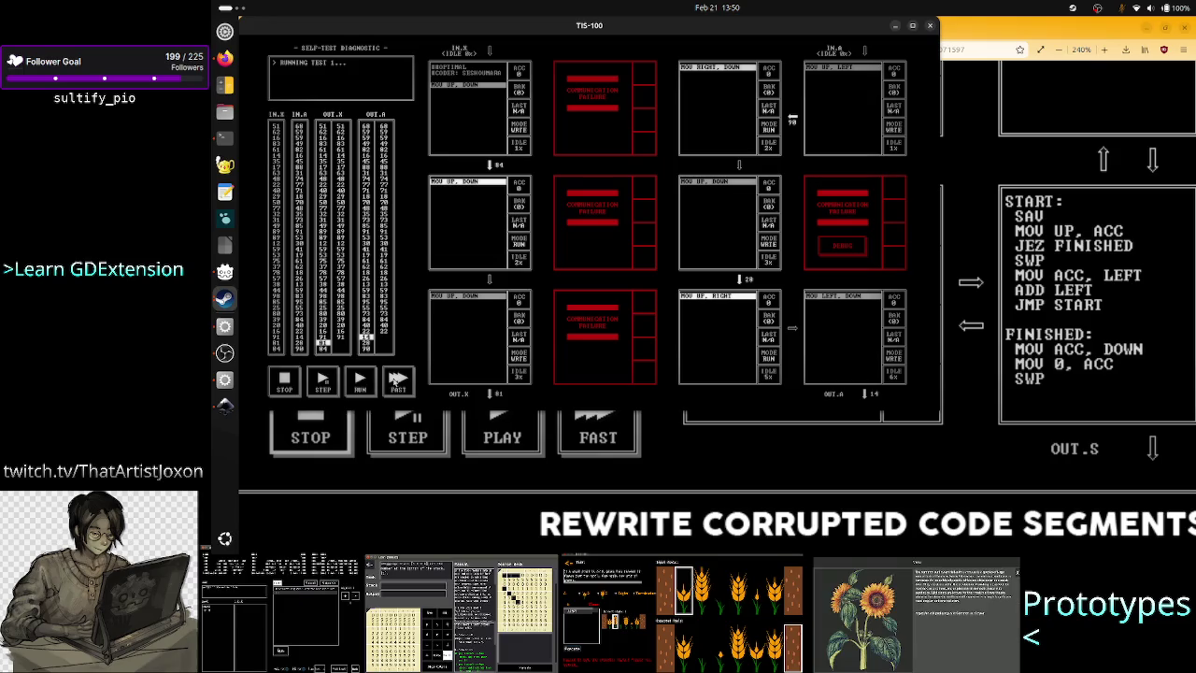
left_click(284, 380)
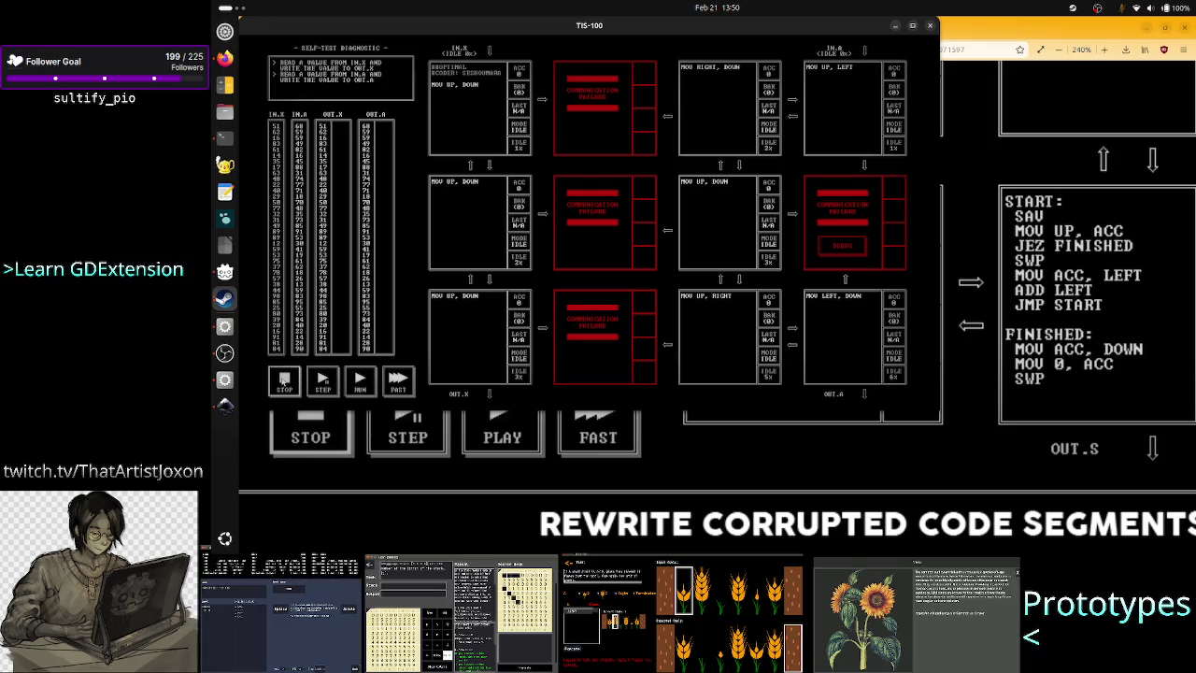
- Step the self-test cycle by cycle seventeen times, then stop it and bring up the System Menu
left_click(323, 380)
left_click(323, 381)
left_click(322, 380)
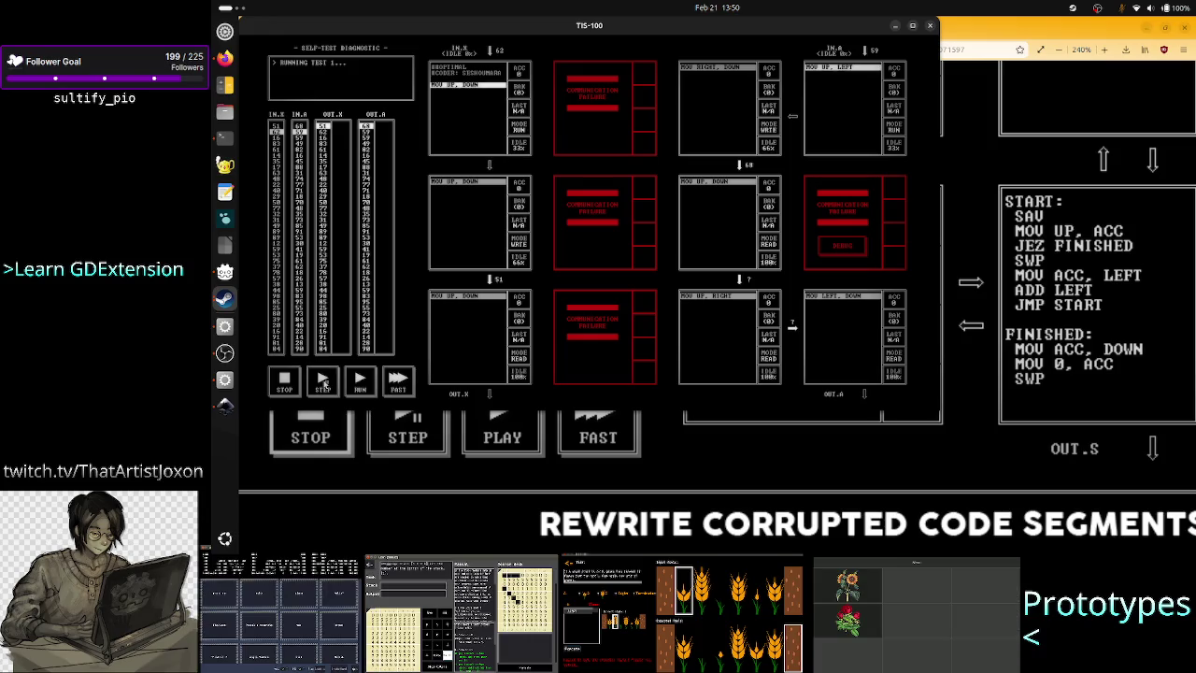
left_click(322, 380)
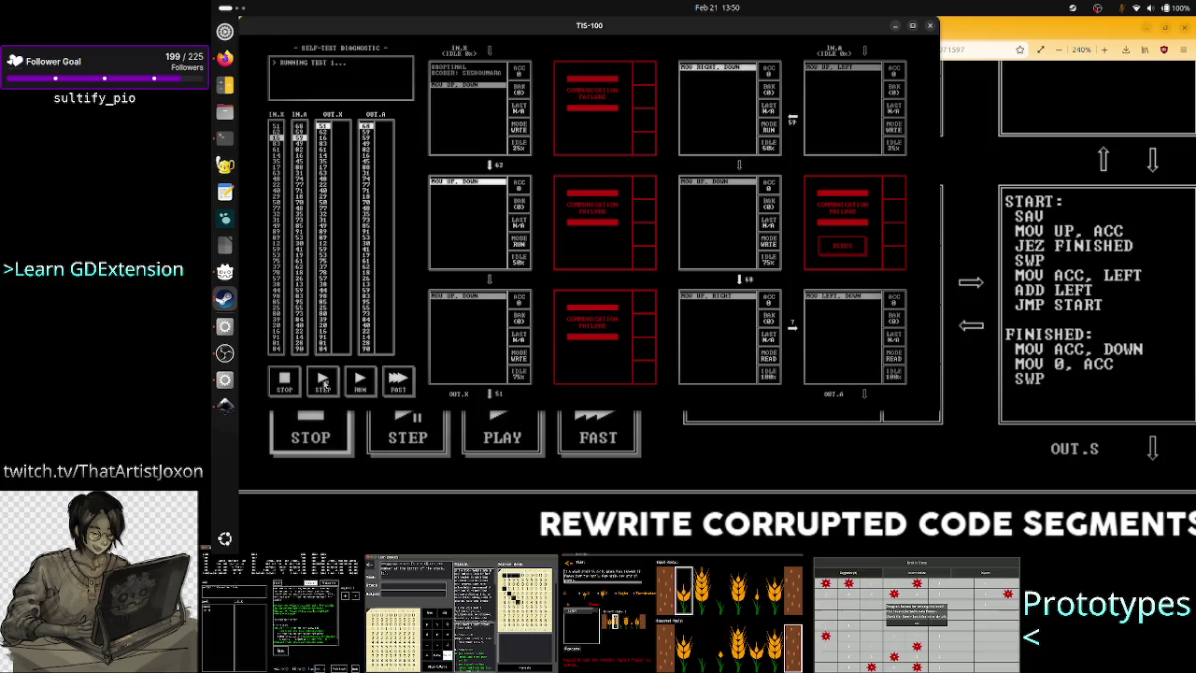
left_click(322, 381)
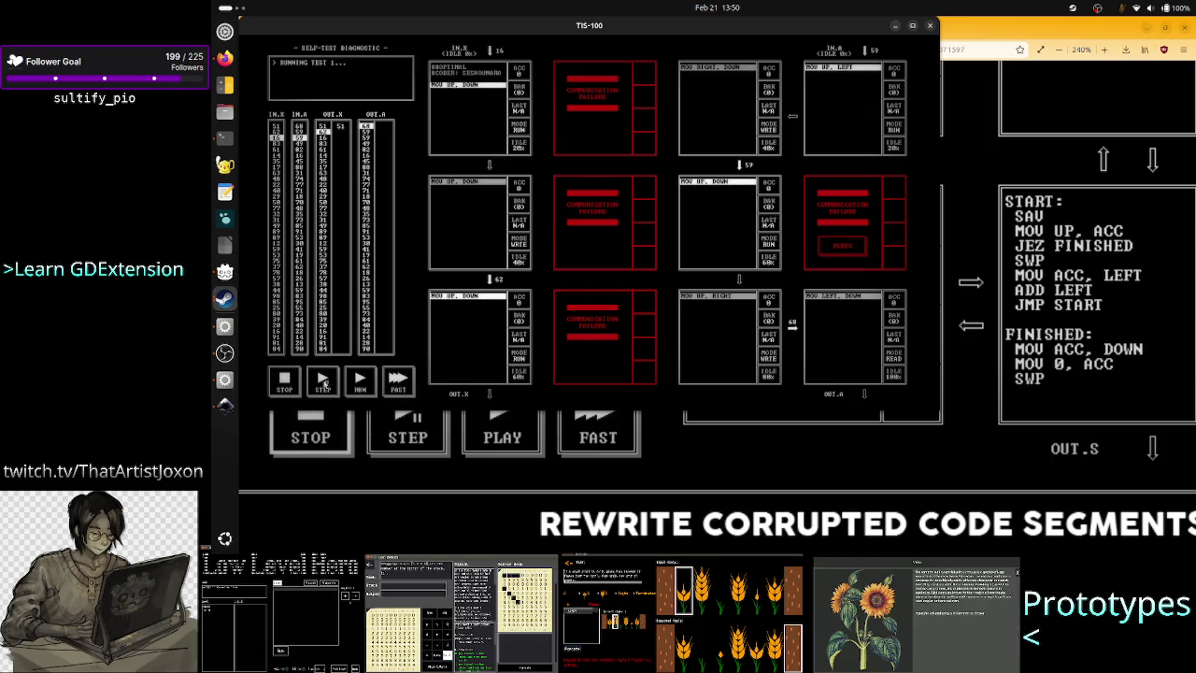
left_click(322, 380)
left_click(322, 380)
left_click(322, 381)
left_click(322, 380)
left_click(322, 380)
left_click(323, 381)
left_click(322, 382)
left_click(323, 381)
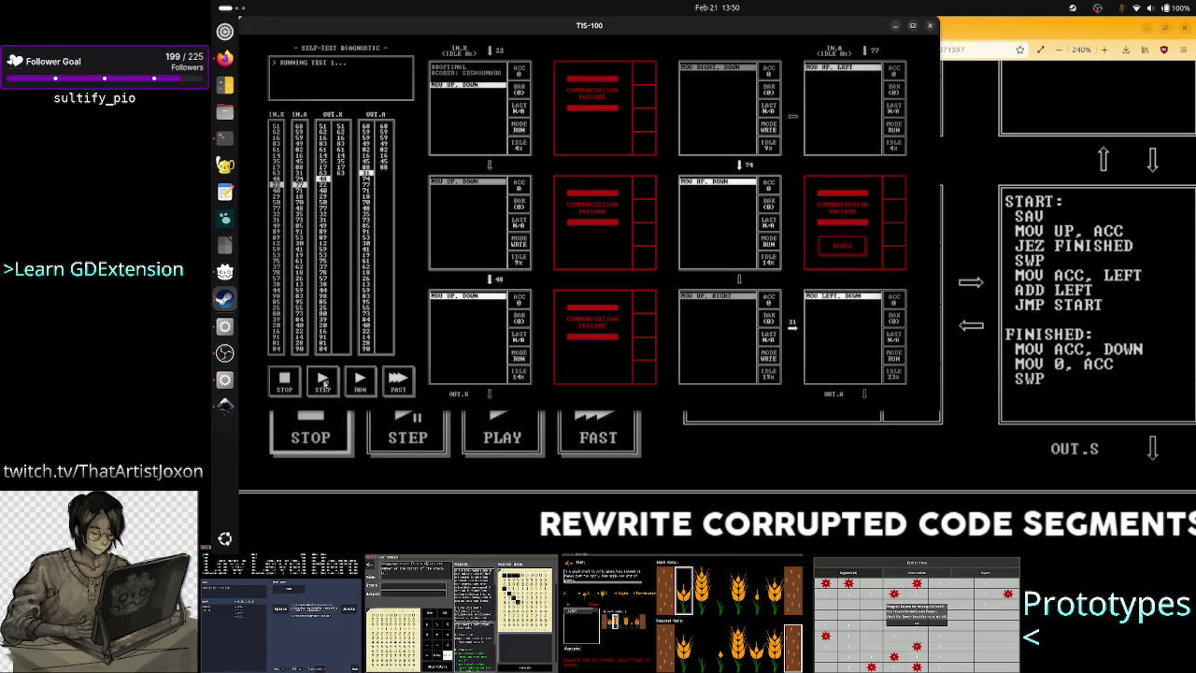
left_click(324, 382)
left_click(324, 382)
left_click(324, 383)
left_click(324, 382)
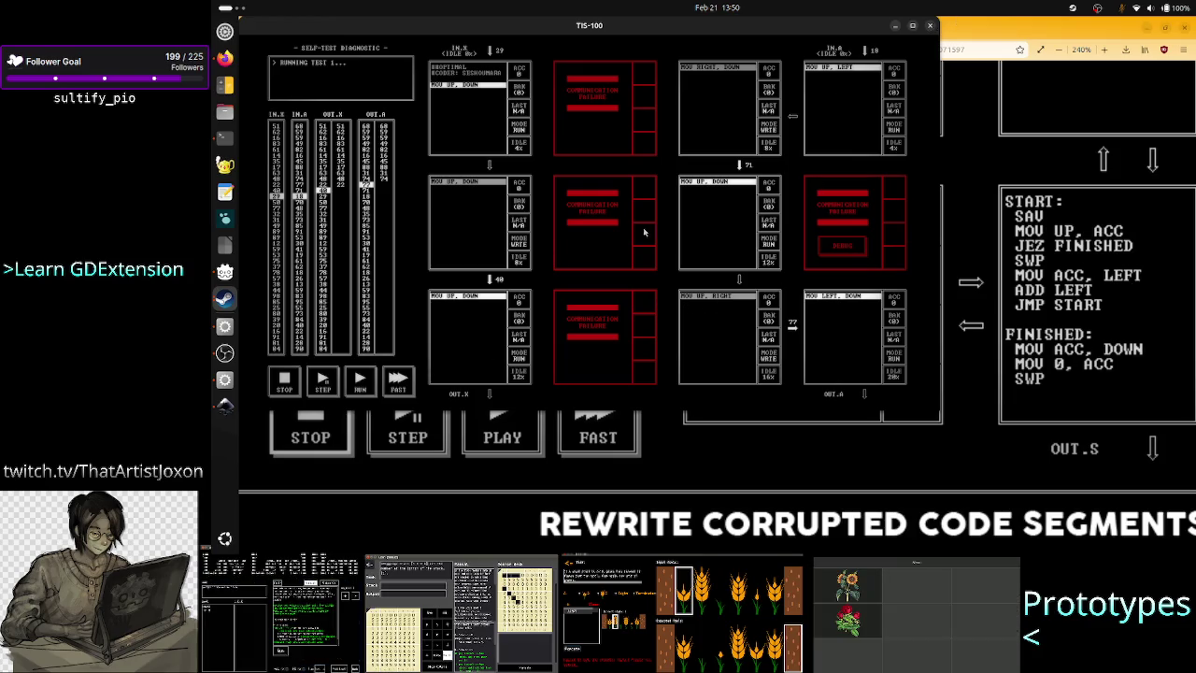
key("Escape")
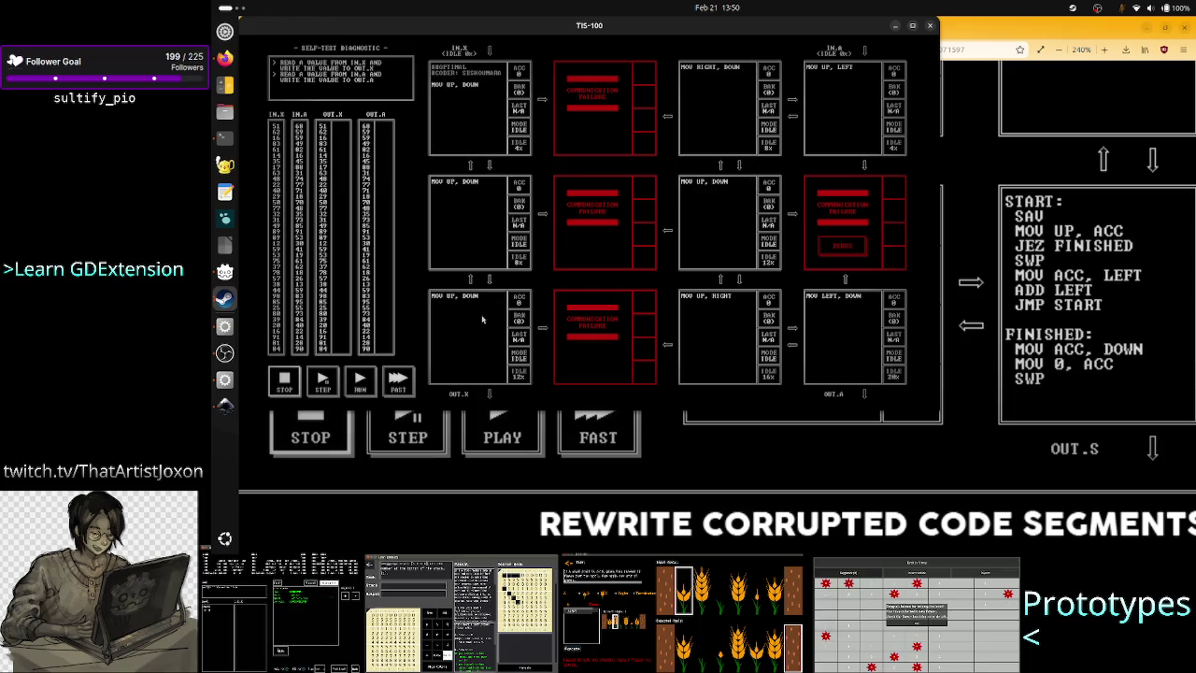
key("Escape")
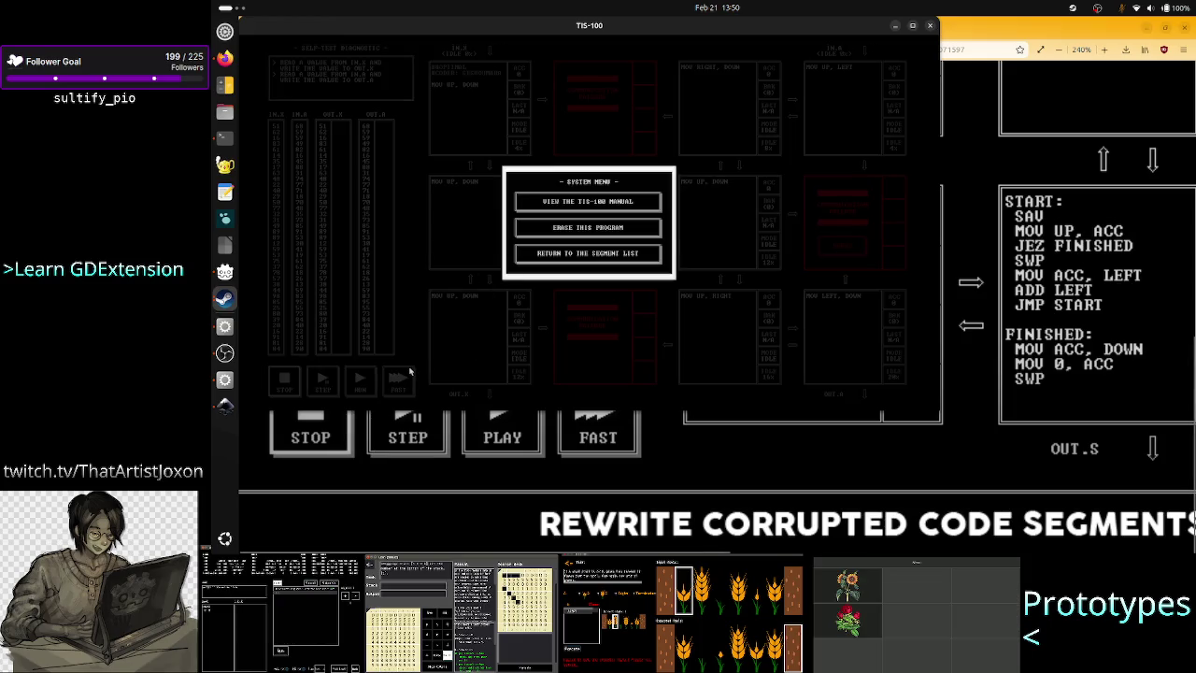
- Close the System Menu and step the self-test four more cycles
key("Escape")
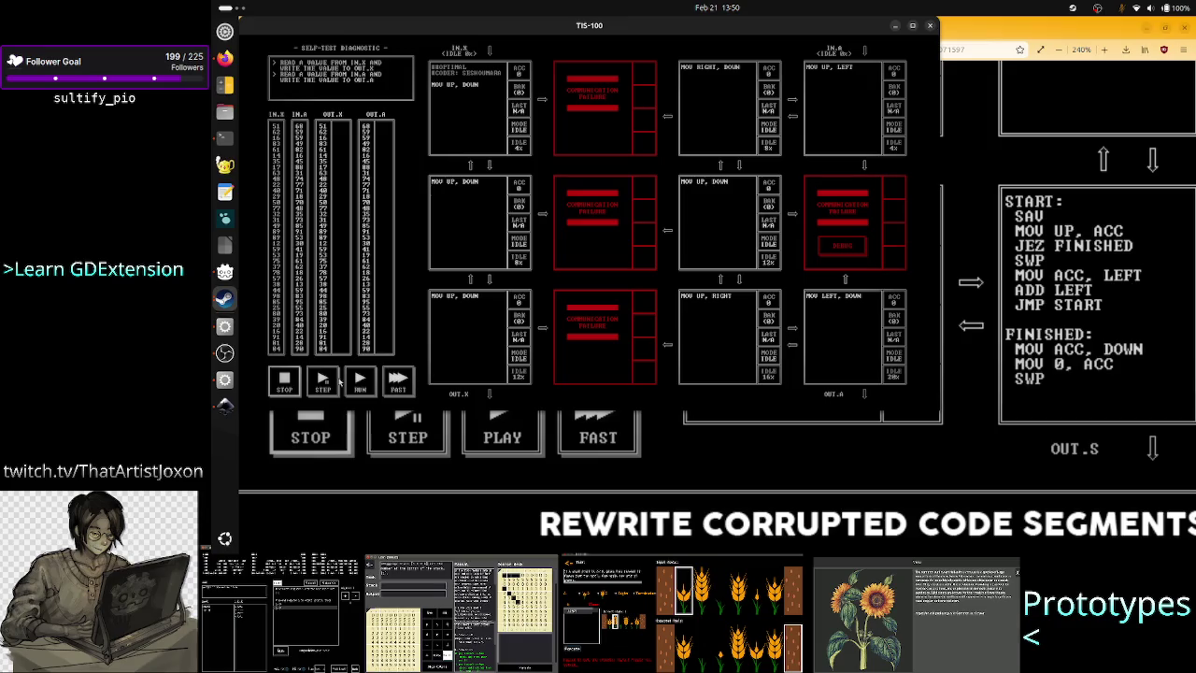
left_click(323, 381)
left_click(323, 381)
left_click(323, 381)
left_click(323, 381)
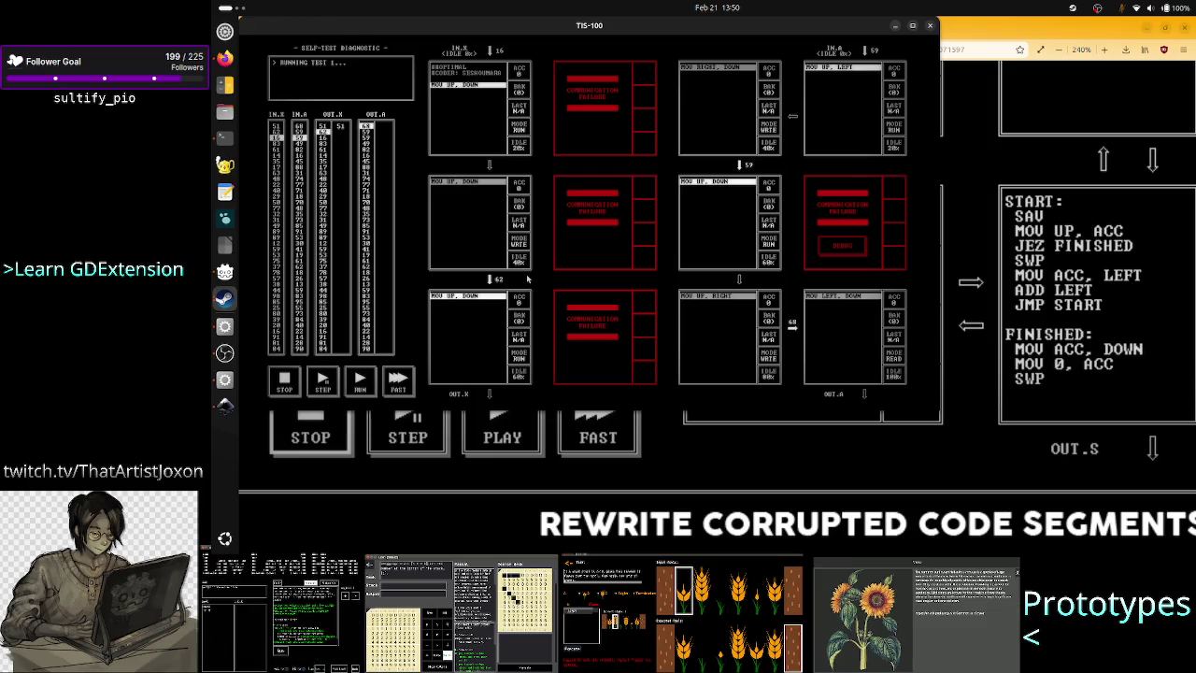
- Stop the simulation and return to the segment list via the System Menu
key("Escape")
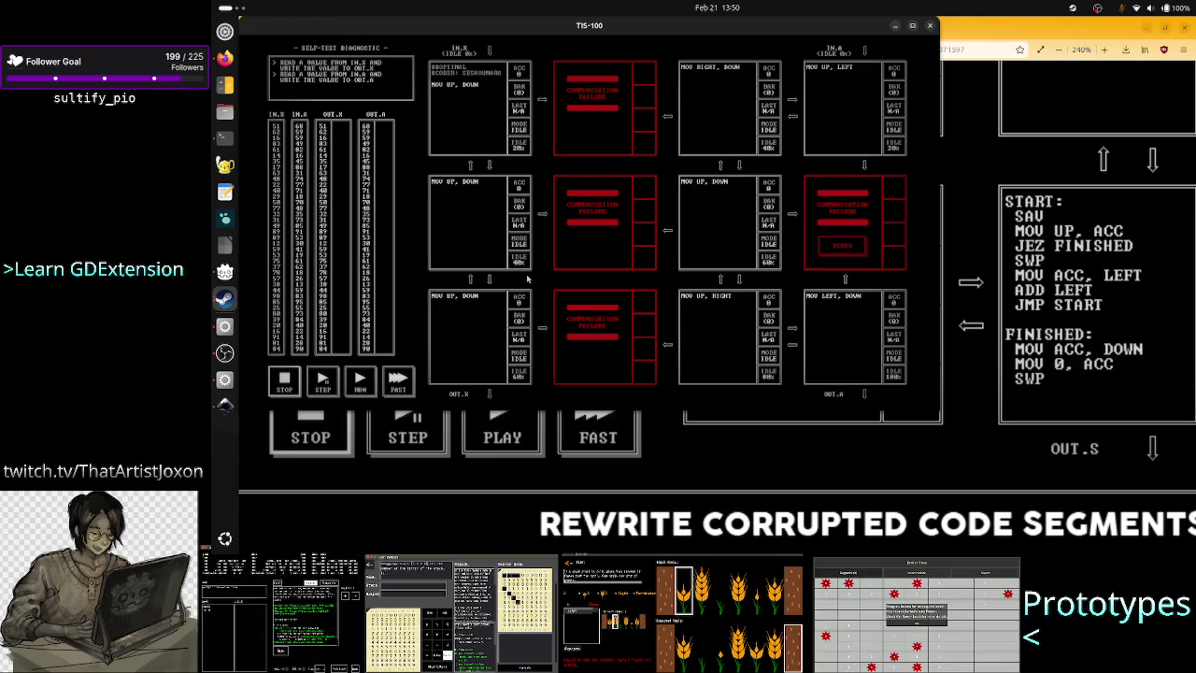
key("Escape")
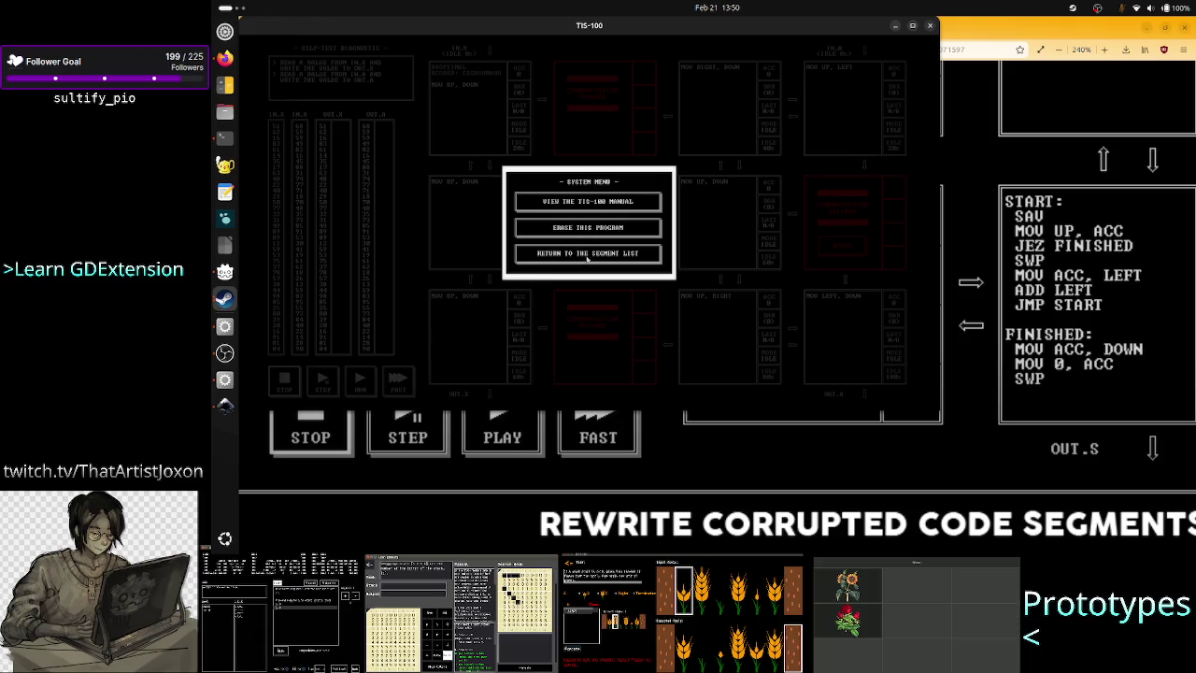
left_click(588, 259)
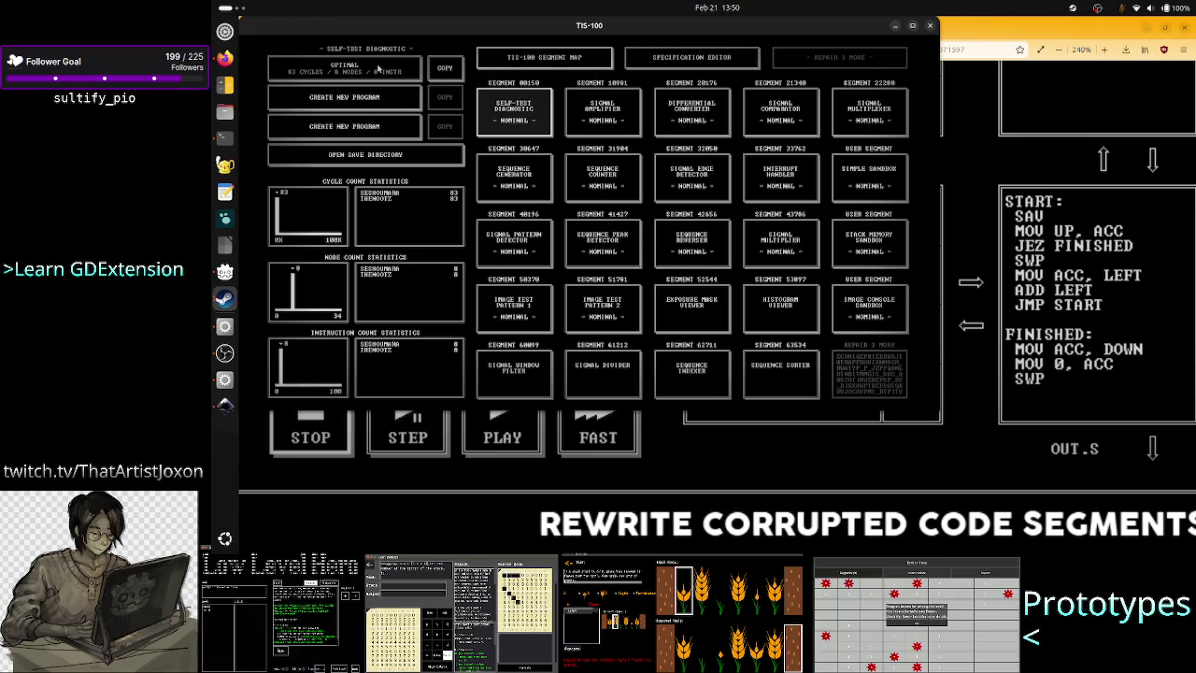
left_click(379, 66)
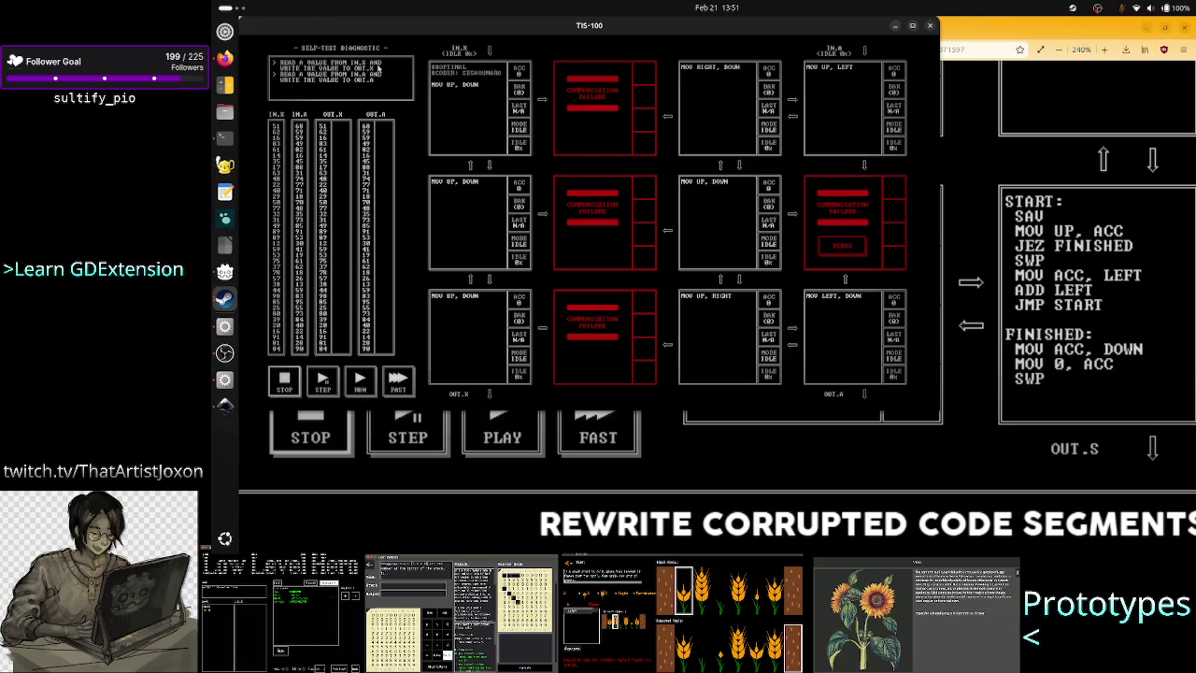
left_click(324, 382)
left_click(323, 382)
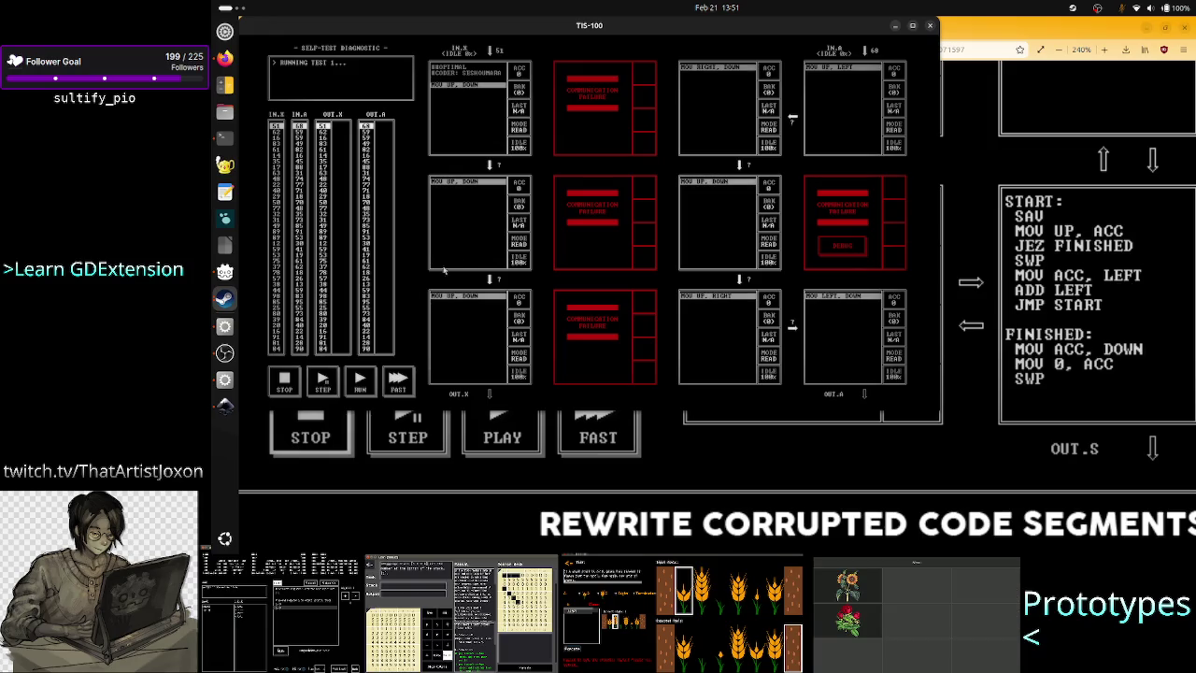
key("Escape")
key("Escape")
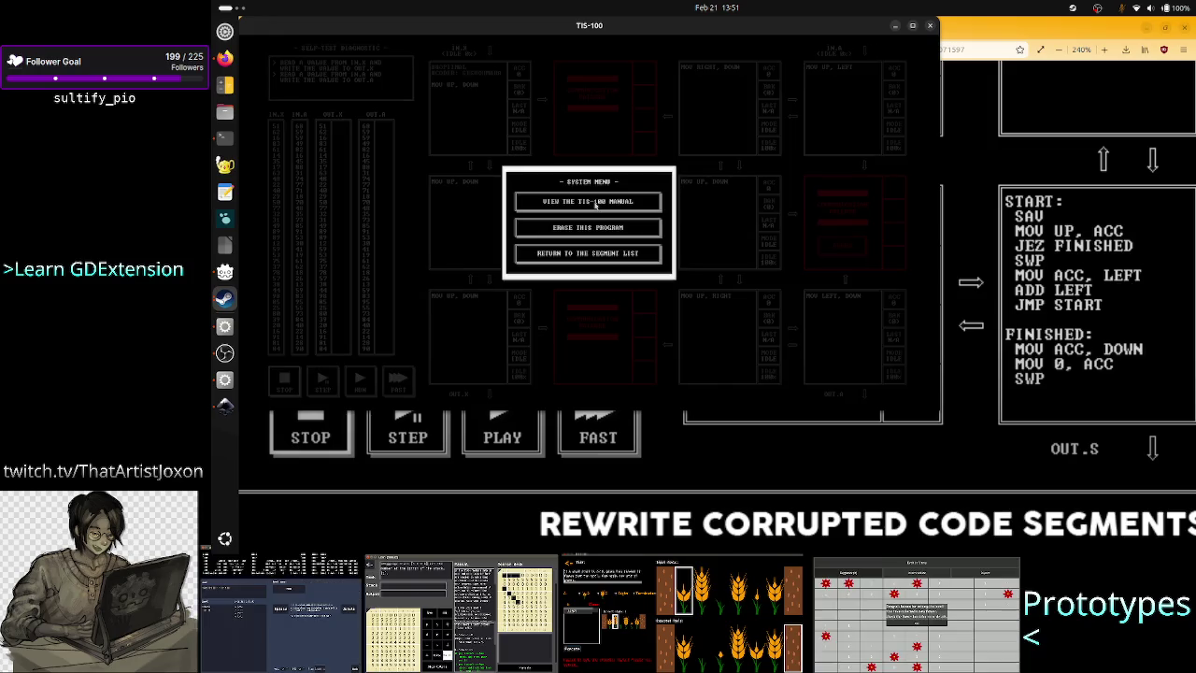
left_click(579, 254)
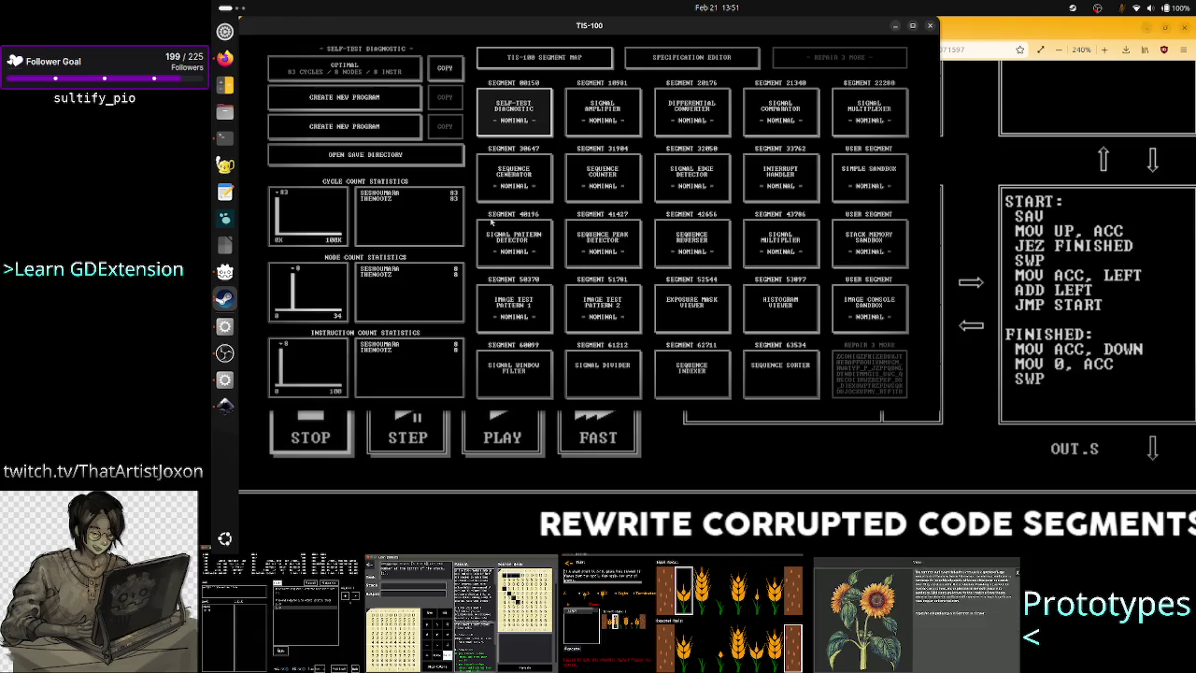
key("Escape")
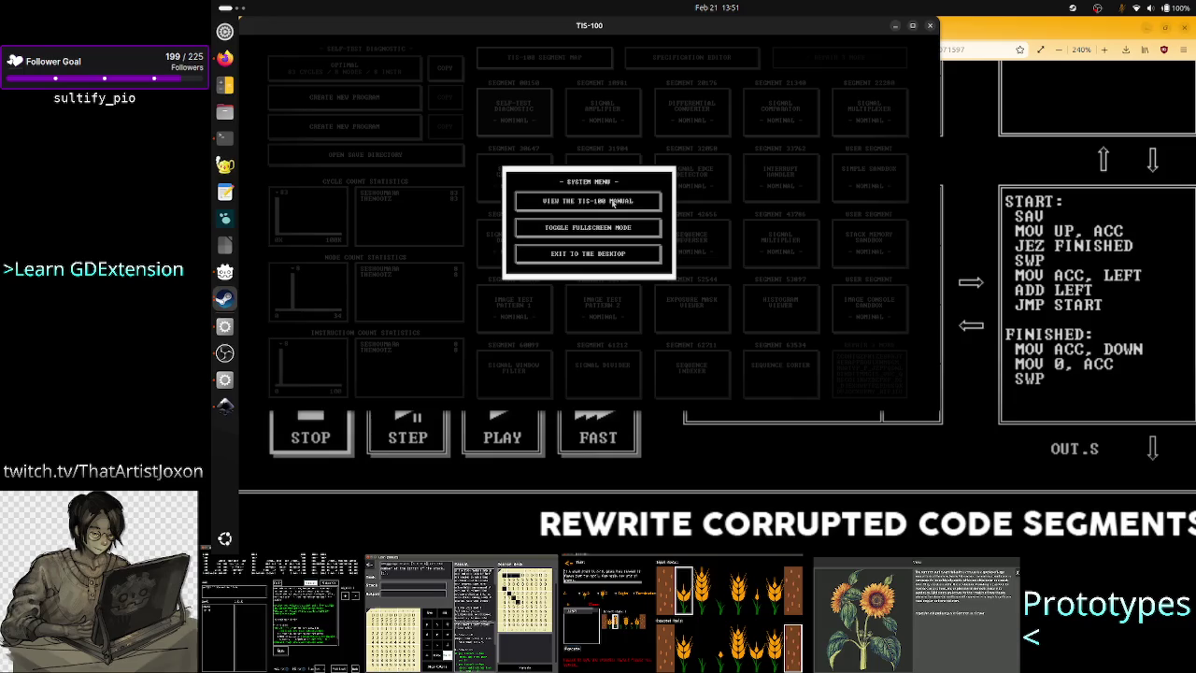
key("Escape")
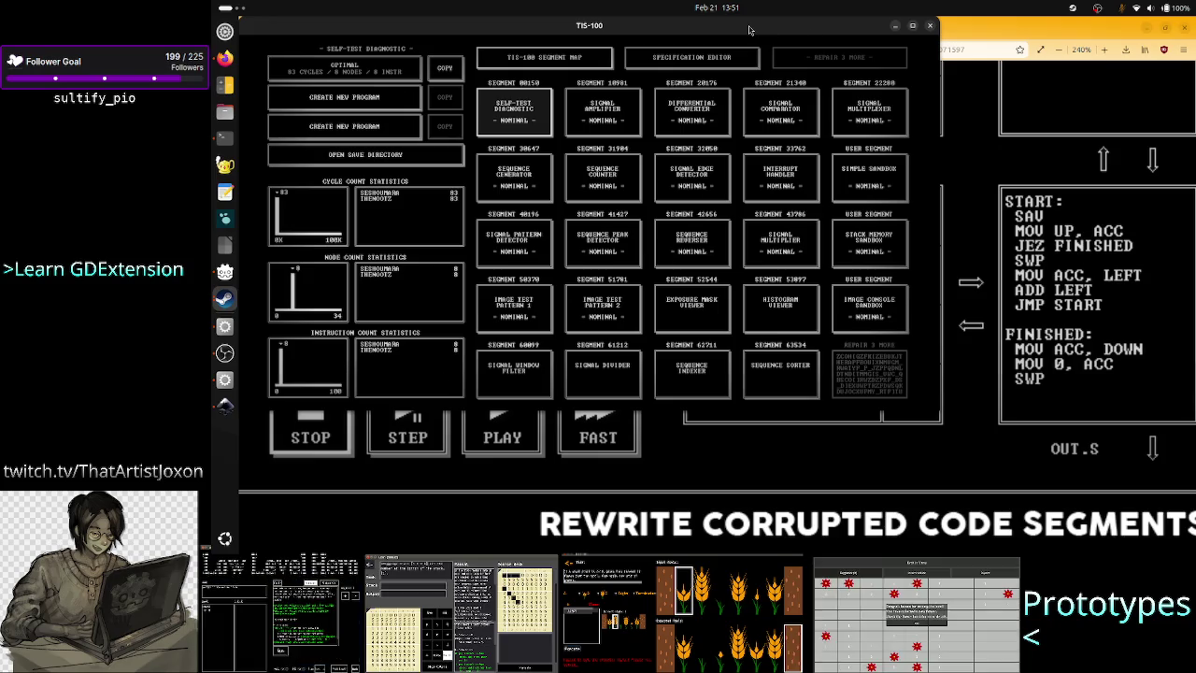
- Switch to the browser and scroll the TIS-100 screenshot into view
key("alt+Tab")
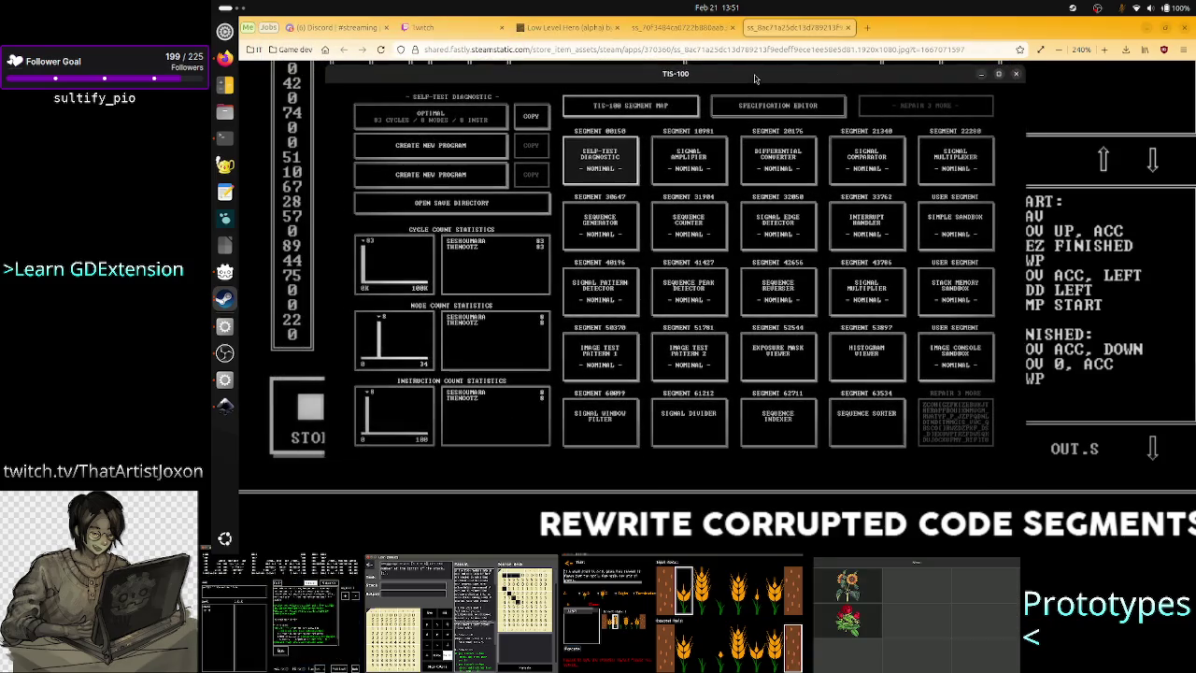
scroll(793, 98, "up", 1)
scroll(792, 98, "left", 1)
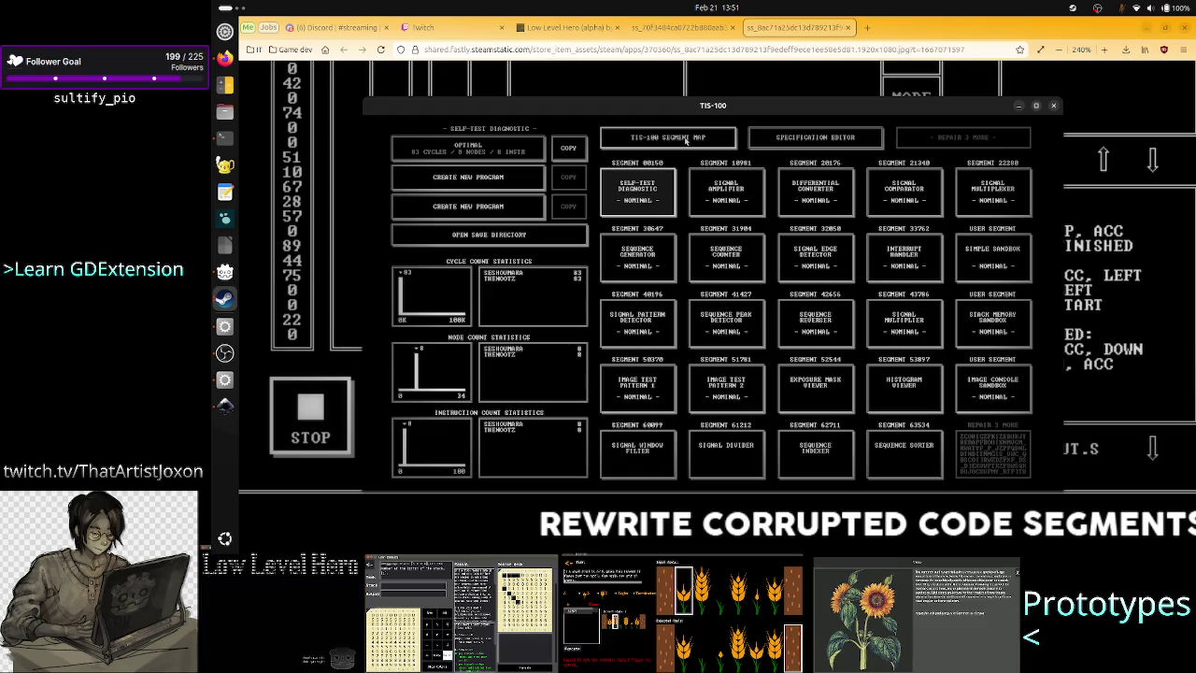
- Visit the Specification Editor, return to the segment map, then exit TIS-100 to the desktop
left_click(813, 140)
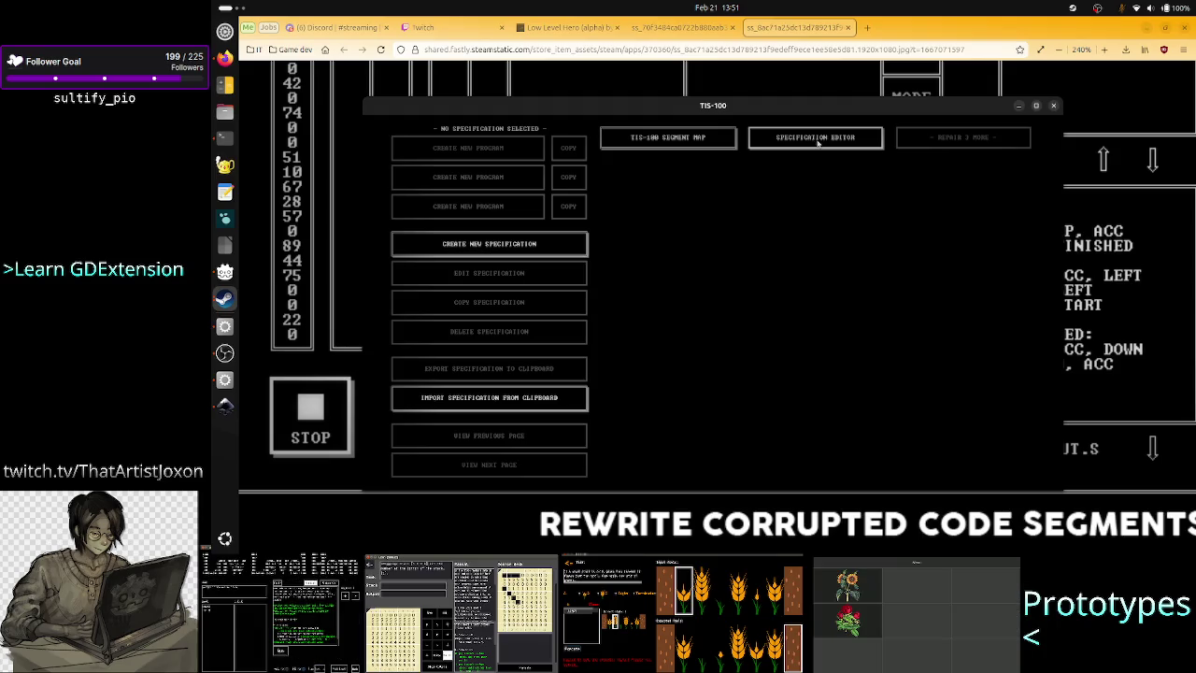
left_click(682, 138)
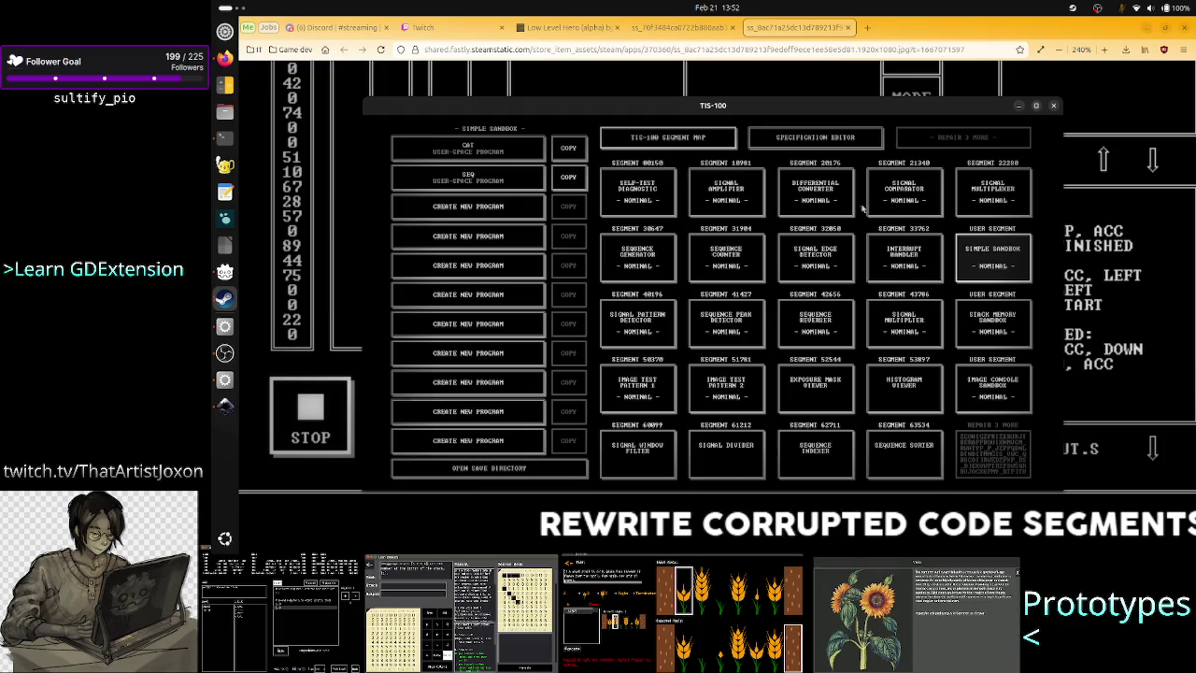
key("Escape")
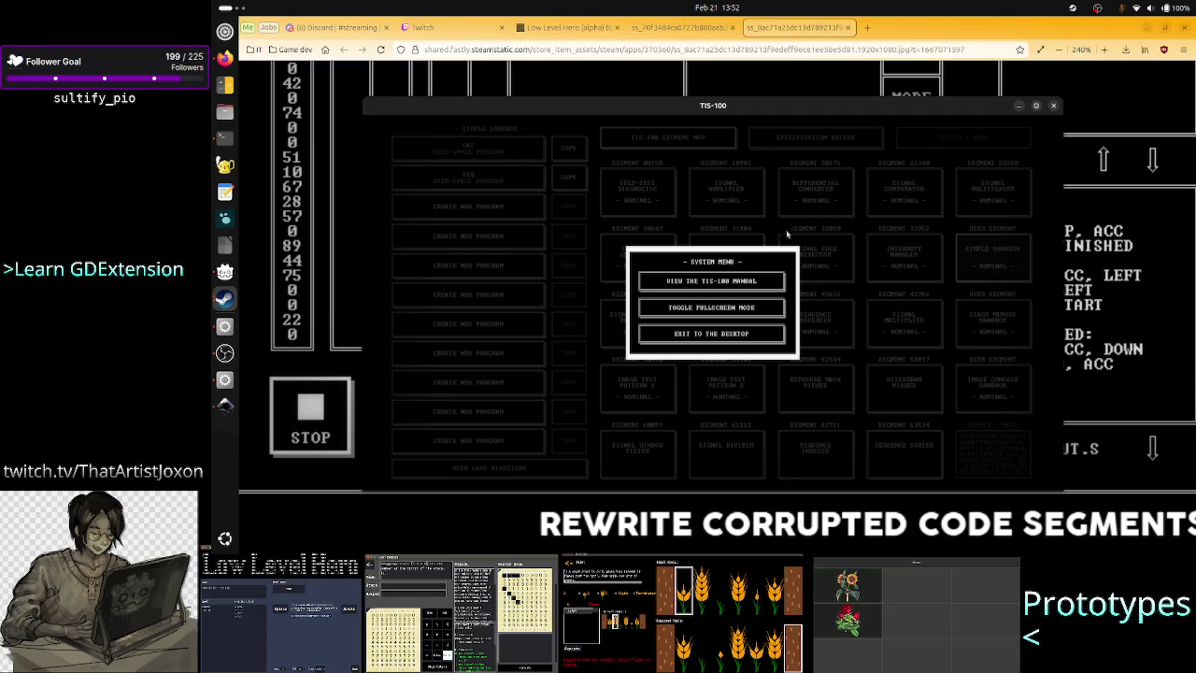
left_click(716, 341)
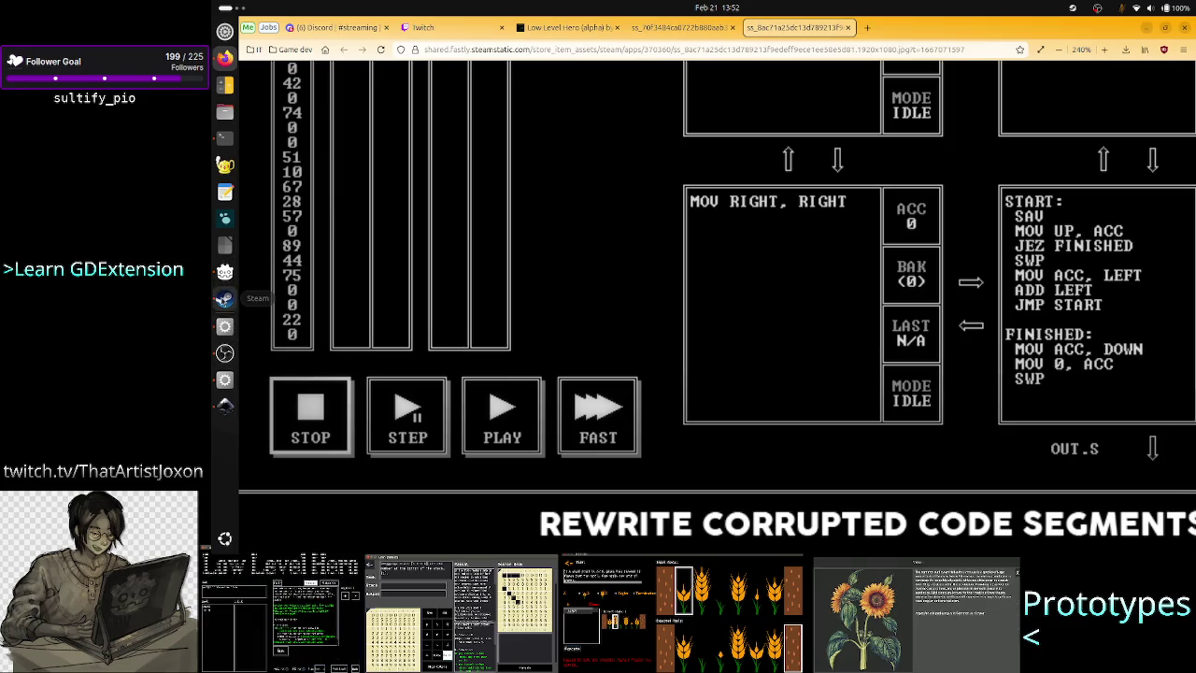
- Launch TIS-100 from its Steam library page, then show Firefox's screenshot at normal zoom
left_click(224, 299)
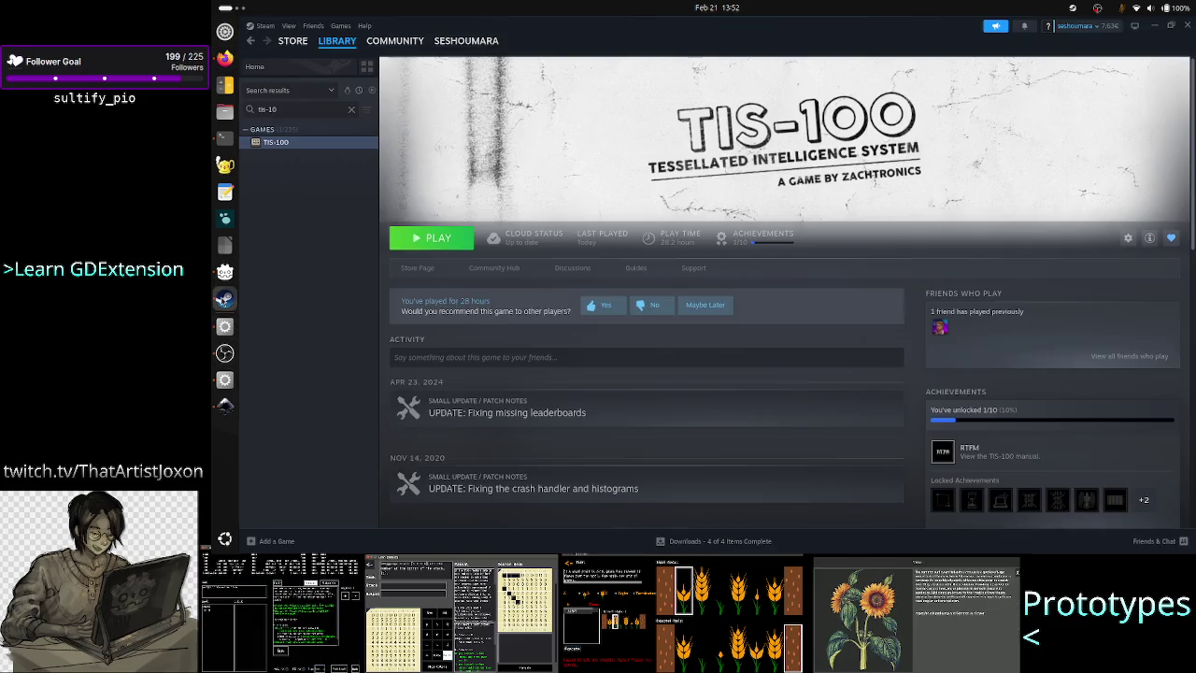
left_click(451, 234)
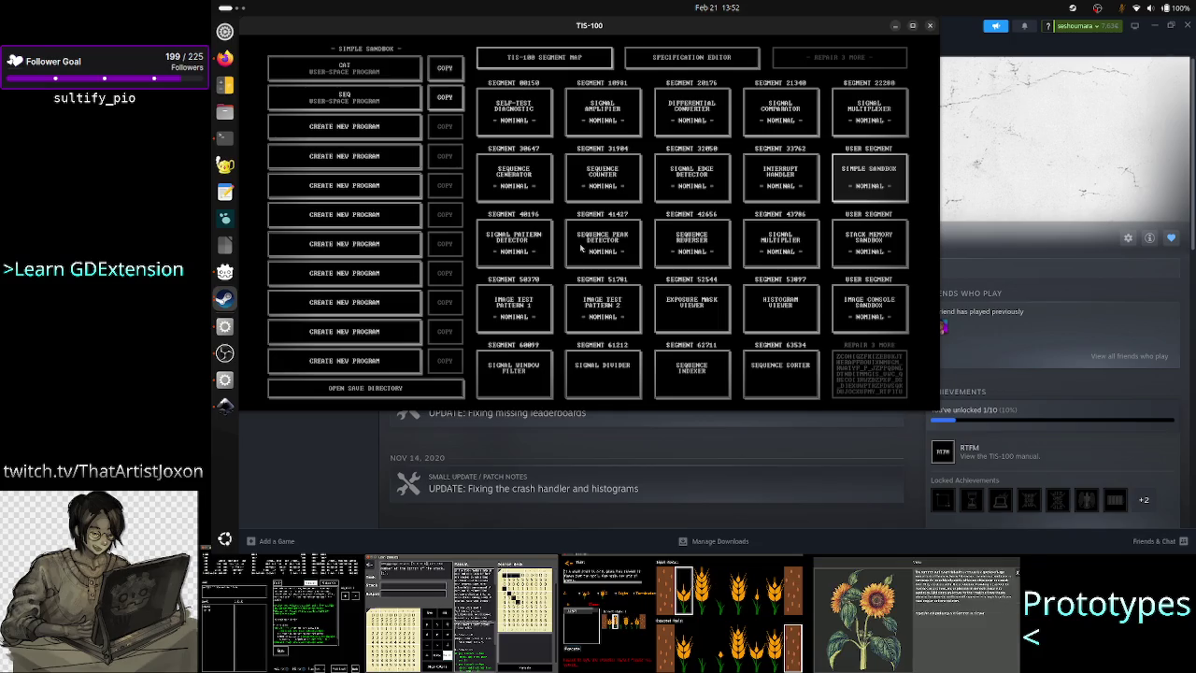
left_click(224, 58)
key("ctrl+0")
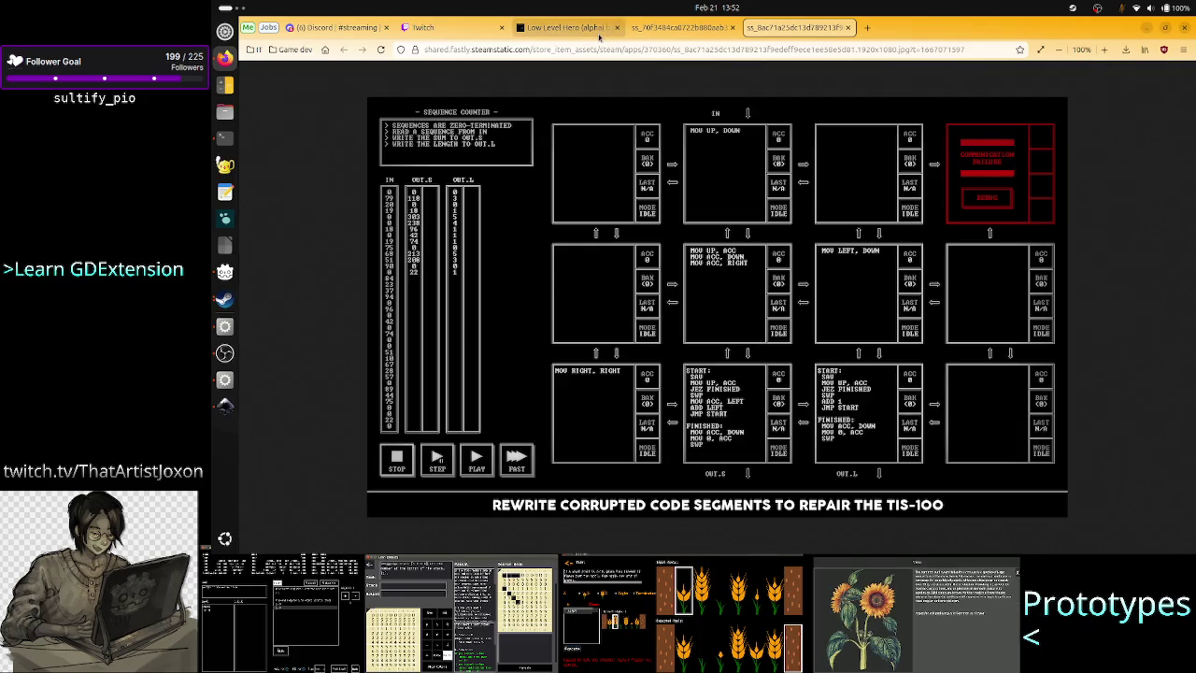
- Browse the Low Level Hero page, enlarging and closing its level-select screenshot, then scroll down
left_click(591, 28)
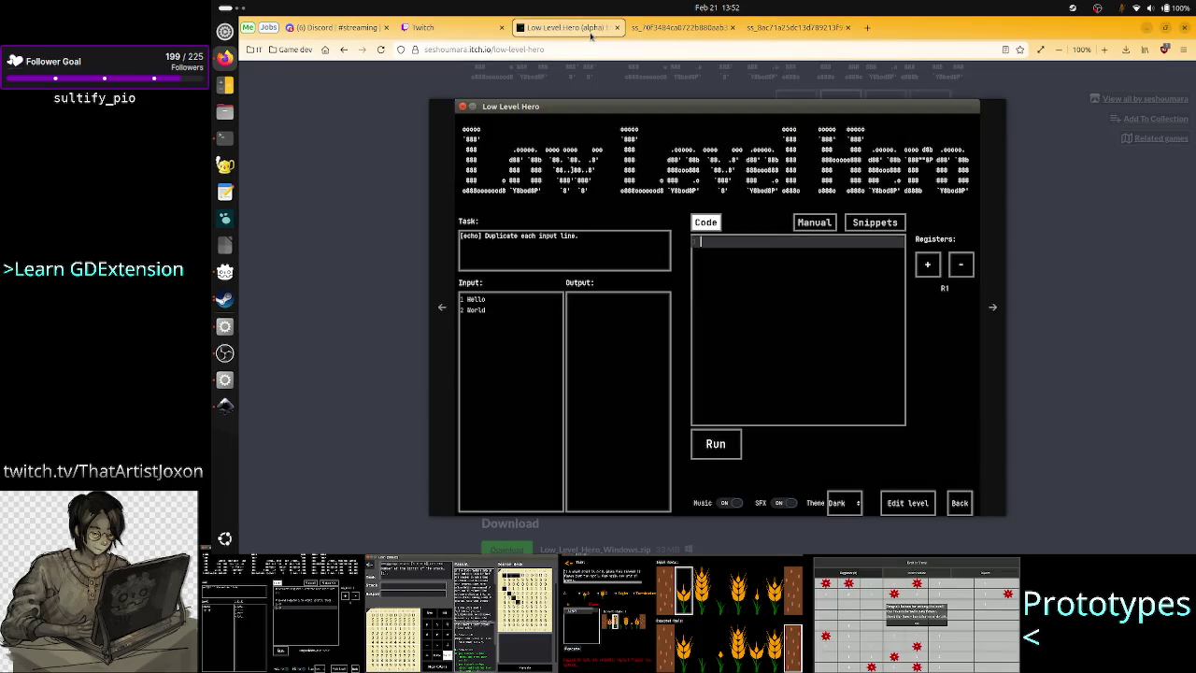
left_click(409, 186)
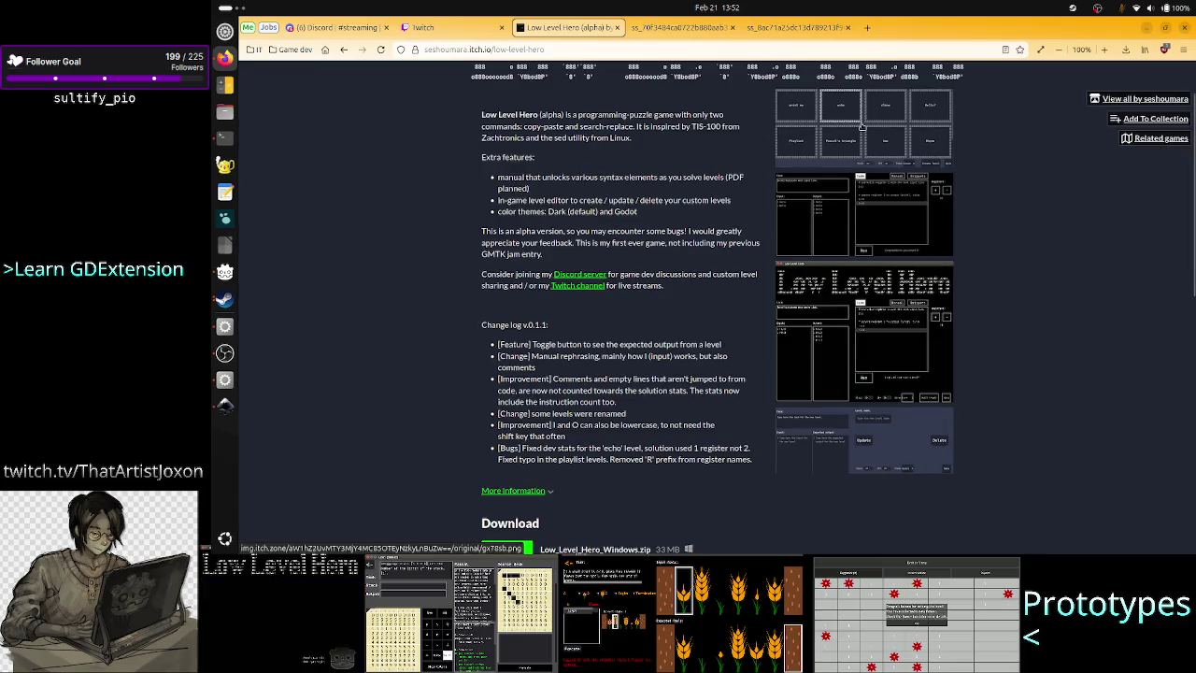
left_click(862, 127)
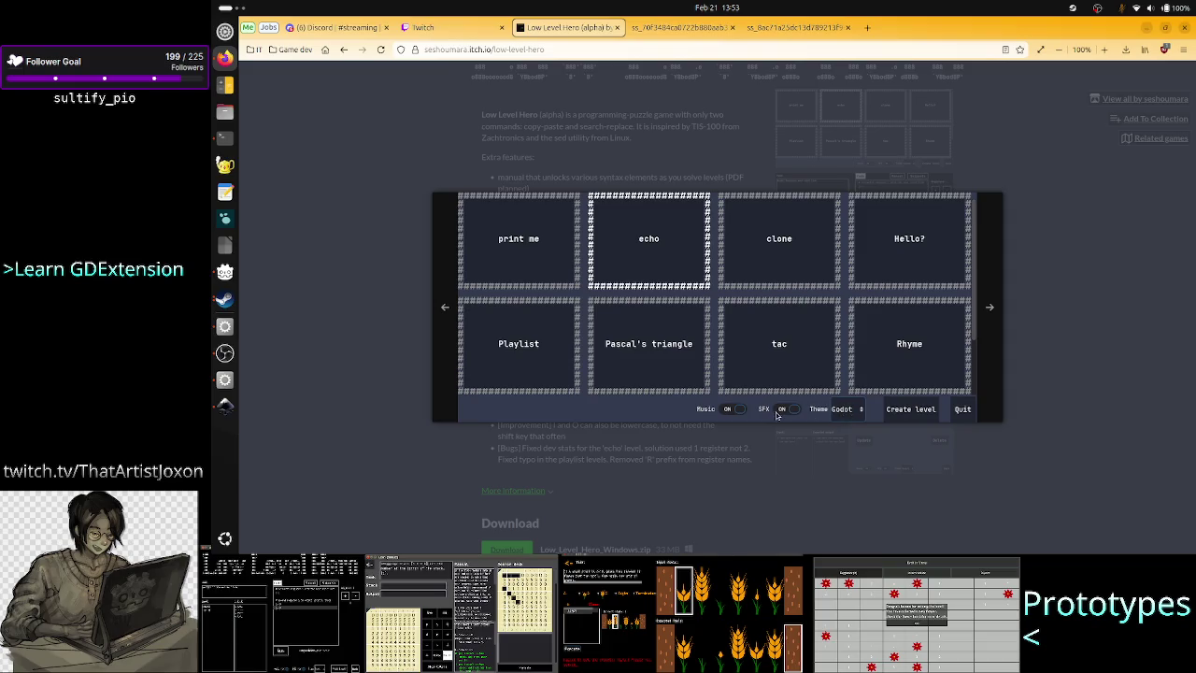
left_click(1004, 491)
scroll(787, 419, "down", 6)
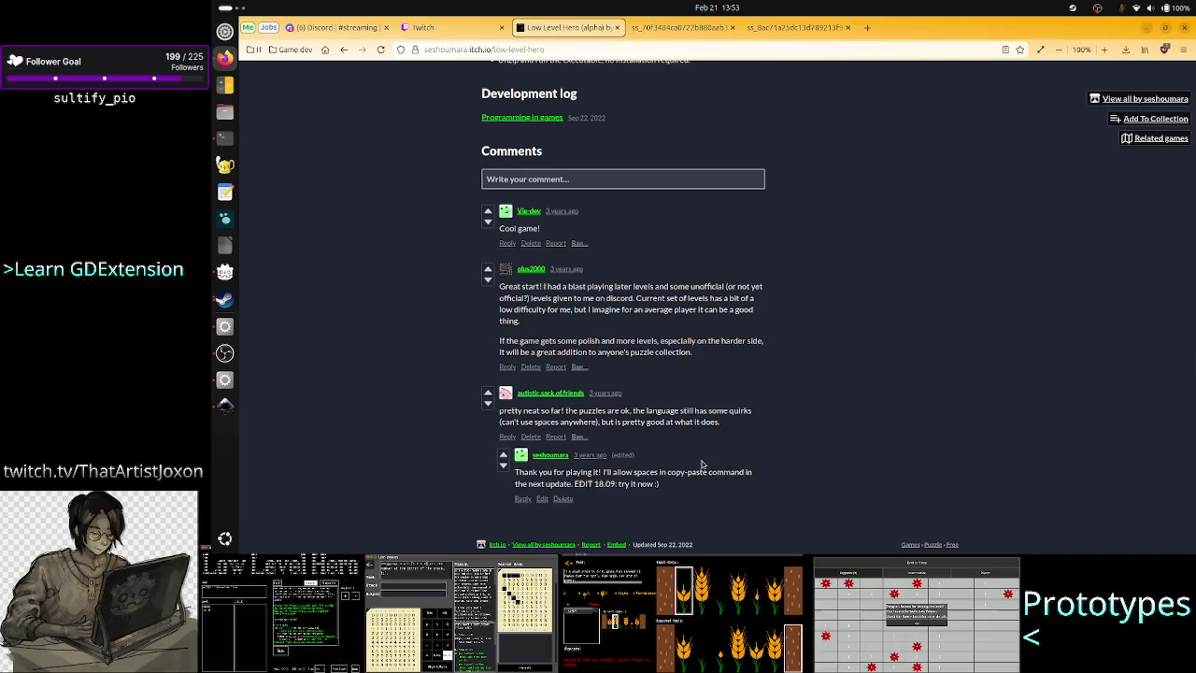
- Return to the TIS-100 screenshot tab and bring the game window forward, moving it down-right
left_click(785, 30)
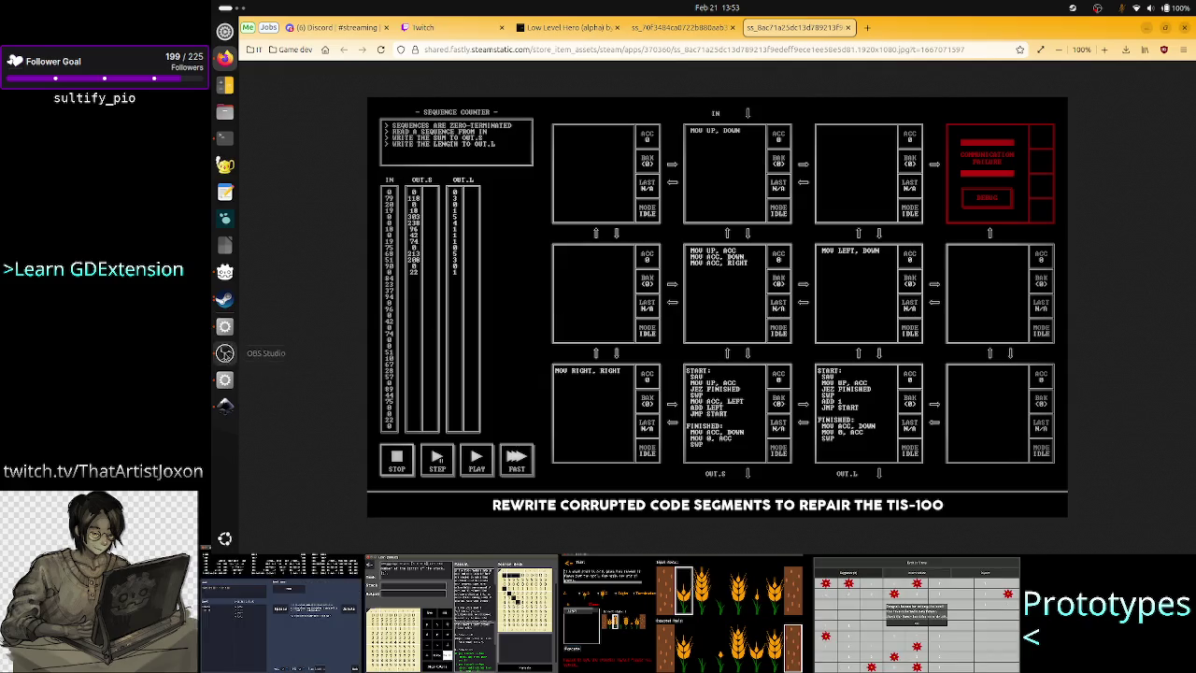
left_click(224, 299)
mouse_move(537, 30)
left_mouse_down()
mouse_move(645, 84)
mouse_move(682, 112)
mouse_move(687, 133)
left_mouse_up()
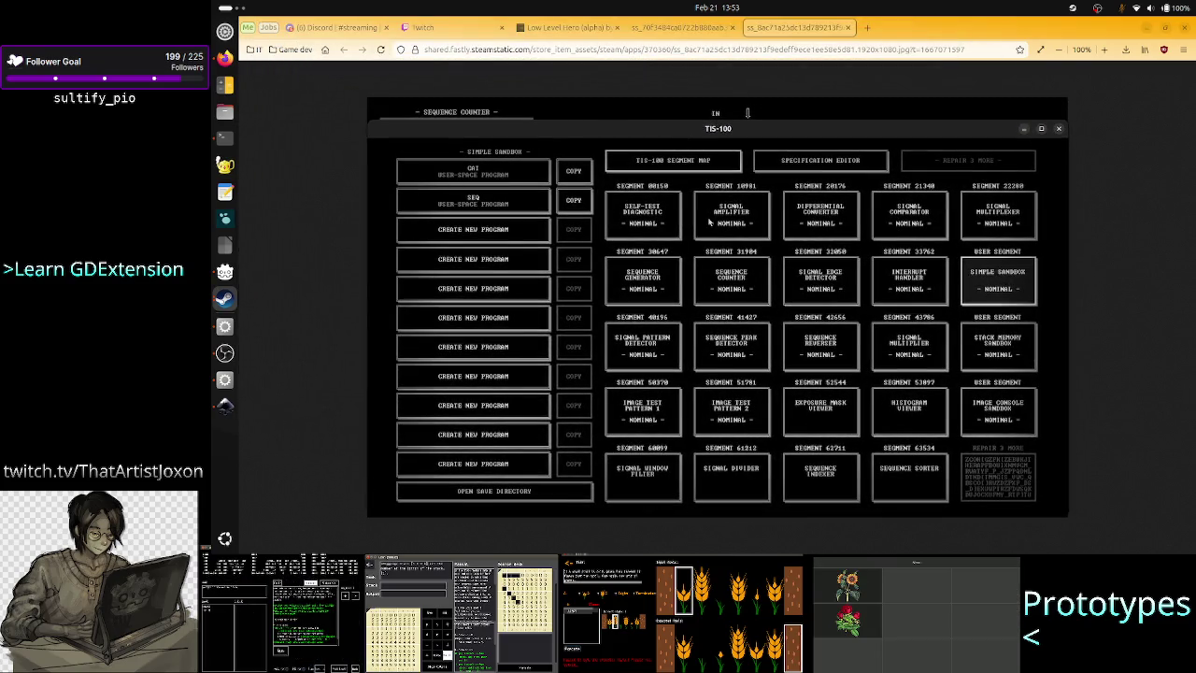
- Position the TIS-100 window right of centre over the screenshot and open its system menu
mouse_move(837, 130)
left_mouse_down()
mouse_move(897, 26)
mouse_move(816, 79)
mouse_move(946, 141)
mouse_move(952, 120)
mouse_move(926, 158)
left_mouse_up()
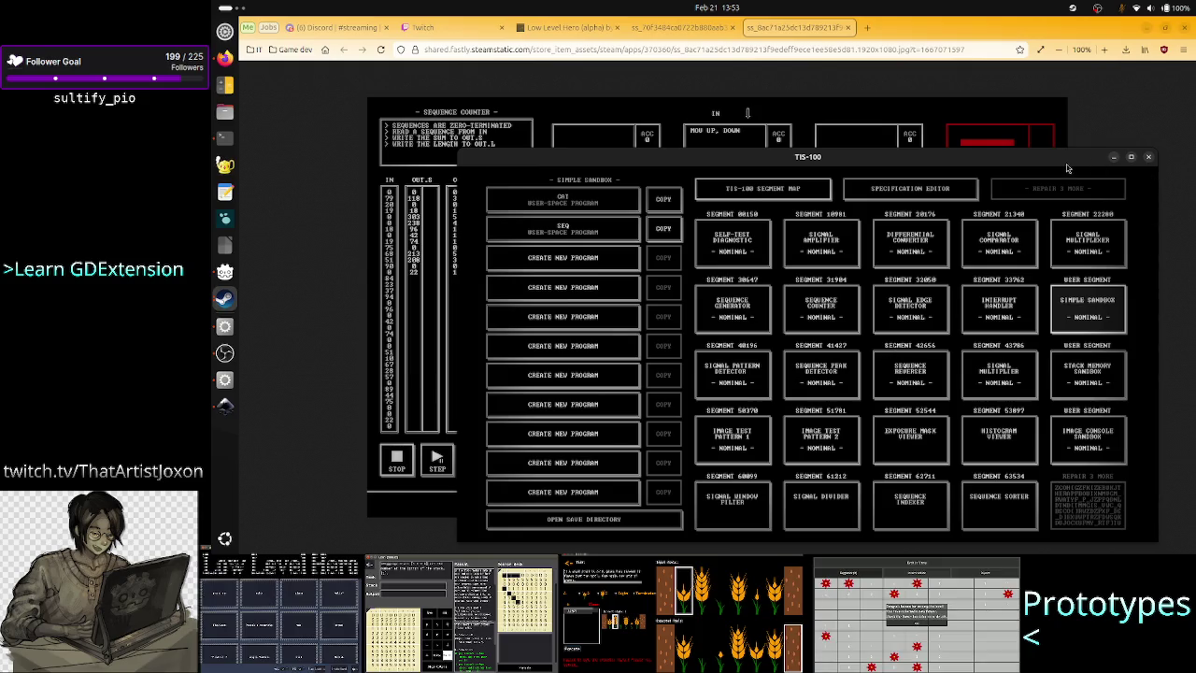
left_click_drag(1068, 167, 1044, 166)
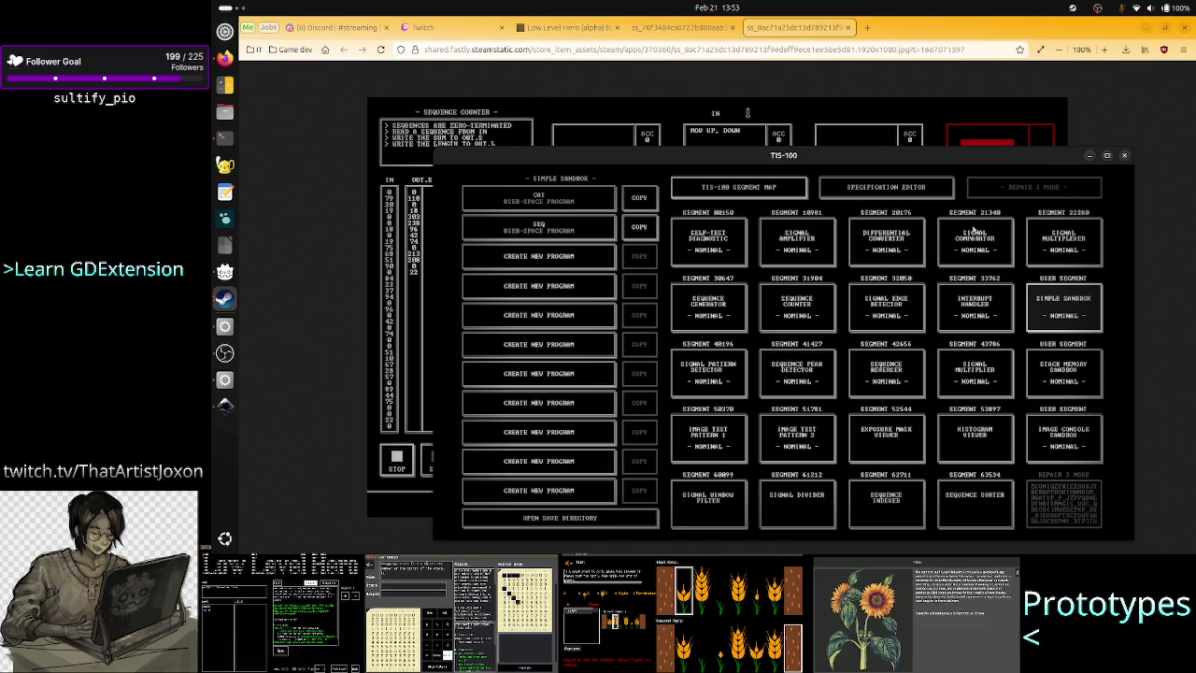
key("Escape")
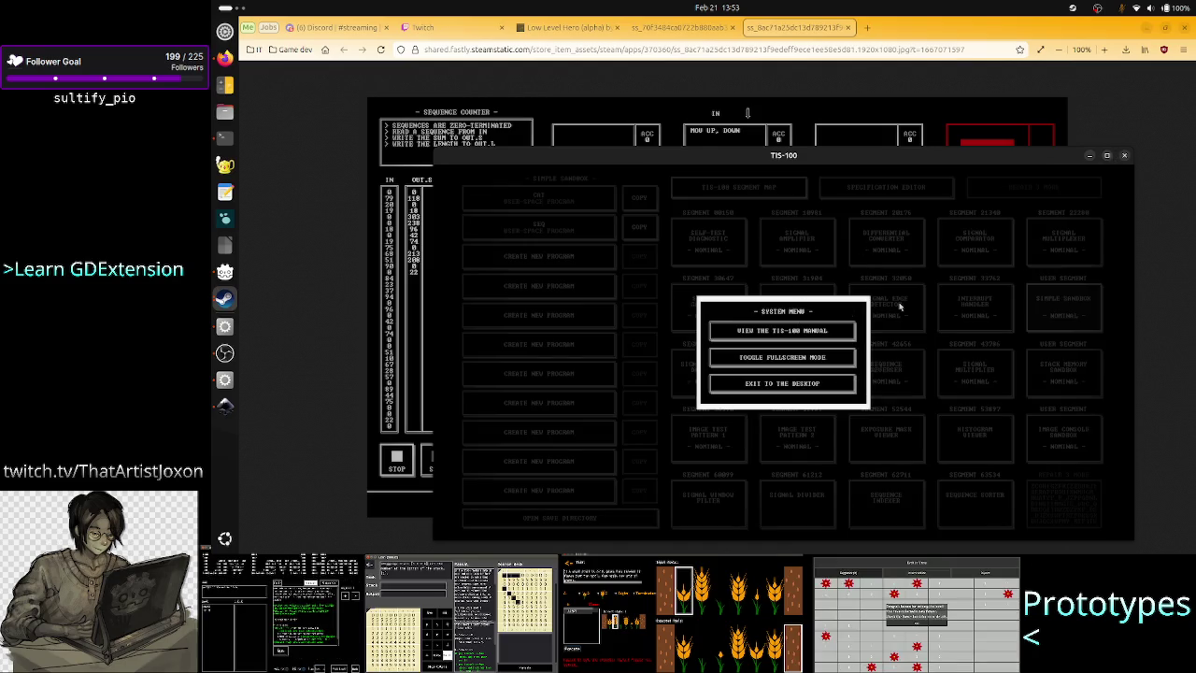
- From the reopened system menu, toggle TIS-100 to fullscreen and close the menu
key("Escape")
key("Escape")
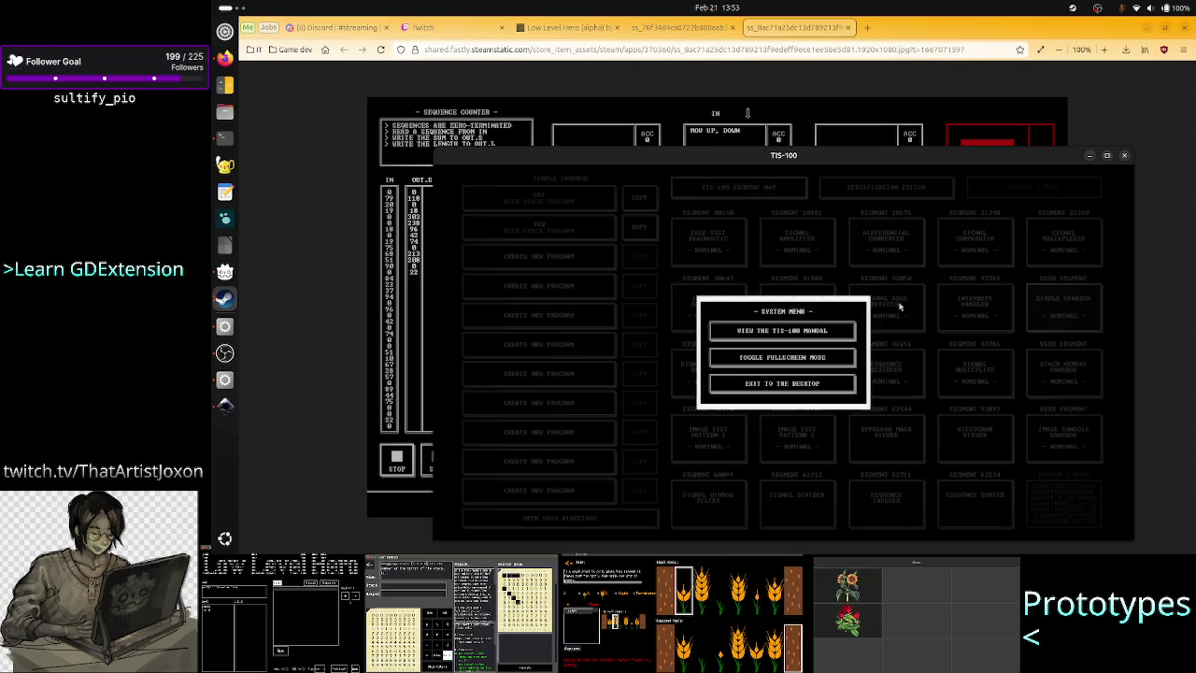
left_click(822, 359)
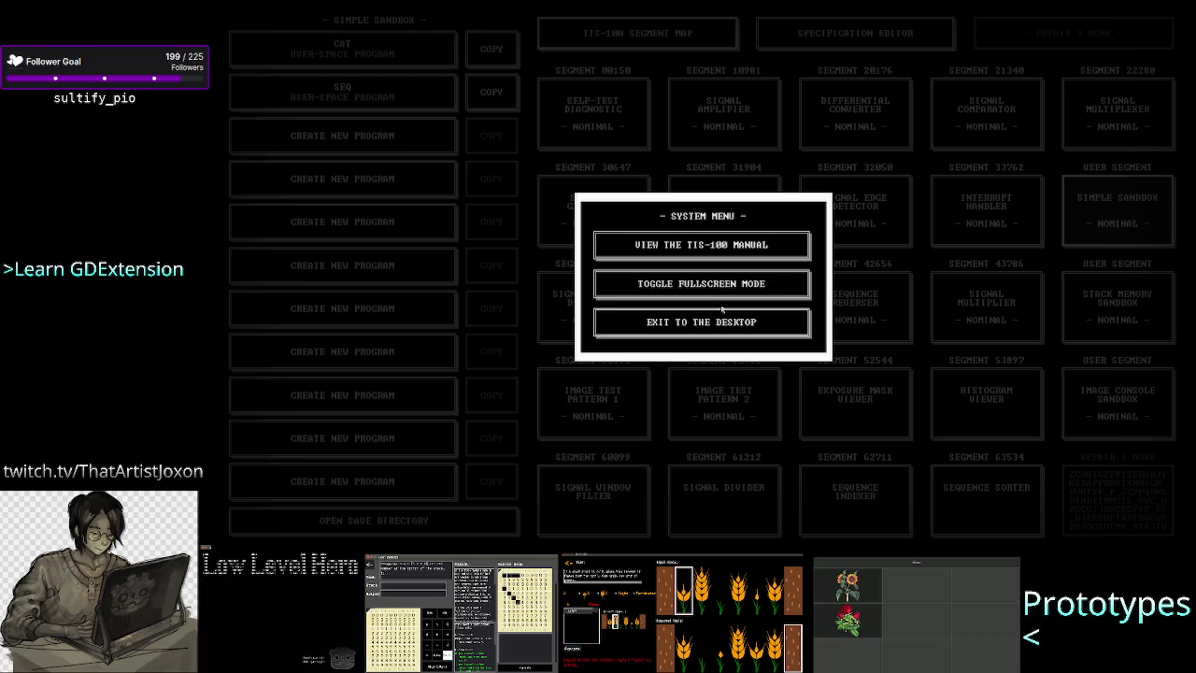
left_click(841, 326)
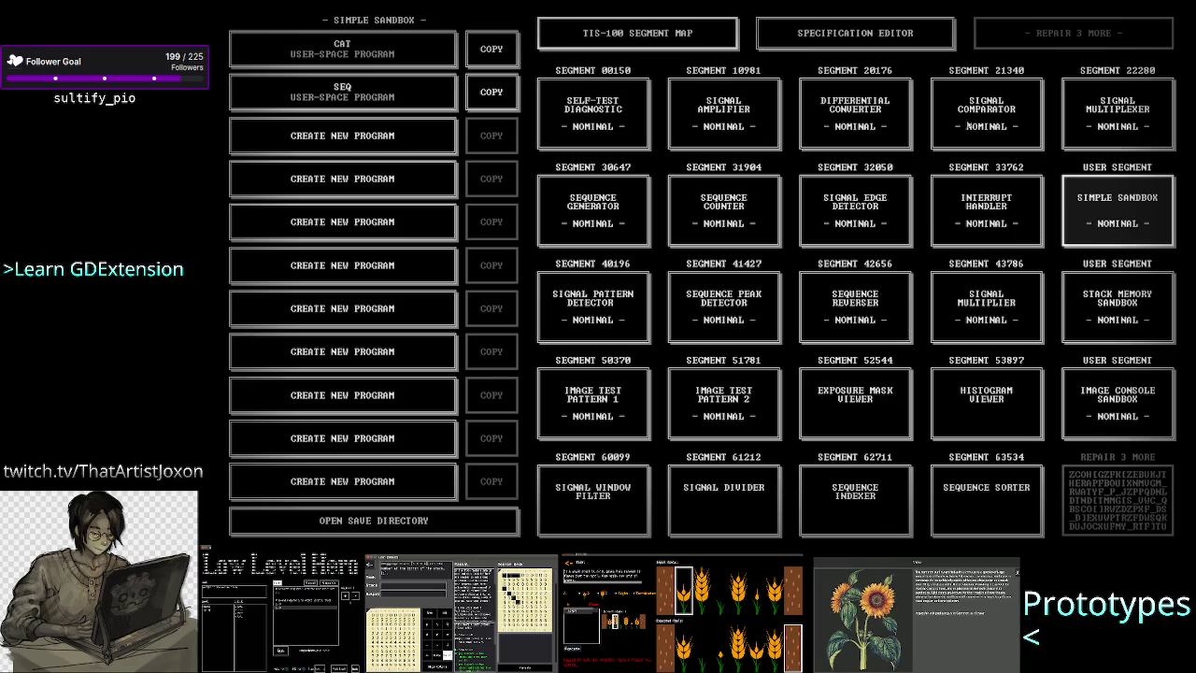
- Open the TIS-100 system menu and toggle the game from fullscreen back to windowed
key("Escape")
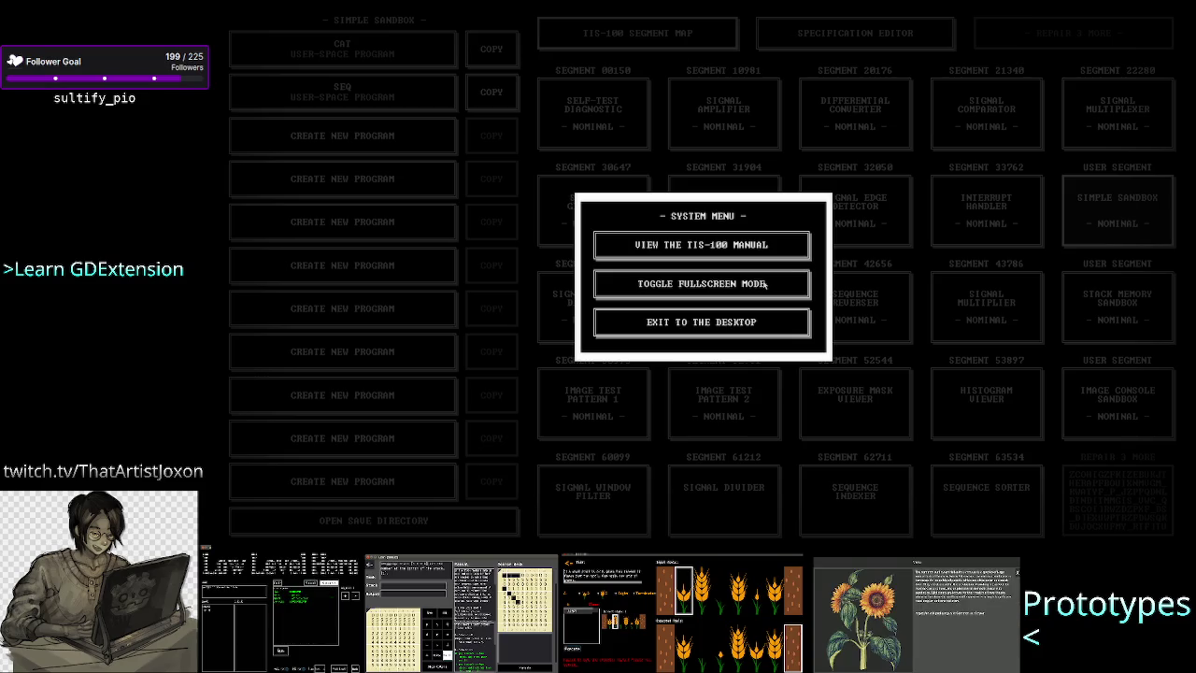
left_click(766, 285)
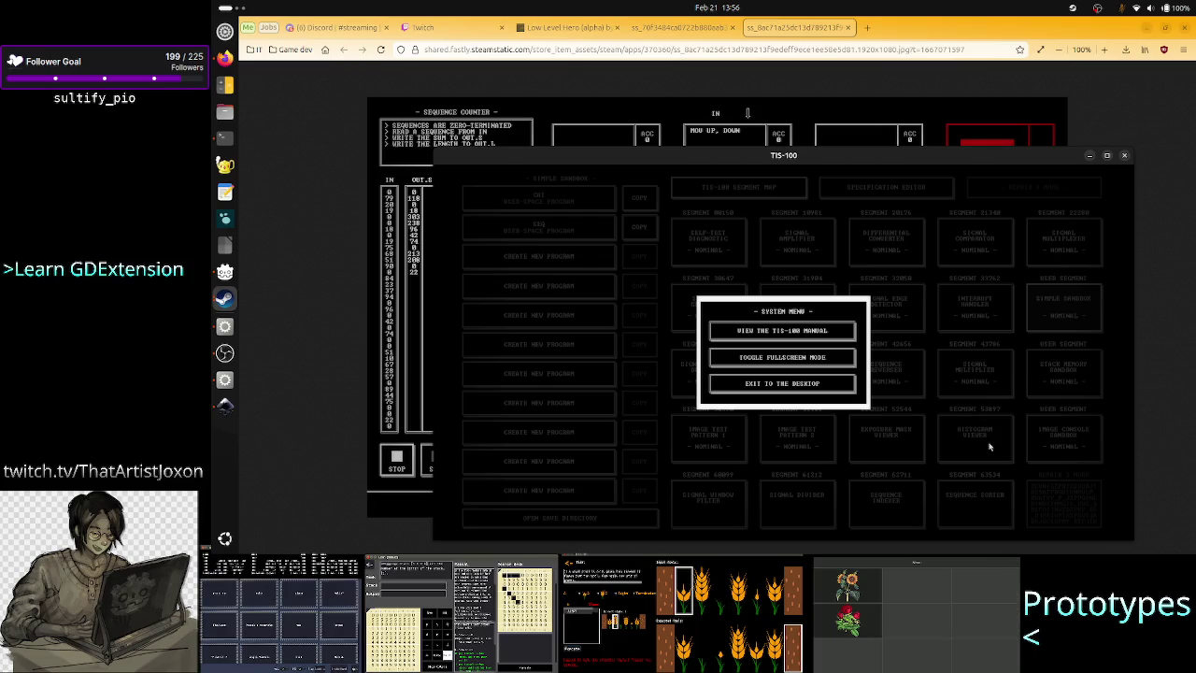
- Close the TIS-100 system menu to reveal the windowed segment map
key("Escape")
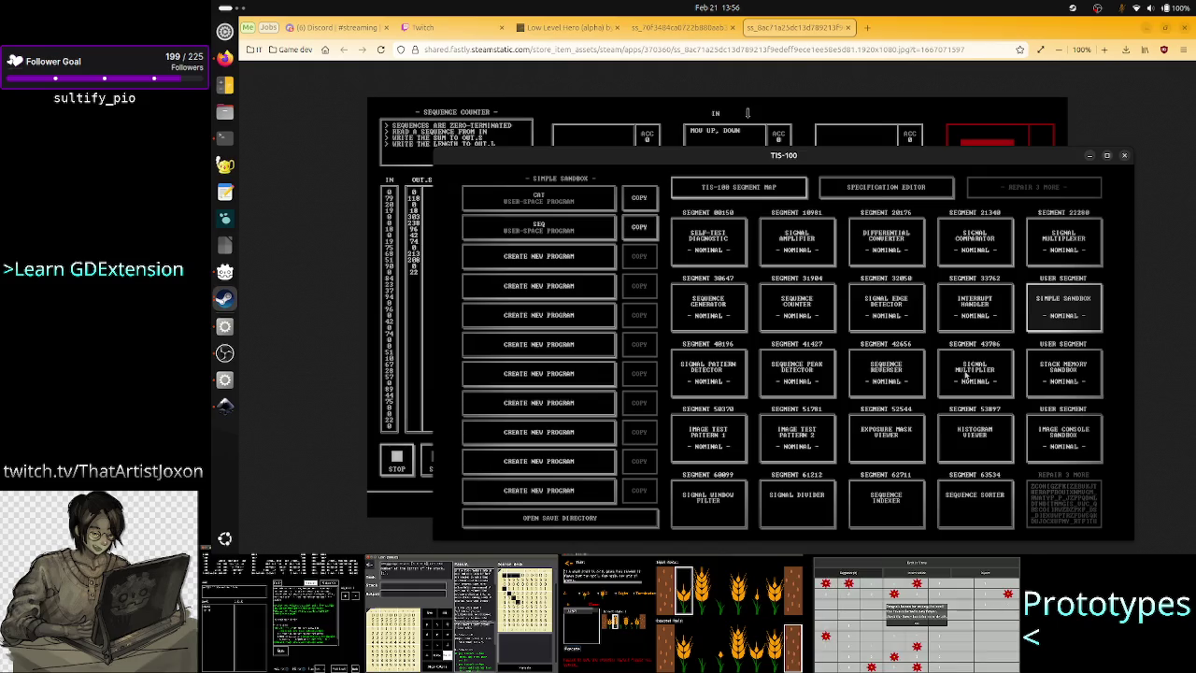
key("Escape")
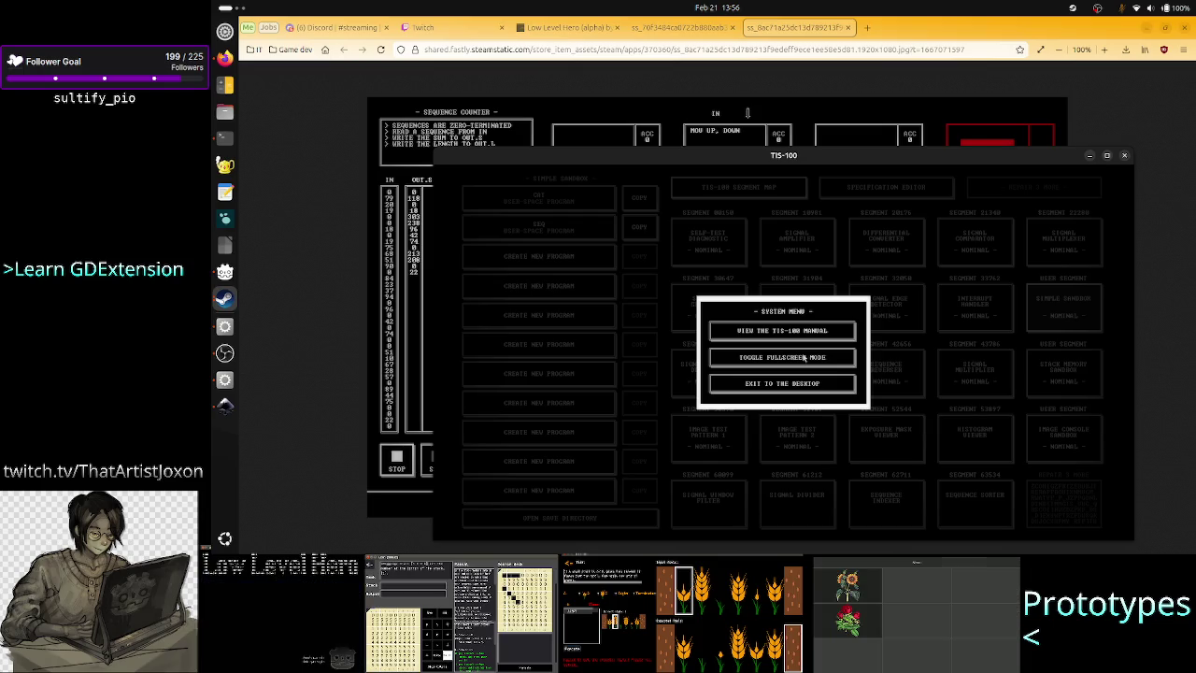
left_click(804, 357)
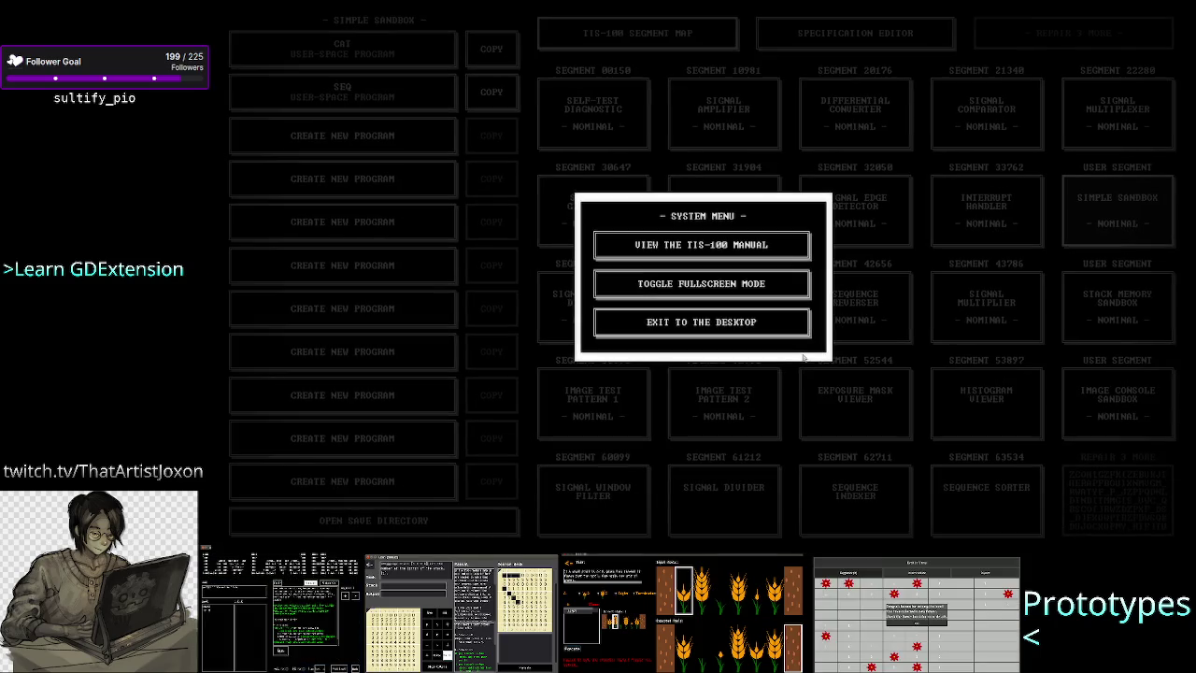
- Close and reopen the system menu, toggle back to windowed, dismiss it, and close the game window
key("Escape")
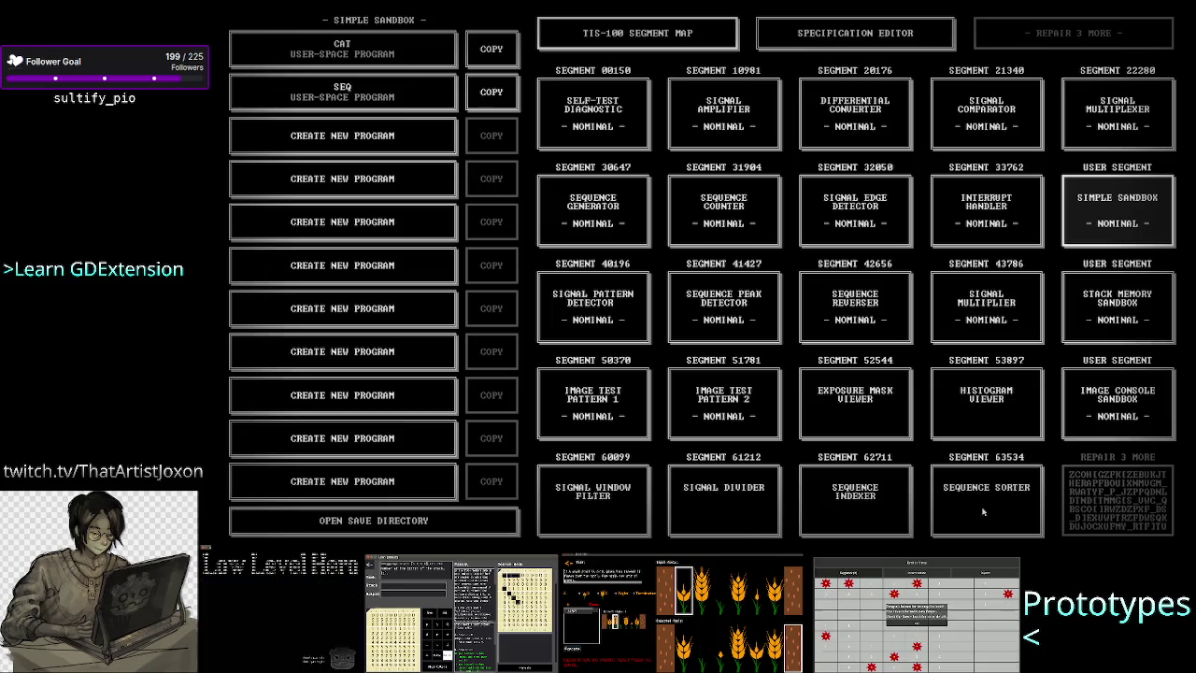
key("Escape")
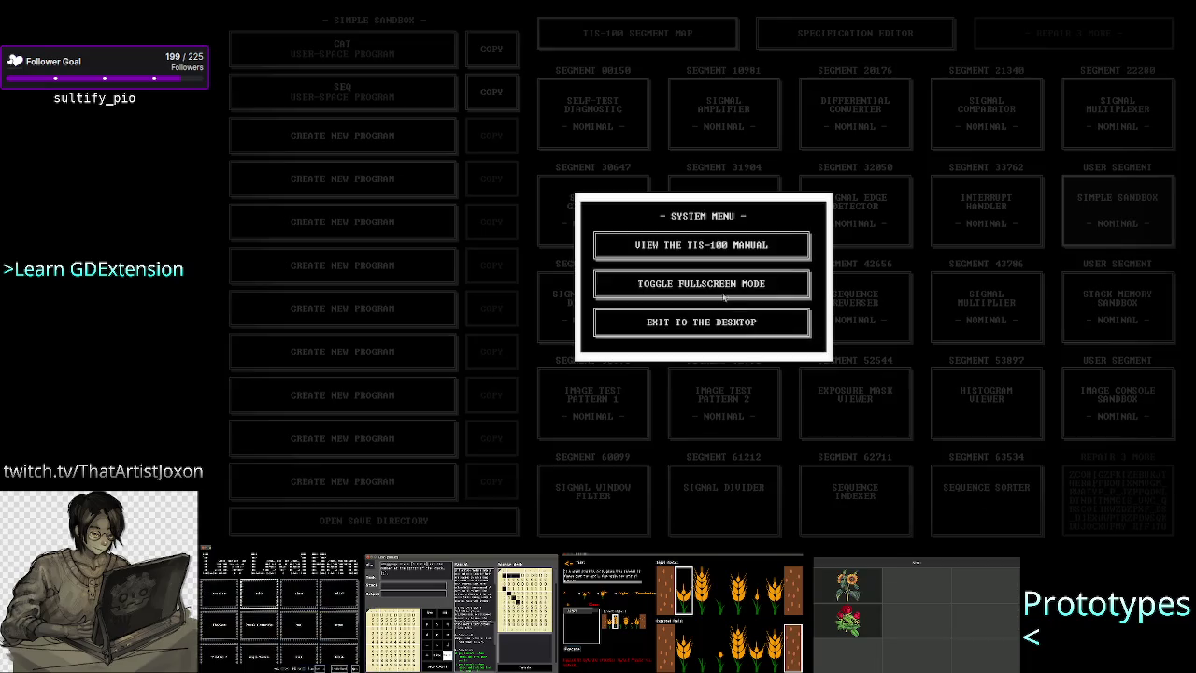
left_click(720, 284)
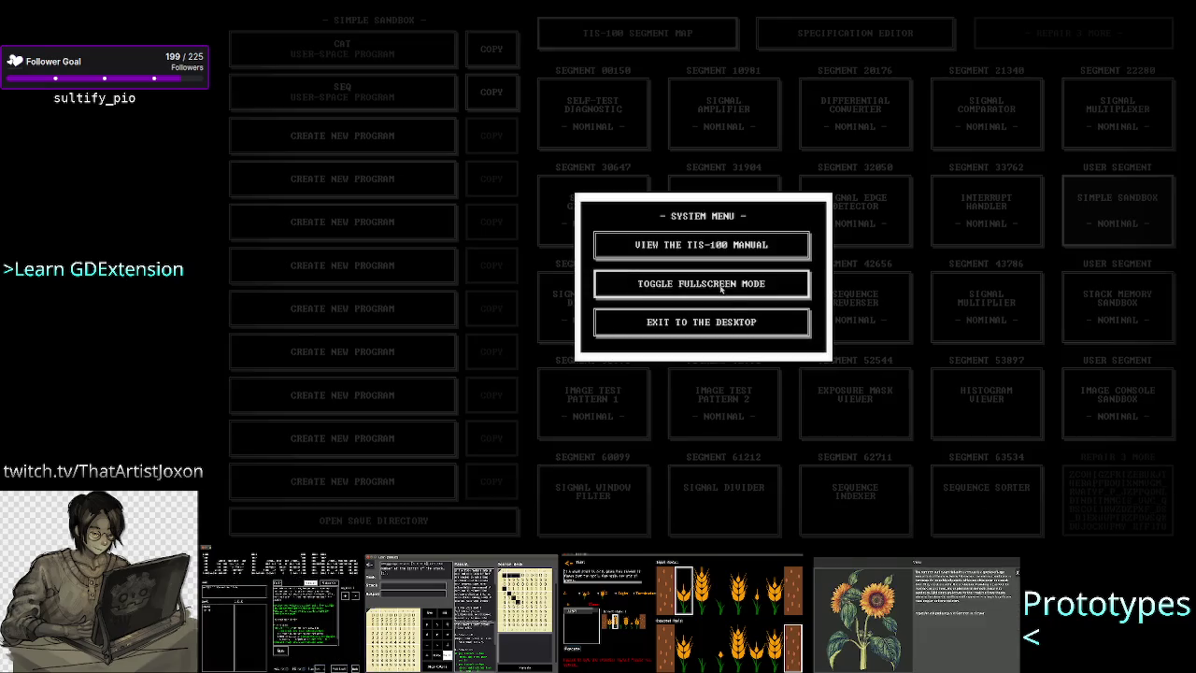
key("Escape")
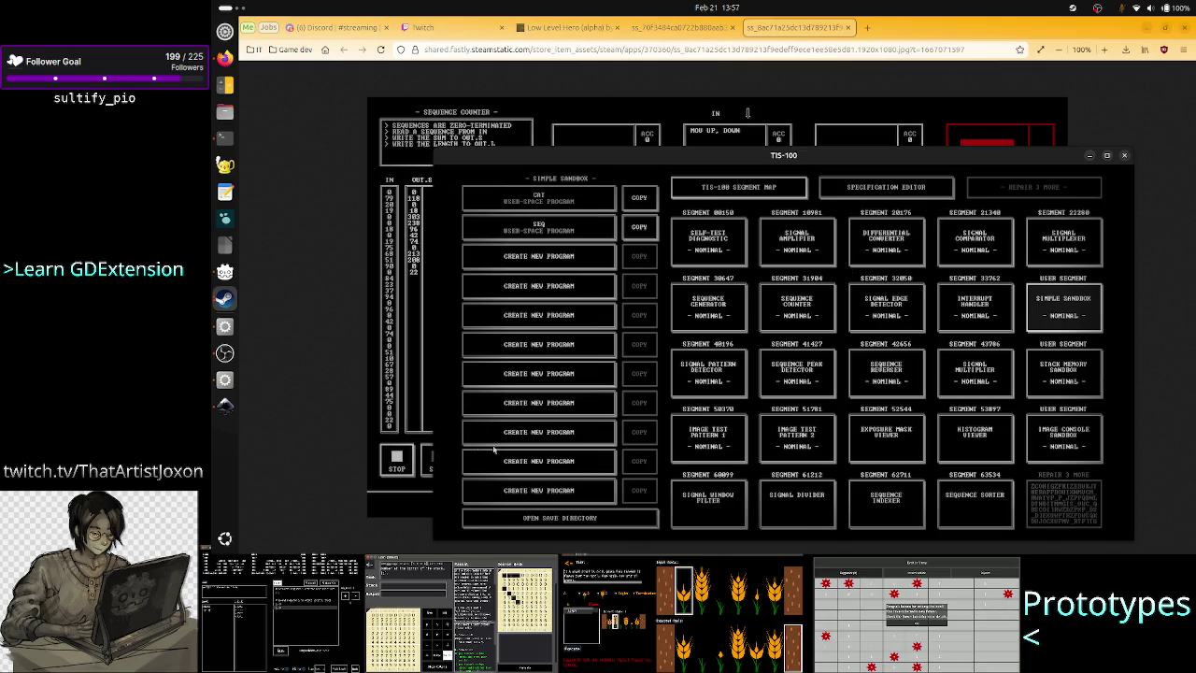
left_click(1125, 156)
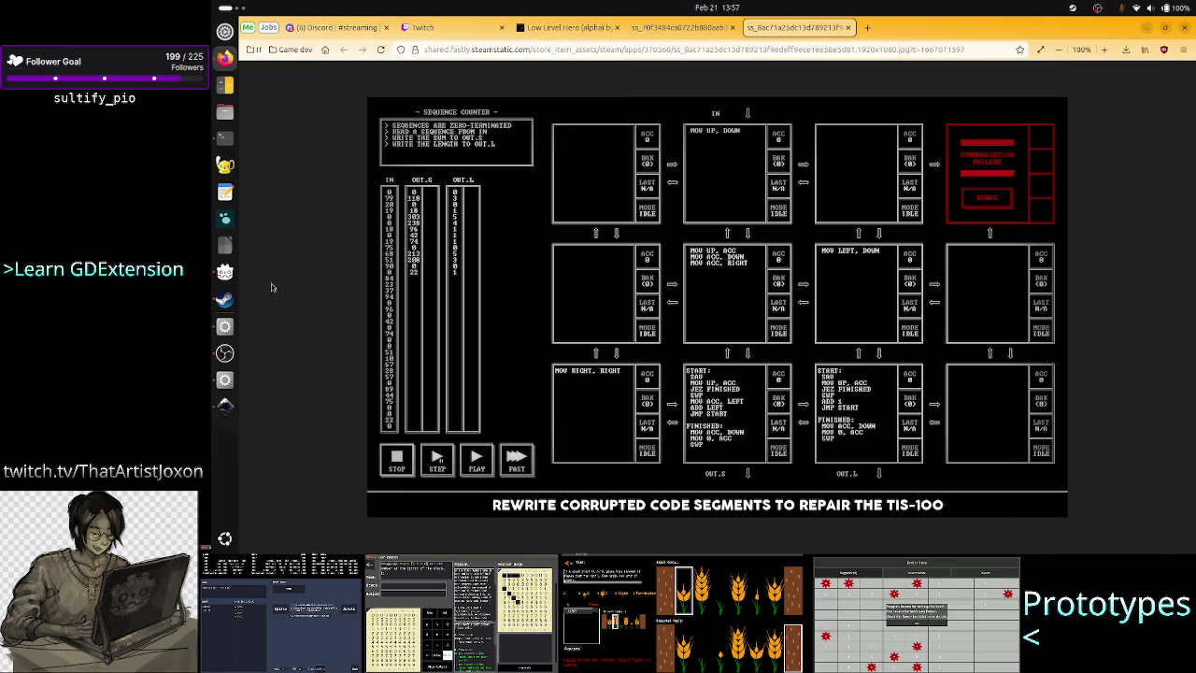
- Open the Steam TIS-100 library page, minimise Steam, then return and relaunch the game with PLAY
left_click(224, 301)
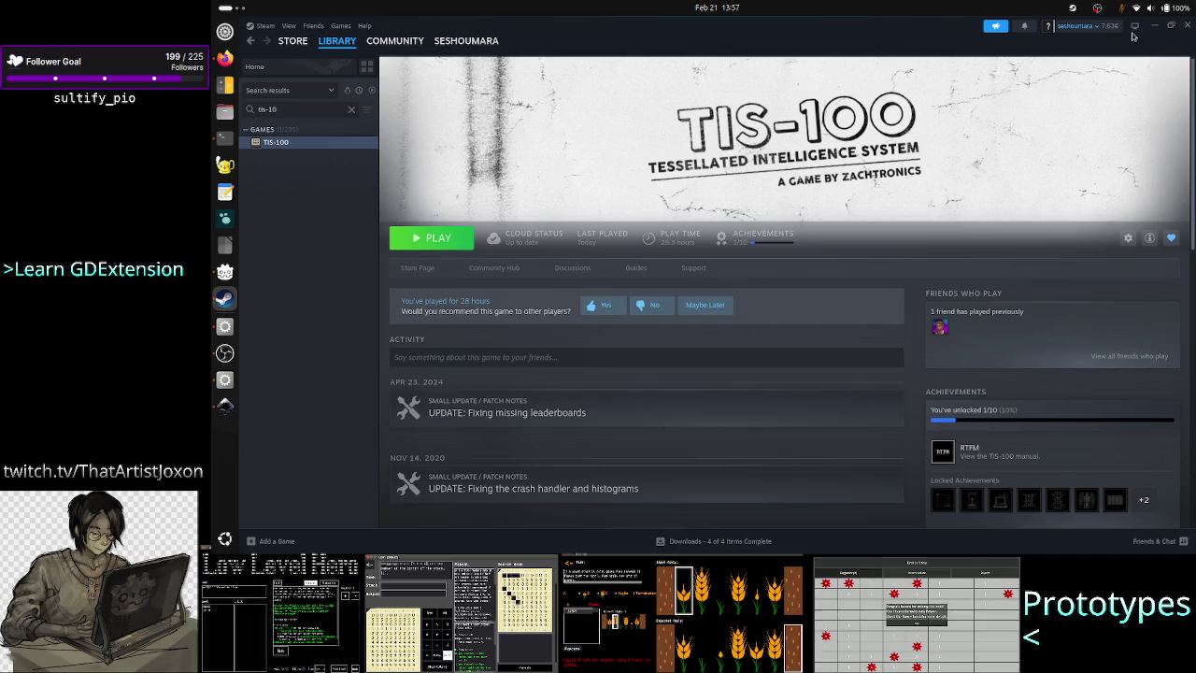
left_click(1155, 30)
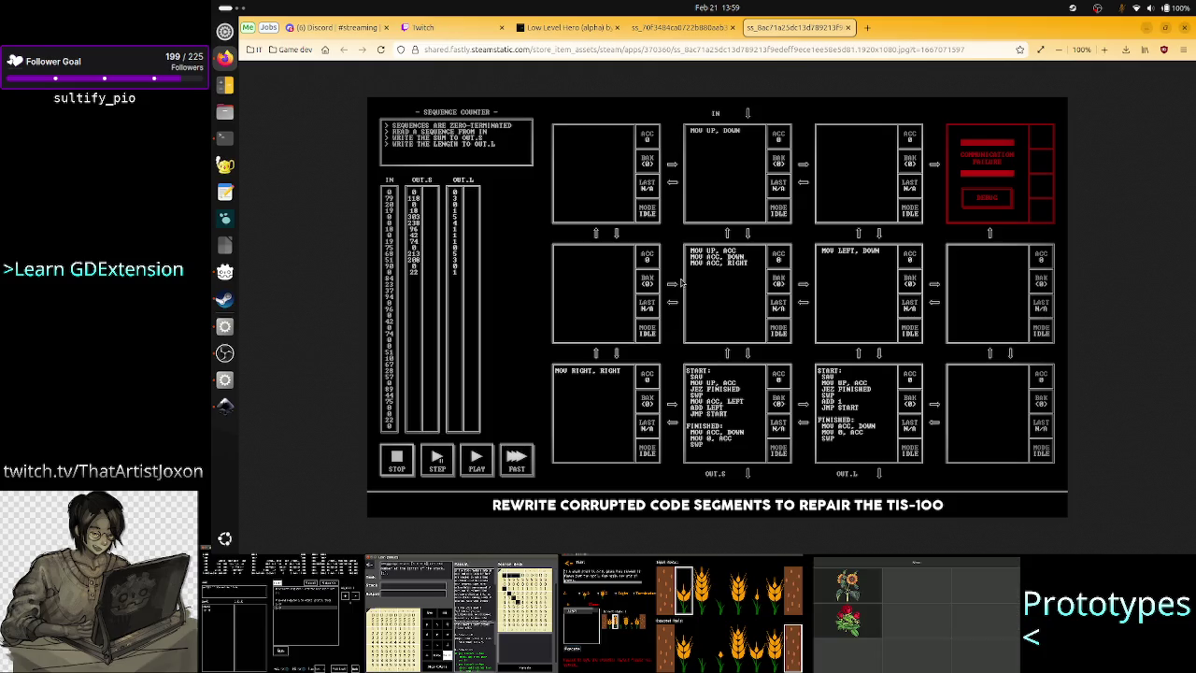
left_click(224, 297)
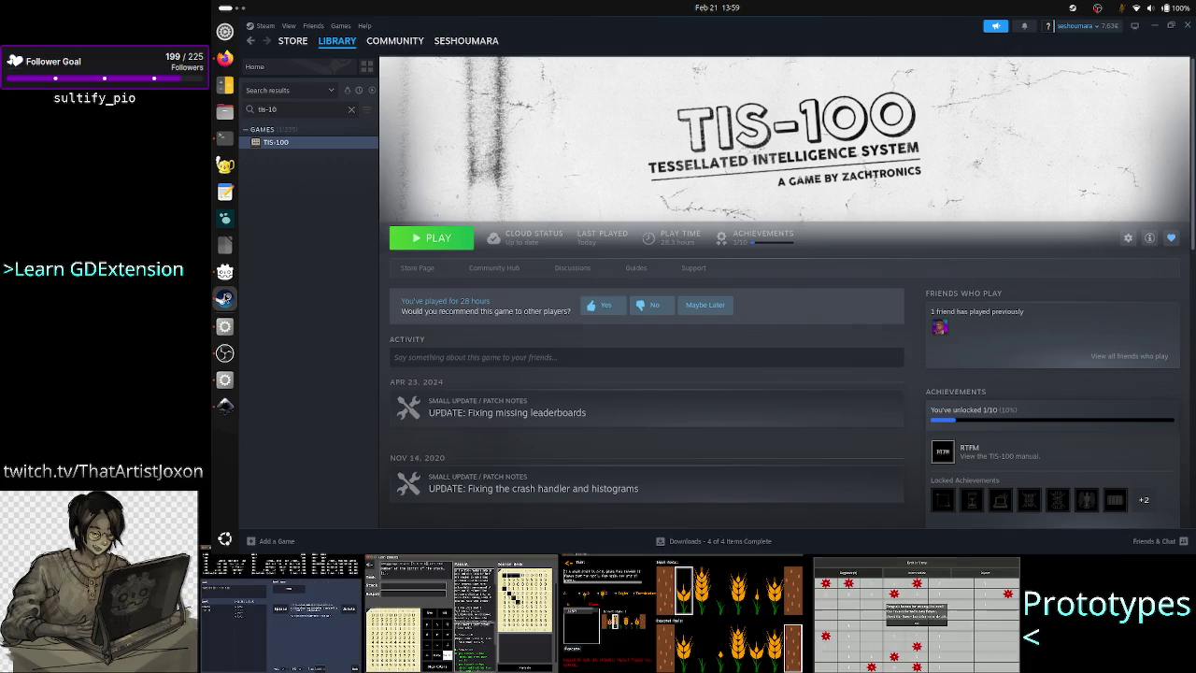
left_click(449, 238)
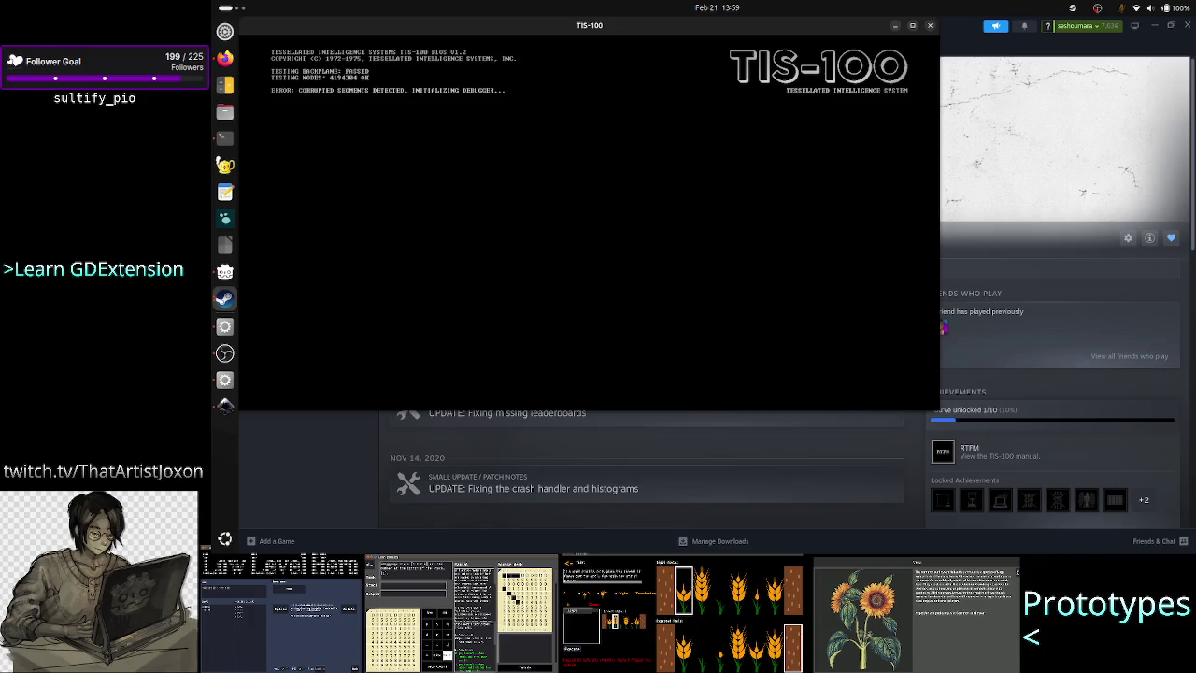
- Resize the TIS-100 window down to a small size and centre it over the Steam page
mouse_move(940, 404)
left_mouse_down()
mouse_move(1096, 513)
mouse_move(1091, 528)
left_mouse_up()
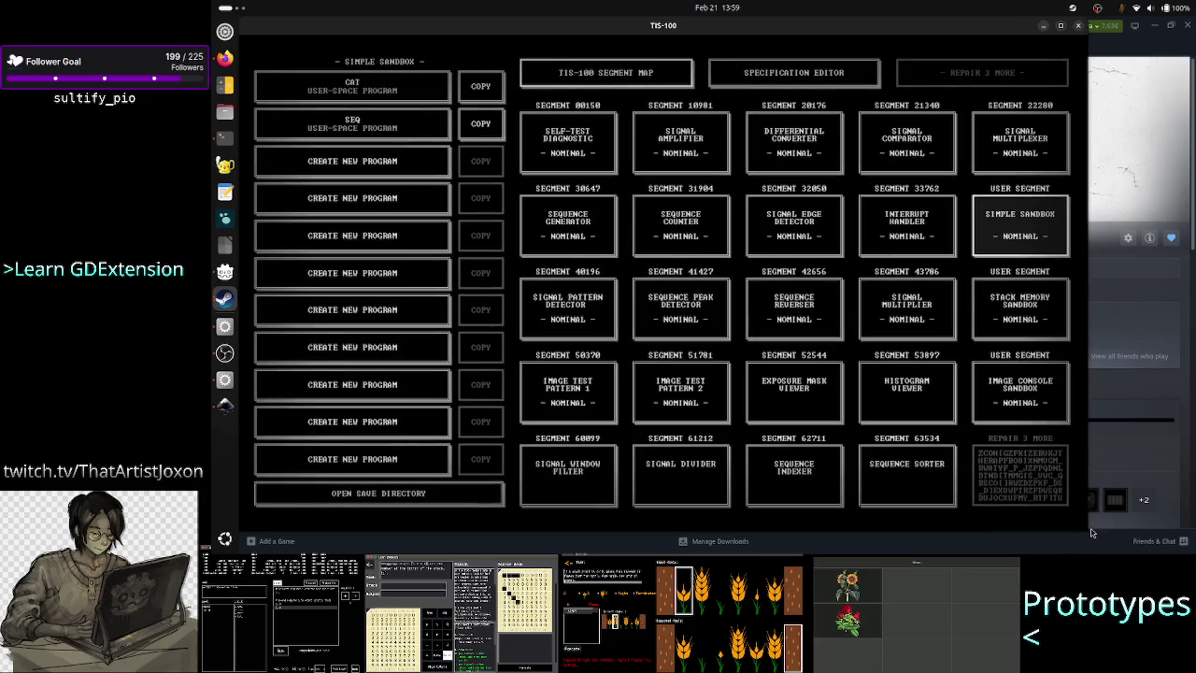
mouse_move(1084, 528)
left_mouse_down()
mouse_move(828, 387)
mouse_move(762, 320)
left_mouse_up()
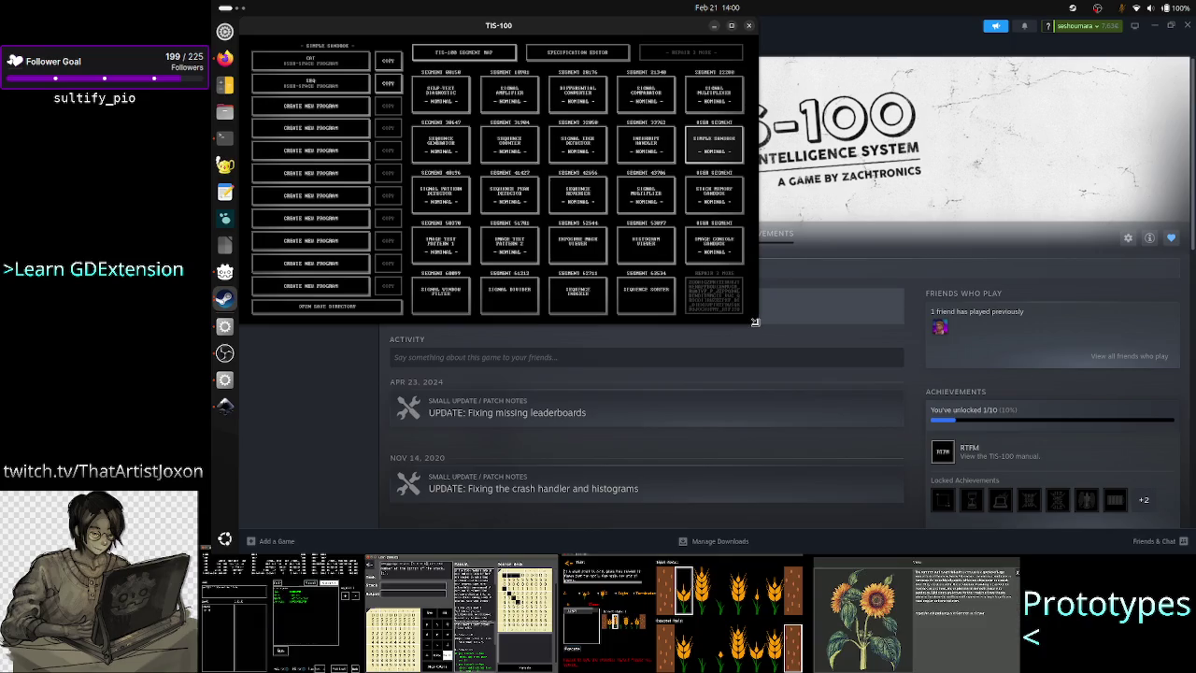
left_click_drag(755, 321, 727, 307)
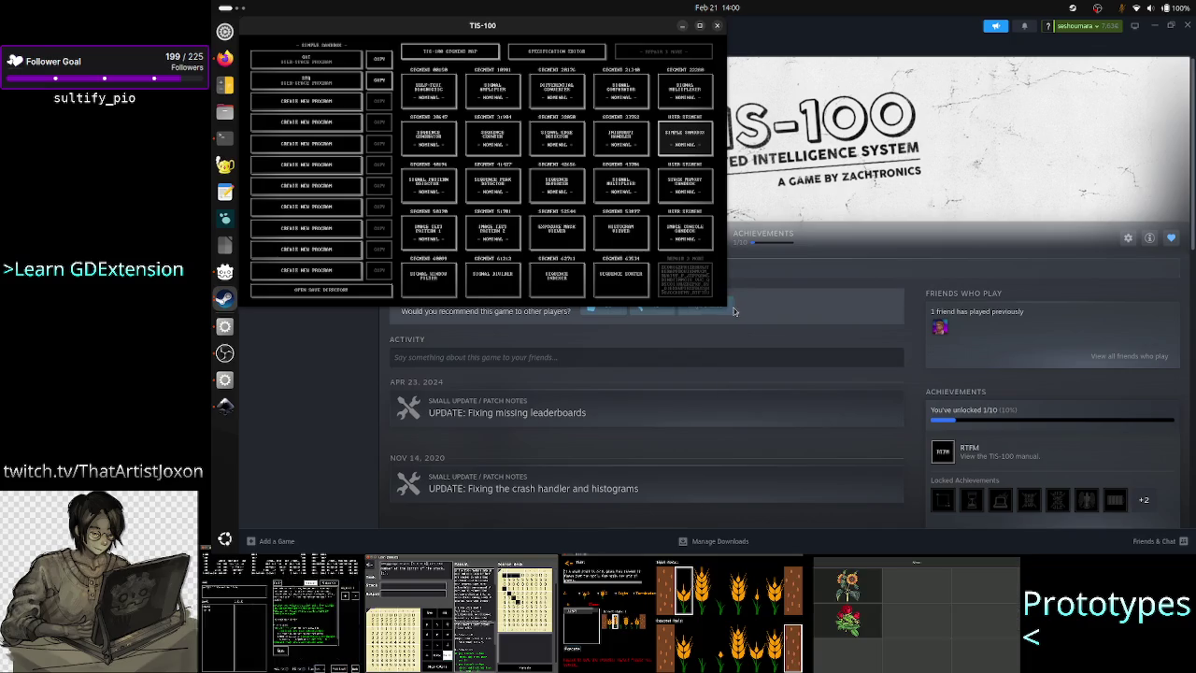
mouse_move(725, 304)
left_mouse_down()
mouse_move(694, 269)
mouse_move(574, 236)
mouse_move(457, 235)
mouse_move(411, 217)
mouse_move(427, 217)
left_mouse_up()
mouse_move(340, 28)
left_mouse_down()
mouse_move(608, 141)
mouse_move(761, 227)
mouse_move(795, 283)
left_mouse_up()
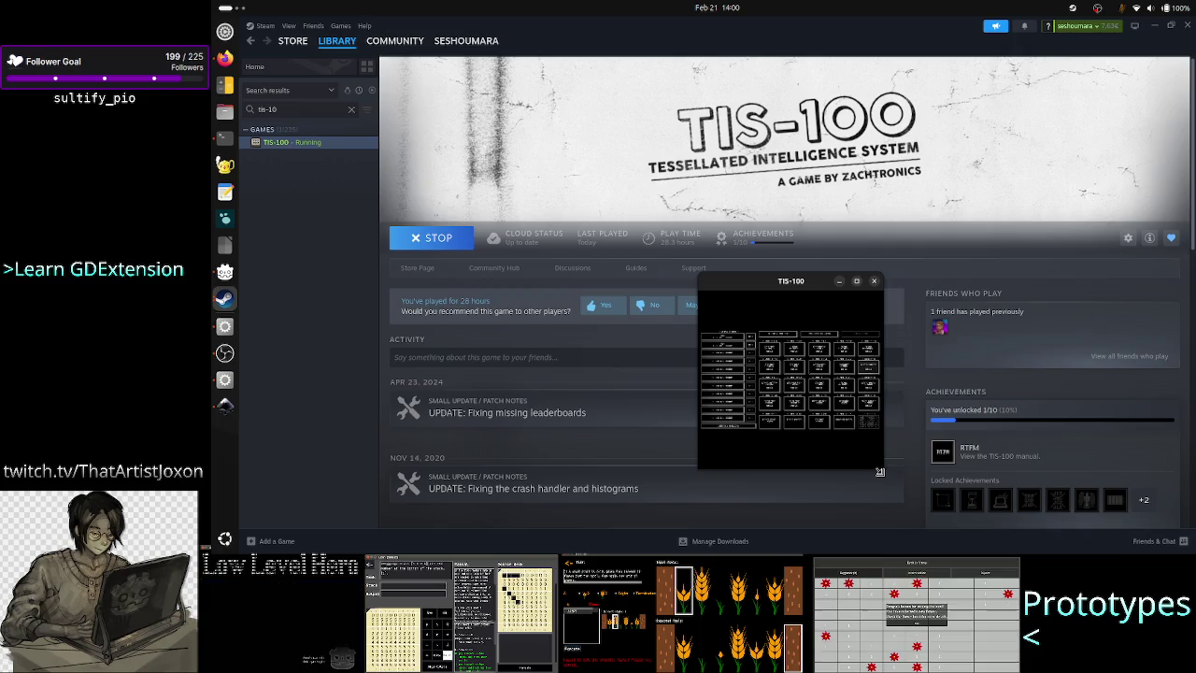
- Shrink the TIS-100 window to a thumbnail, enlarge it to medium size, and move it up-left
mouse_move(882, 463)
left_mouse_down()
mouse_move(852, 456)
mouse_move(841, 429)
left_mouse_up()
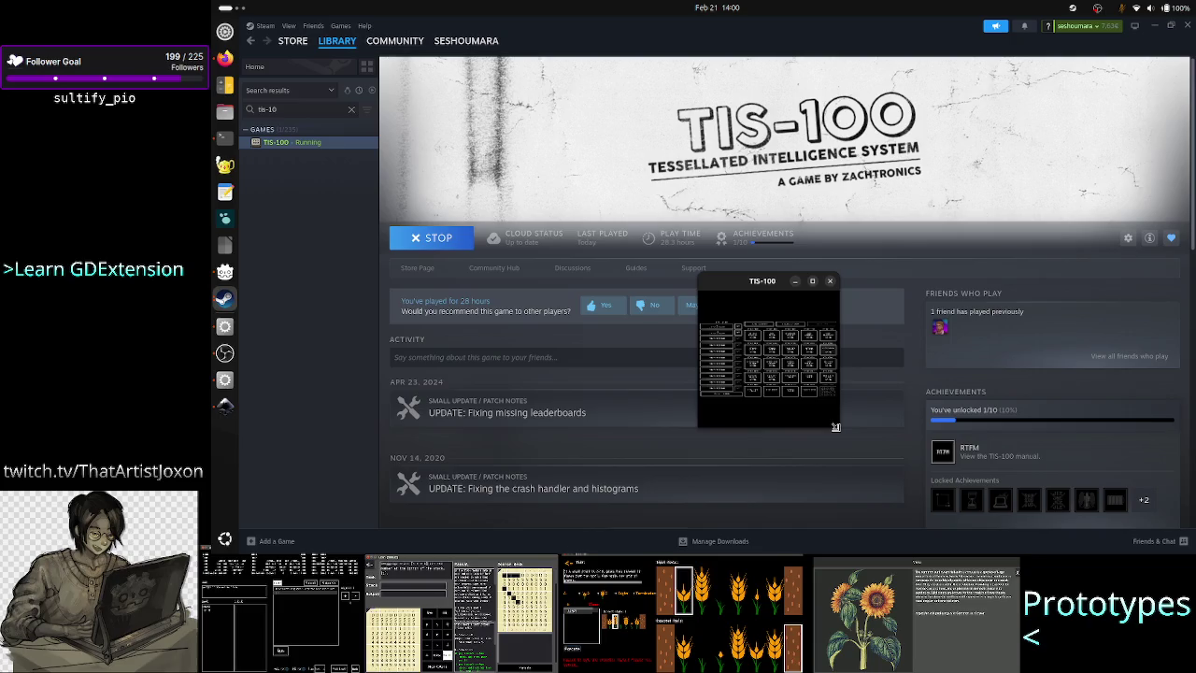
mouse_move(836, 427)
left_mouse_down()
mouse_move(777, 346)
mouse_move(744, 332)
left_mouse_up()
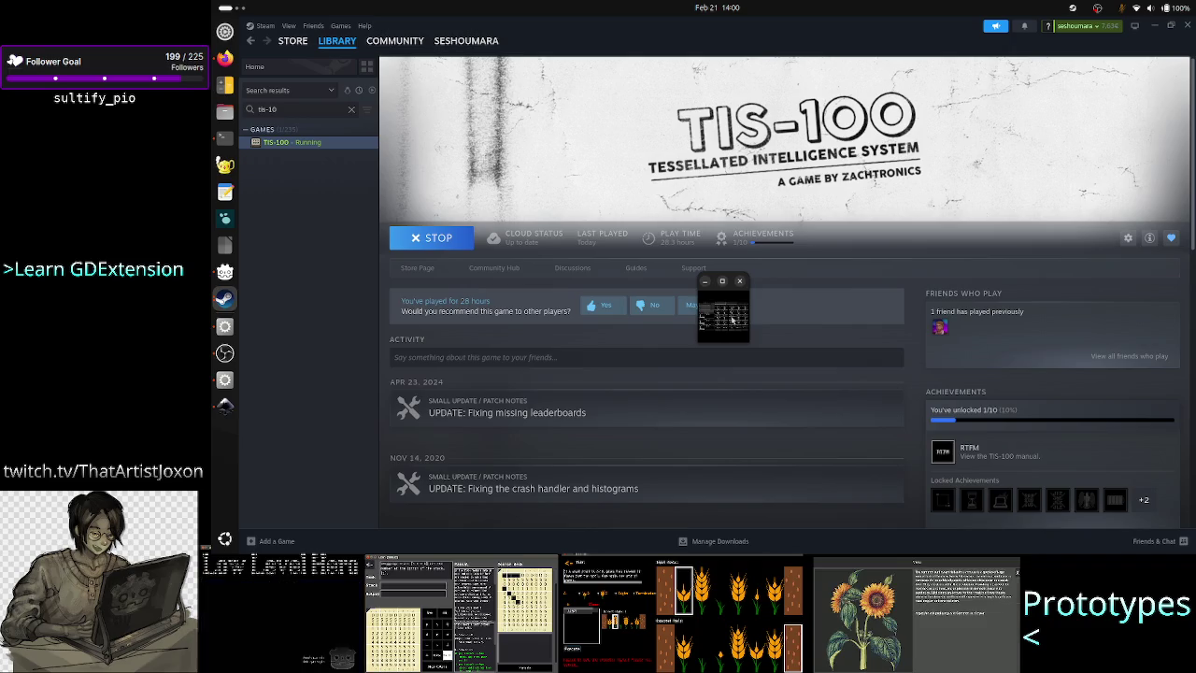
mouse_move(749, 343)
left_mouse_down()
mouse_move(908, 413)
mouse_move(976, 516)
mouse_move(1010, 533)
left_mouse_up()
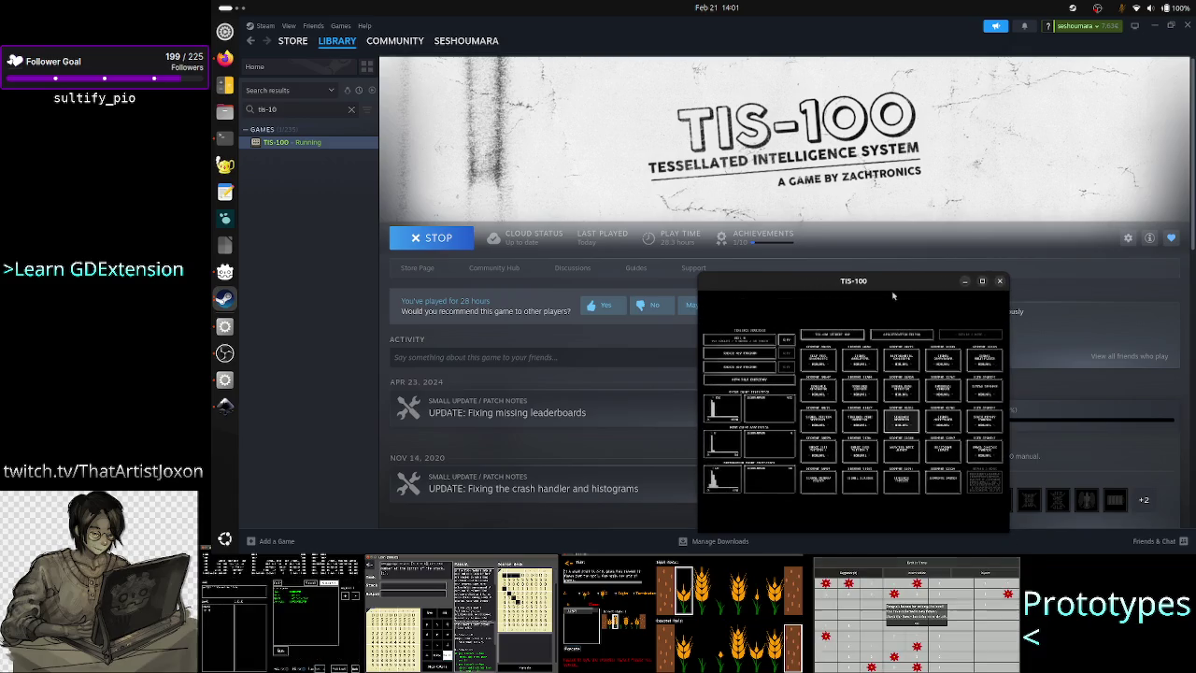
mouse_move(889, 281)
left_mouse_down()
mouse_move(764, 234)
mouse_move(700, 186)
left_mouse_up()
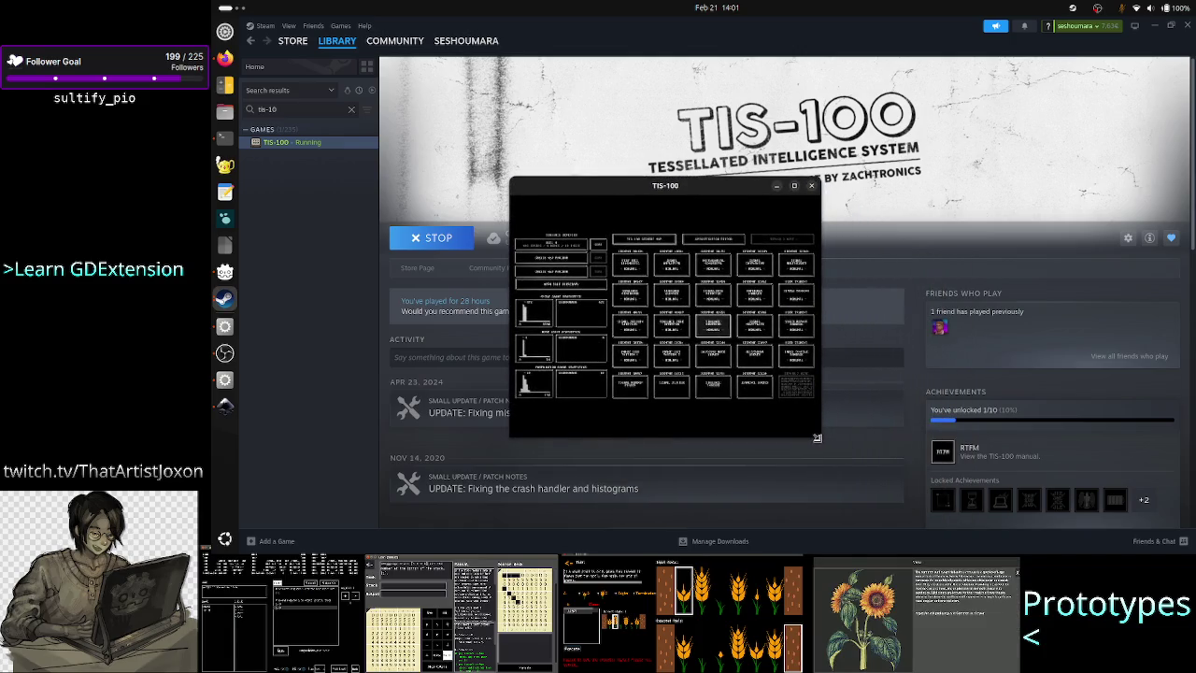
left_click_drag(822, 436, 956, 485)
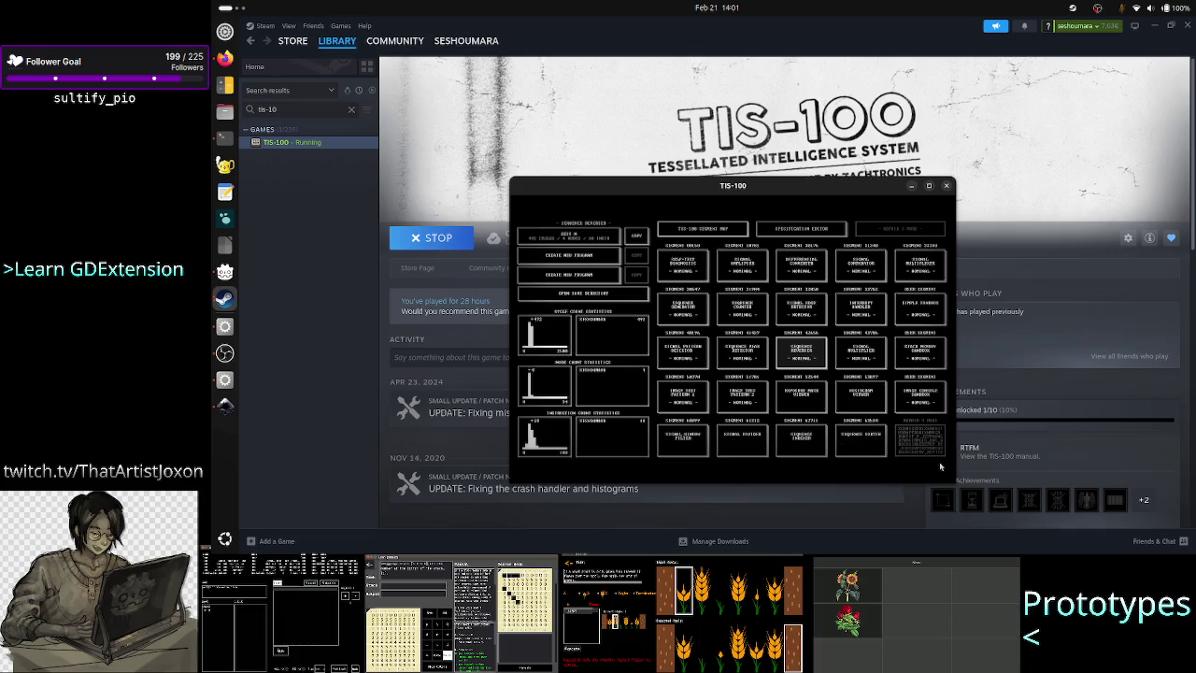
mouse_move(952, 482)
left_mouse_down()
mouse_move(698, 381)
mouse_move(673, 332)
mouse_move(707, 372)
mouse_move(765, 400)
mouse_move(707, 341)
mouse_move(727, 353)
mouse_move(611, 281)
mouse_move(1089, 467)
mouse_move(1151, 551)
left_mouse_up()
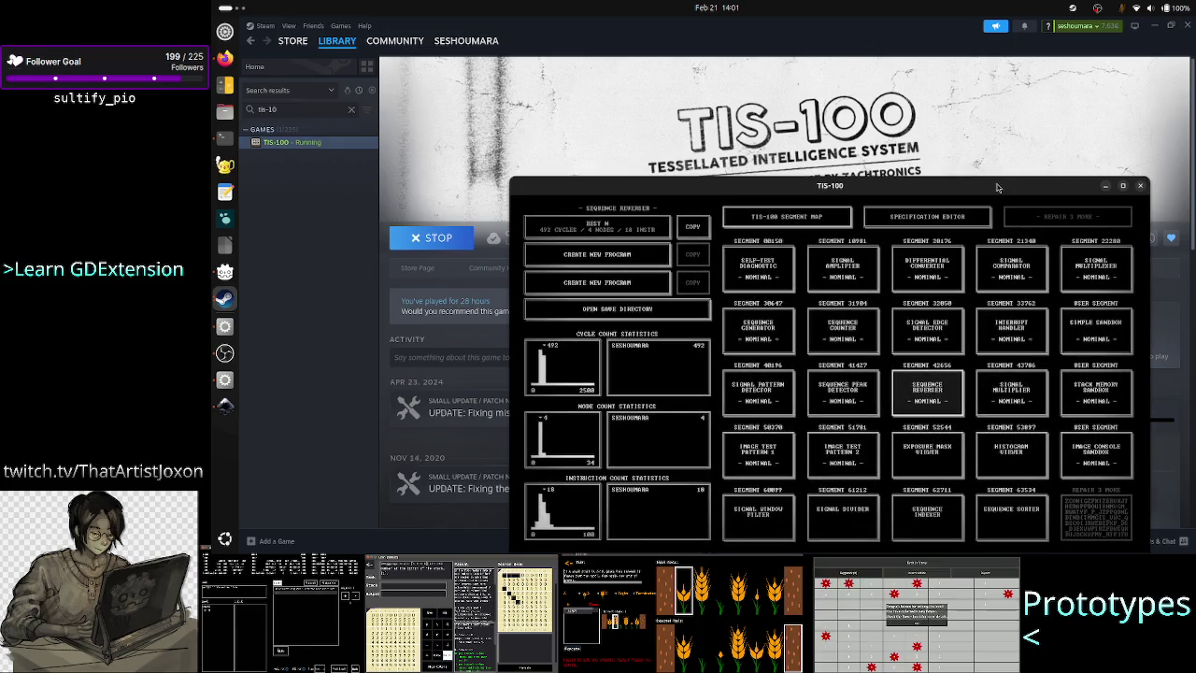
left_click_drag(997, 190, 726, 29)
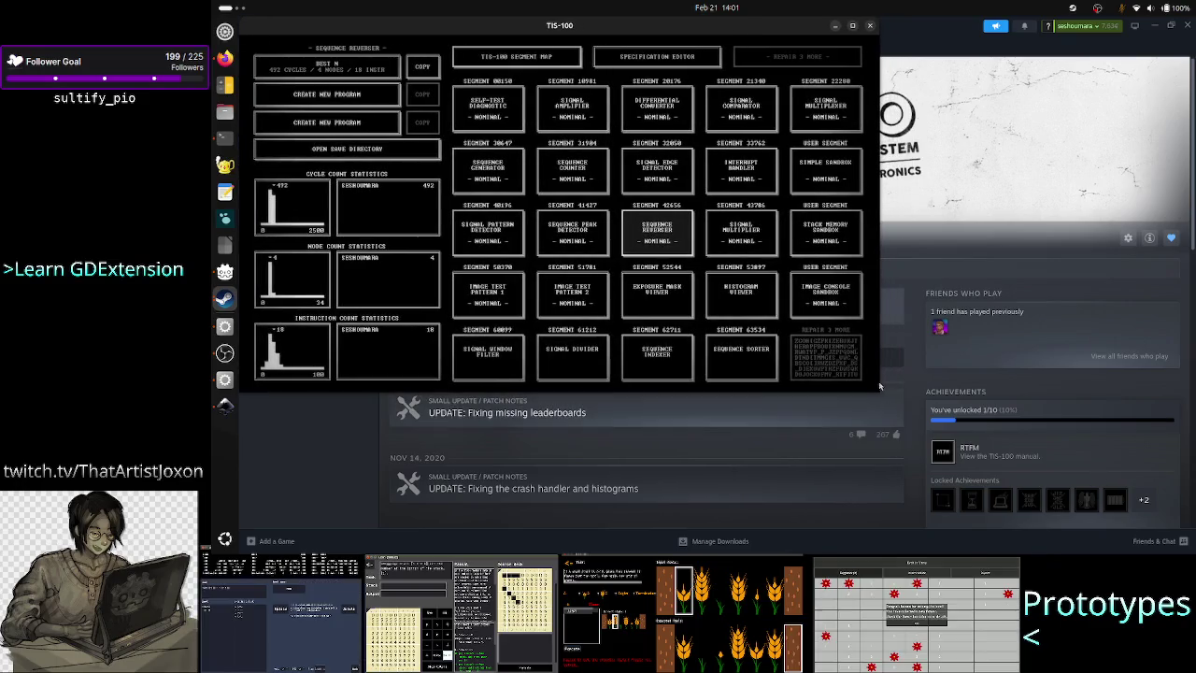
mouse_move(877, 384)
left_mouse_down()
mouse_move(934, 428)
mouse_move(1092, 490)
mouse_move(1119, 532)
mouse_move(1171, 531)
left_mouse_up()
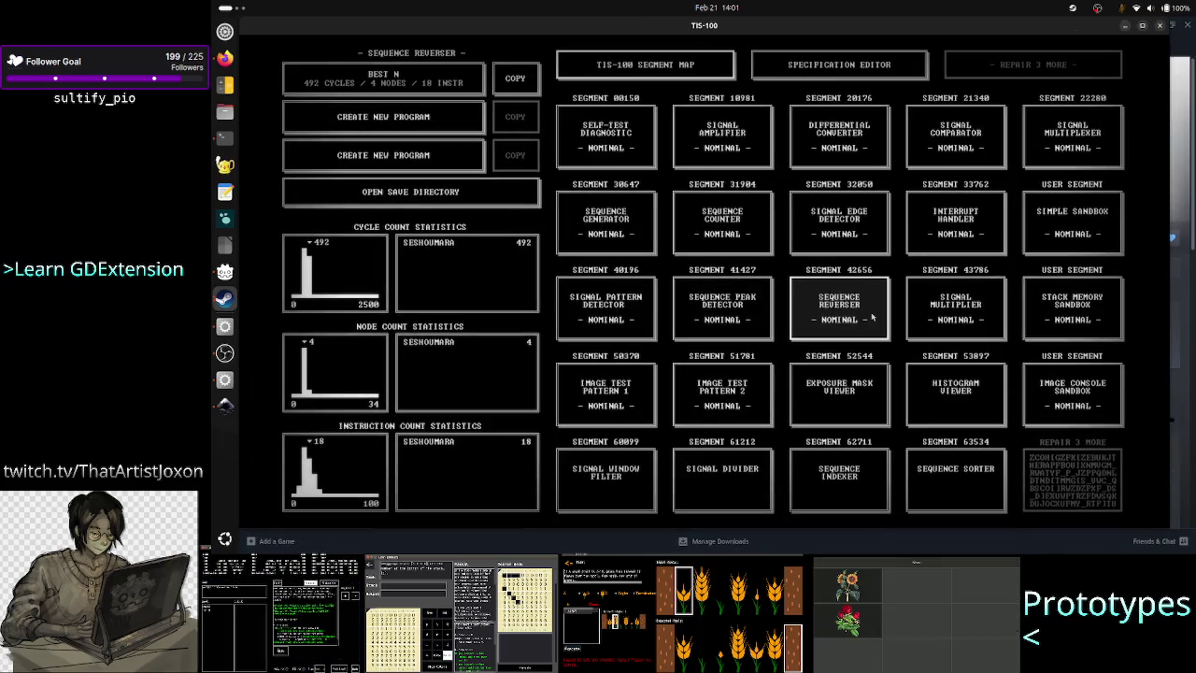
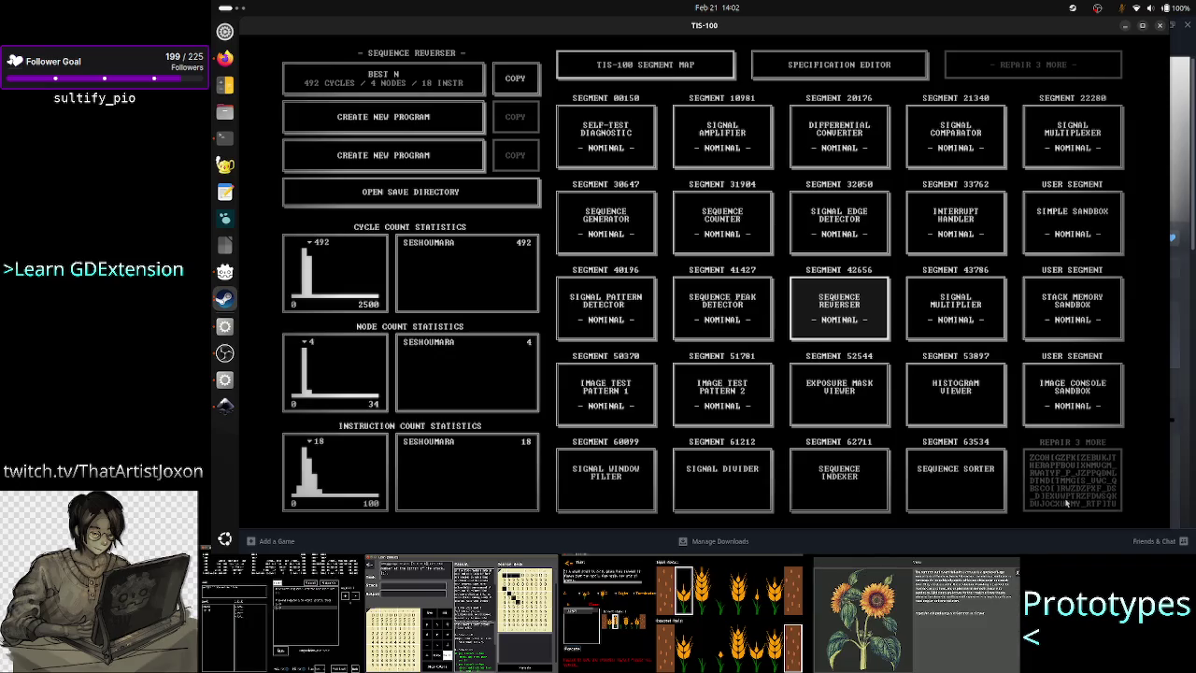
- Shrink the TIS-100 window, position it over the Steam library, enlarge it again, then quit the game
mouse_move(1168, 526)
left_mouse_down()
mouse_move(907, 439)
mouse_move(814, 320)
mouse_move(743, 277)
mouse_move(595, 270)
mouse_move(499, 189)
mouse_move(454, 170)
mouse_move(501, 259)
left_mouse_up()
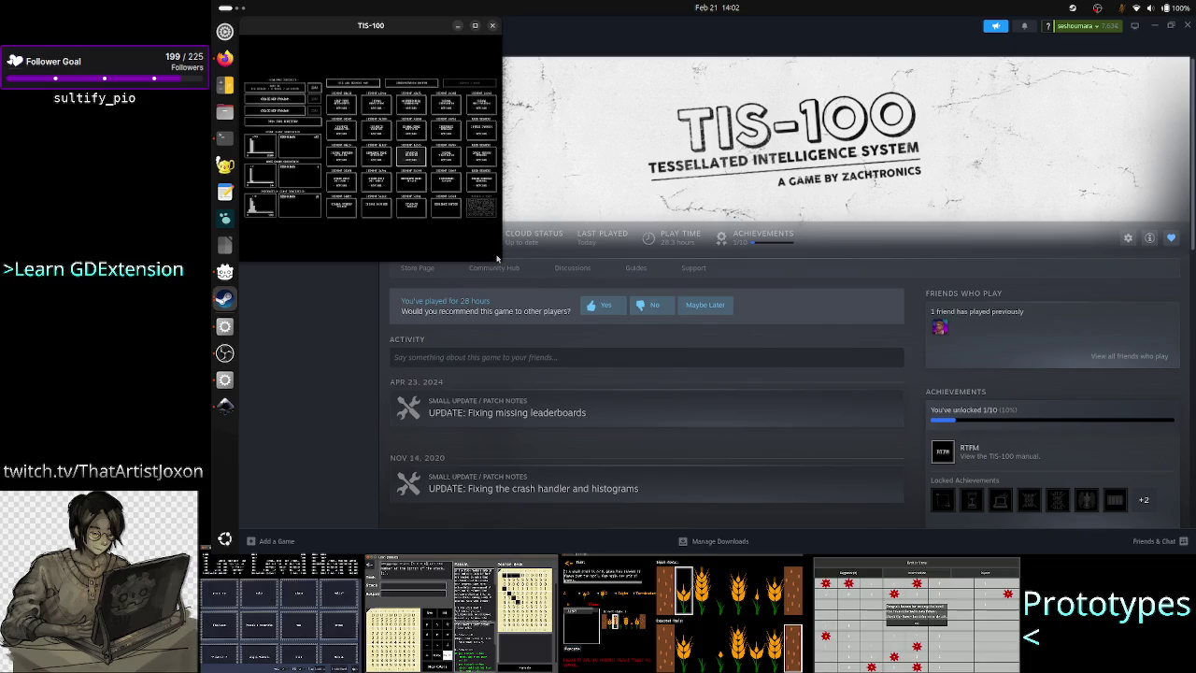
mouse_move(500, 261)
left_mouse_down()
mouse_move(715, 290)
mouse_move(824, 400)
left_mouse_up()
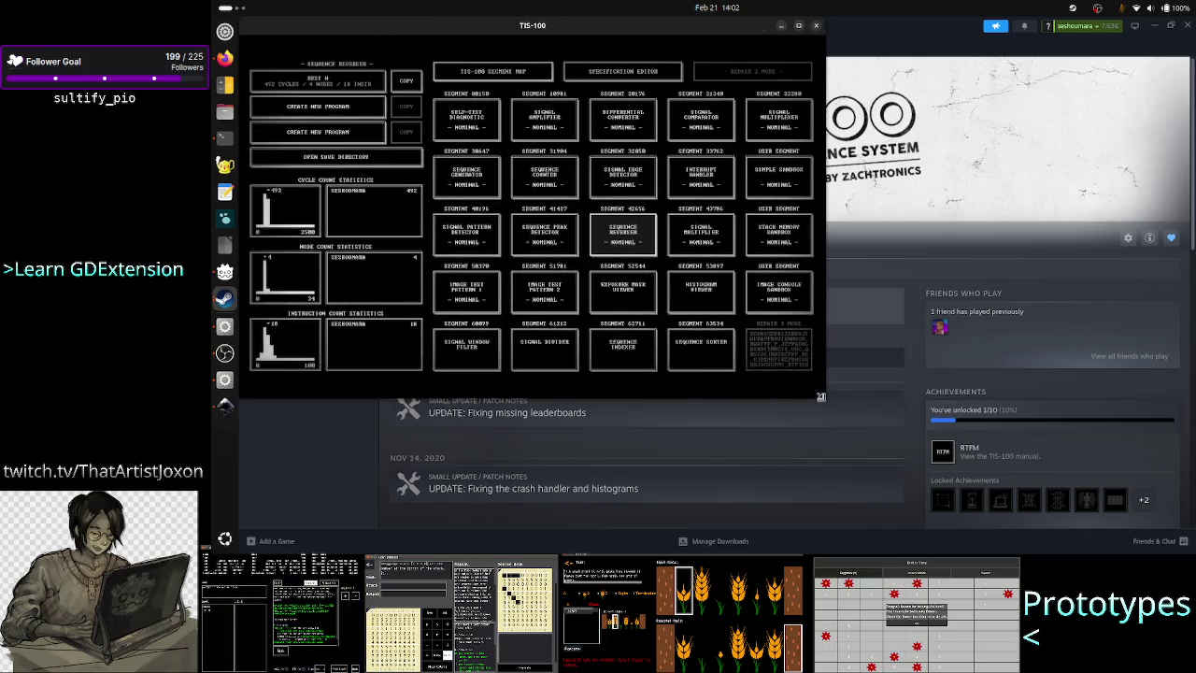
mouse_move(738, 27)
left_mouse_down()
mouse_move(839, 76)
mouse_move(865, 105)
left_mouse_up()
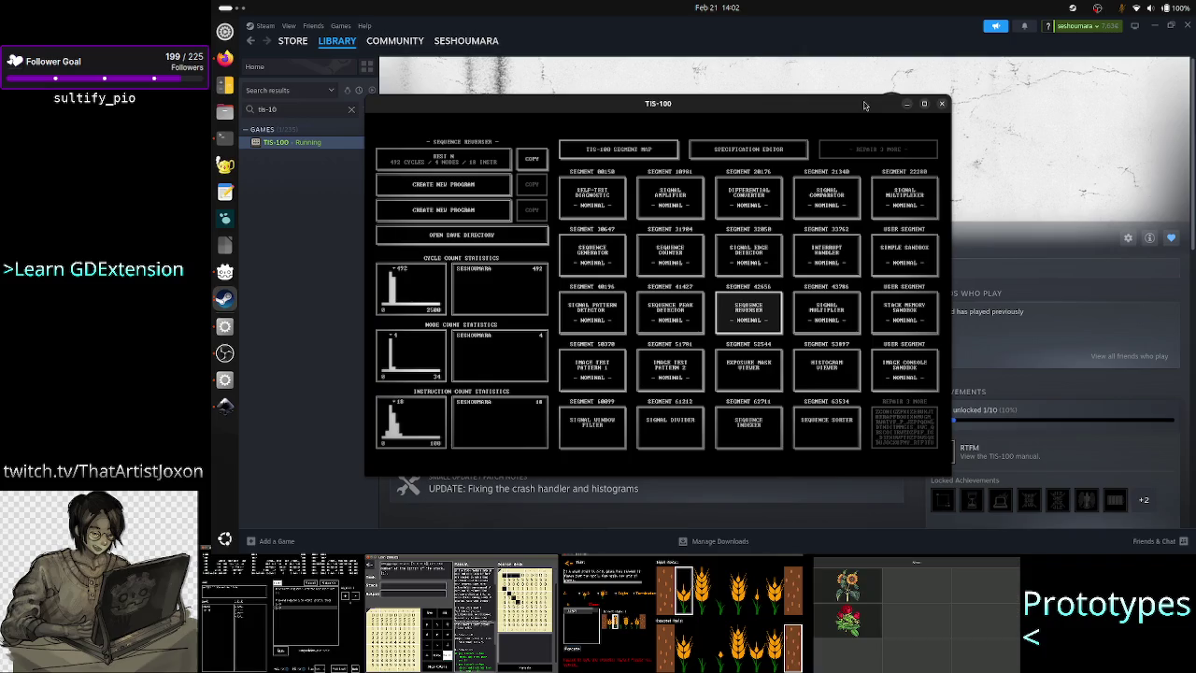
left_click_drag(838, 106, 905, 97)
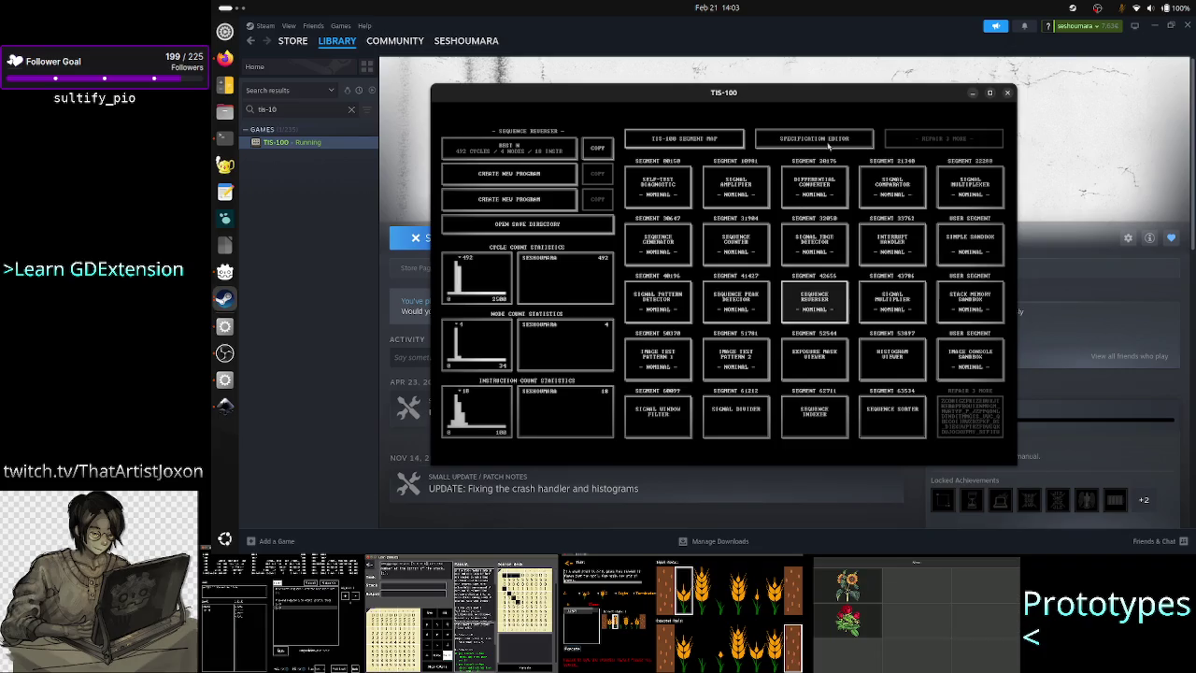
mouse_move(825, 97)
left_mouse_down()
mouse_move(792, 74)
mouse_move(822, 67)
left_mouse_up()
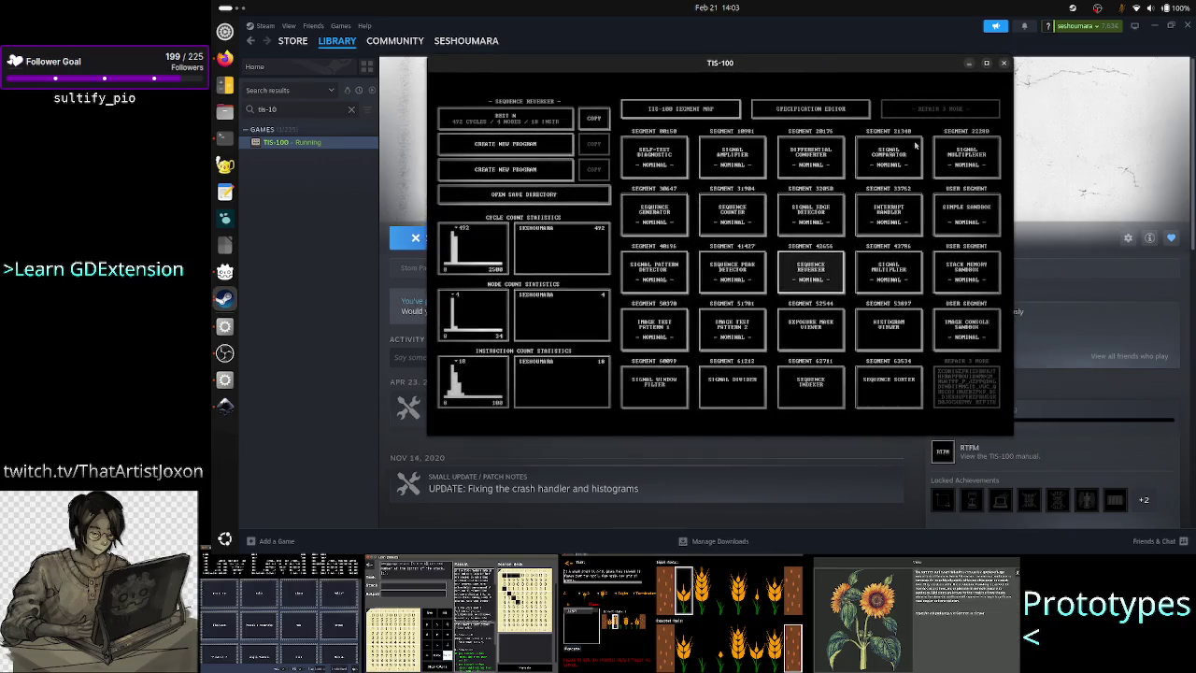
left_click_drag(871, 68, 876, 107)
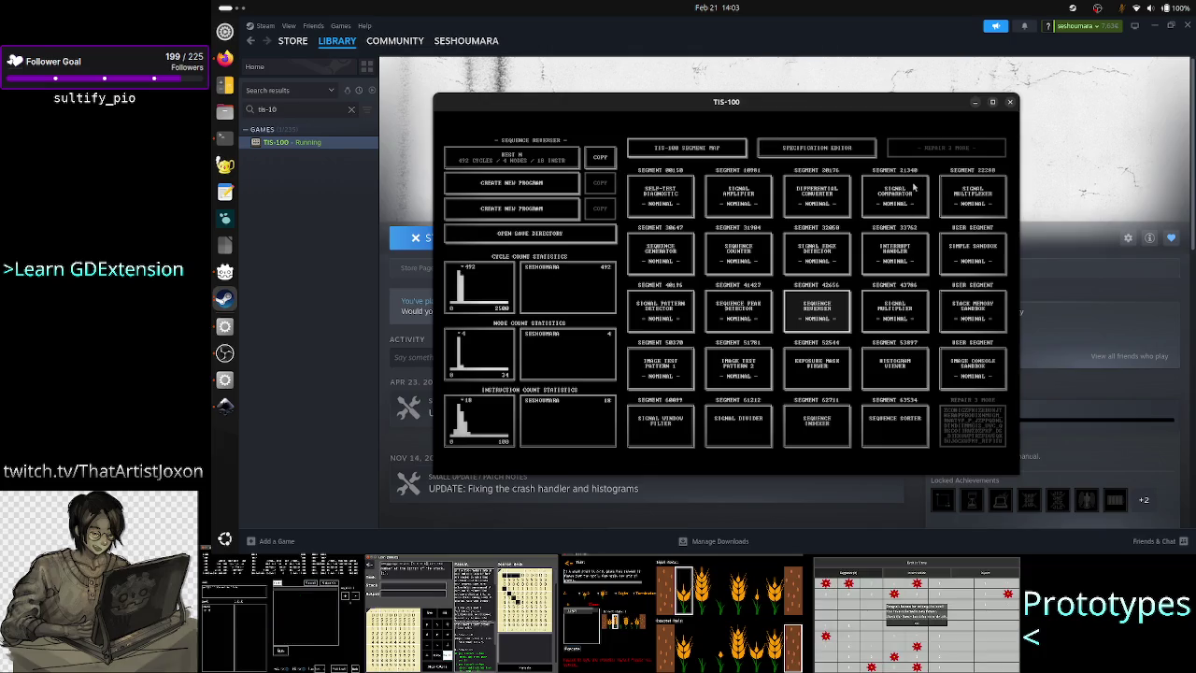
mouse_move(892, 108)
left_mouse_down()
mouse_move(920, 98)
mouse_move(849, 91)
left_mouse_up()
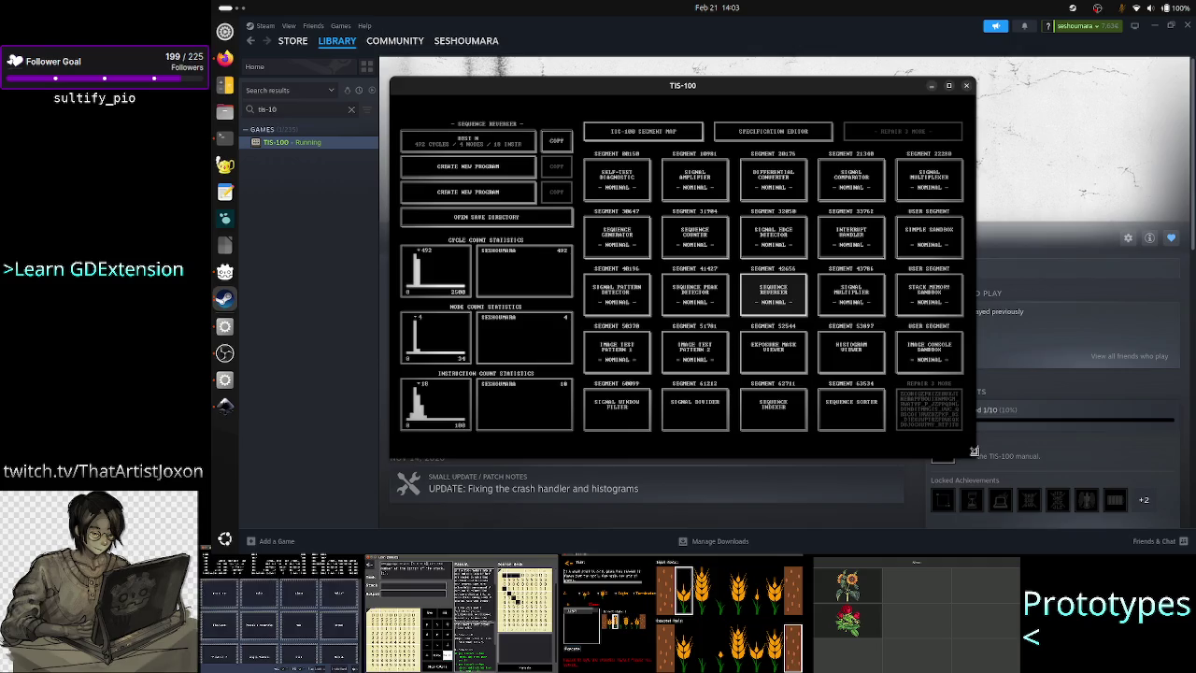
mouse_move(974, 452)
left_mouse_down()
mouse_move(1058, 503)
mouse_move(1040, 488)
left_mouse_up()
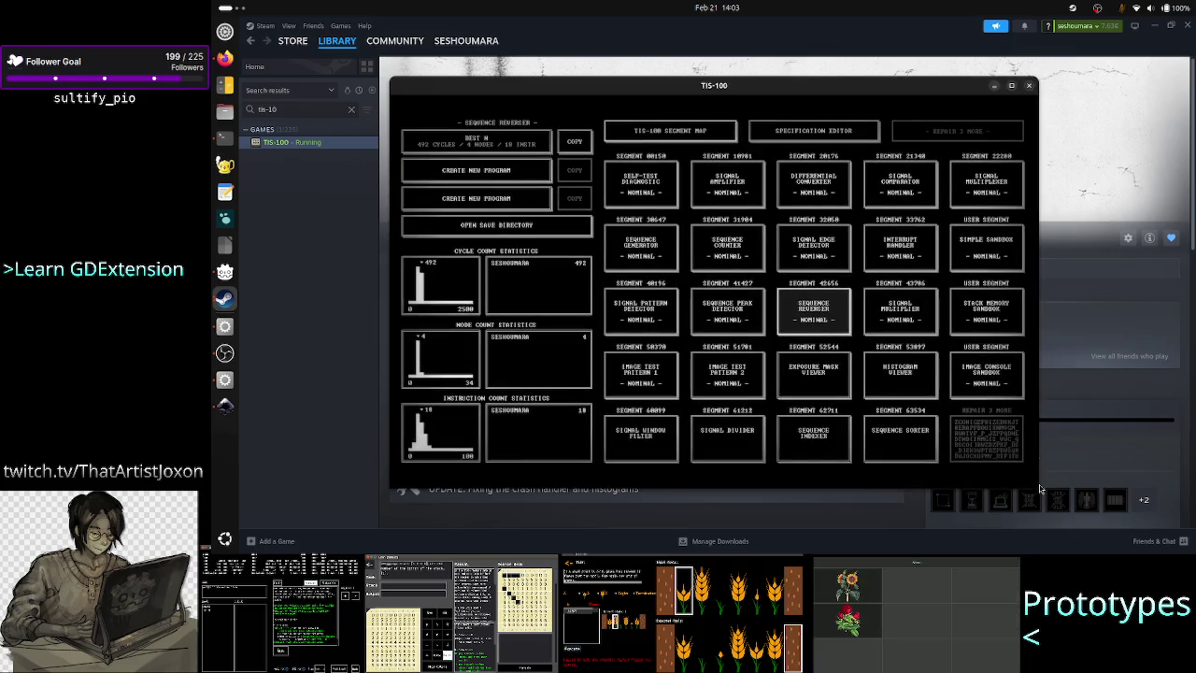
left_click(1028, 85)
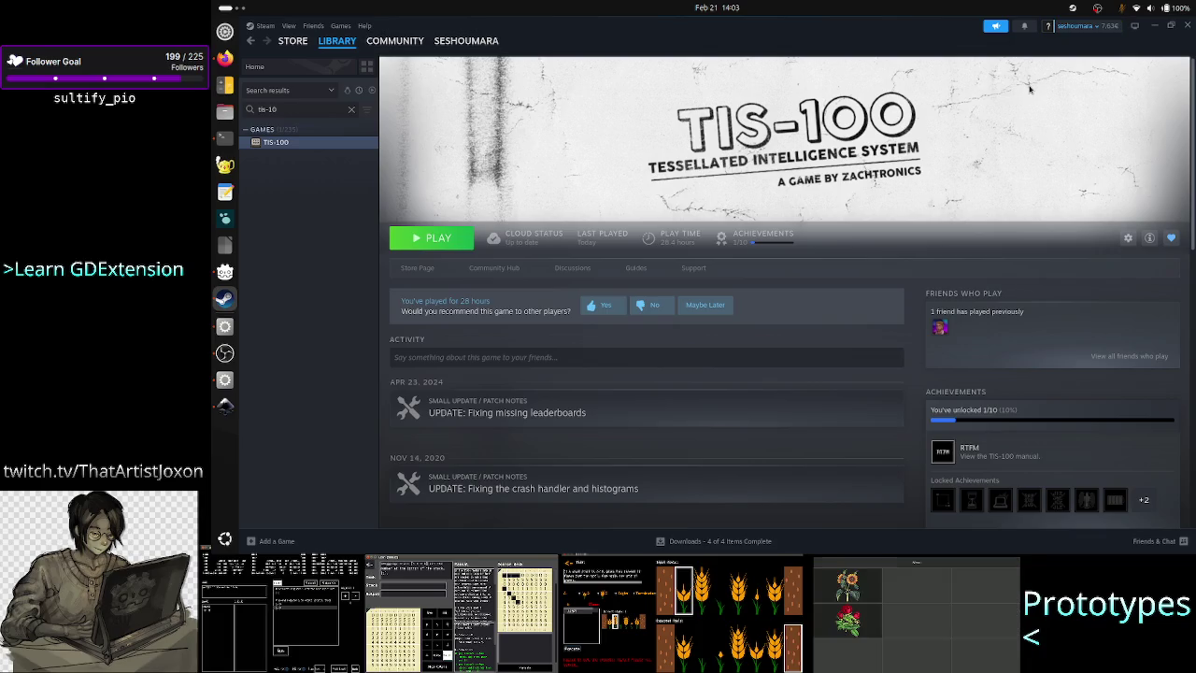
- Minimise the Steam library window
left_click(1148, 27)
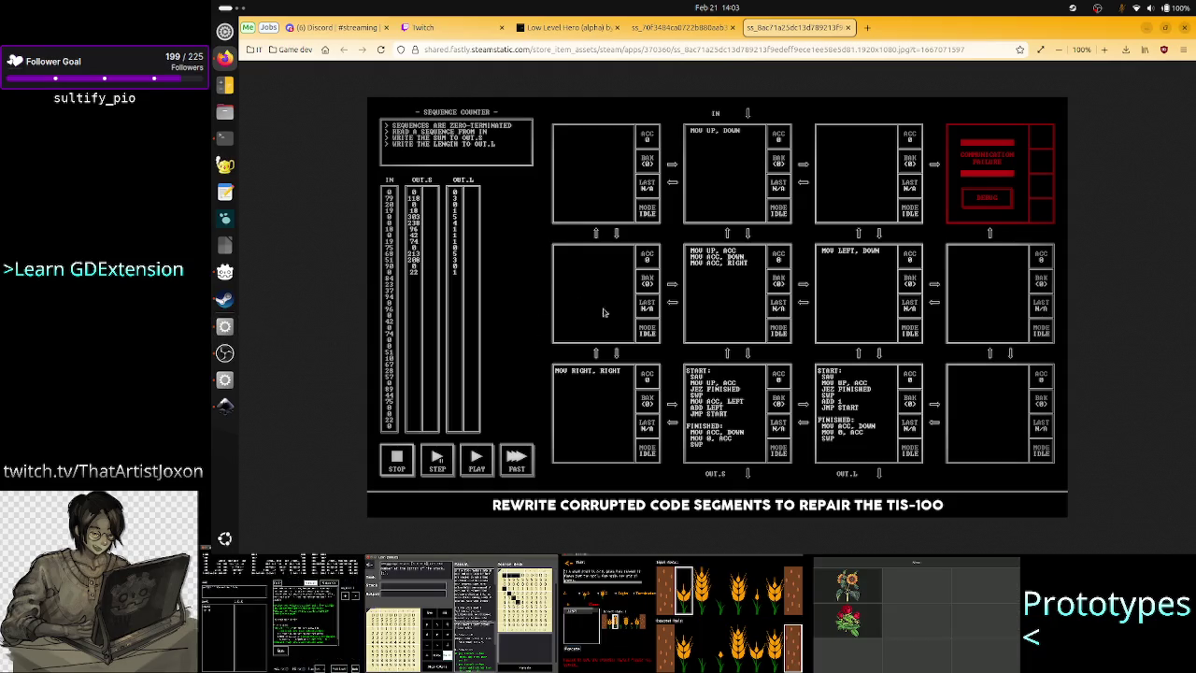
- Switch to Godot, glance back at the TIS-100 screenshot in Firefox, then return to Godot
left_click(225, 329)
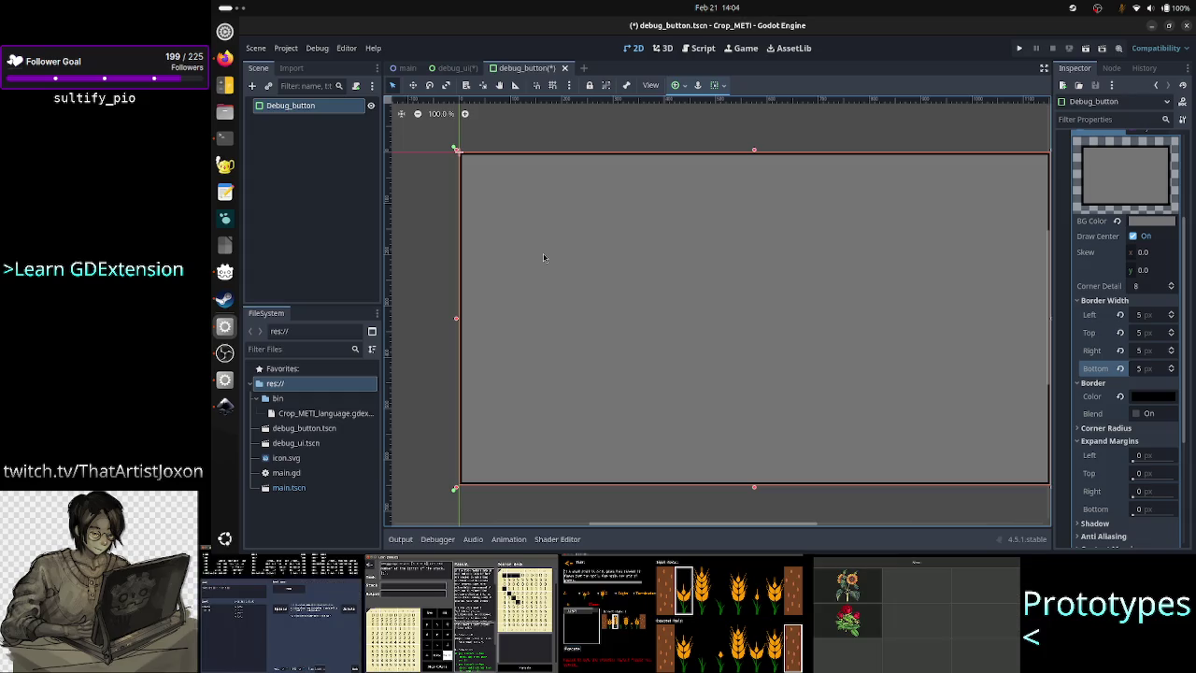
key("alt+Tab")
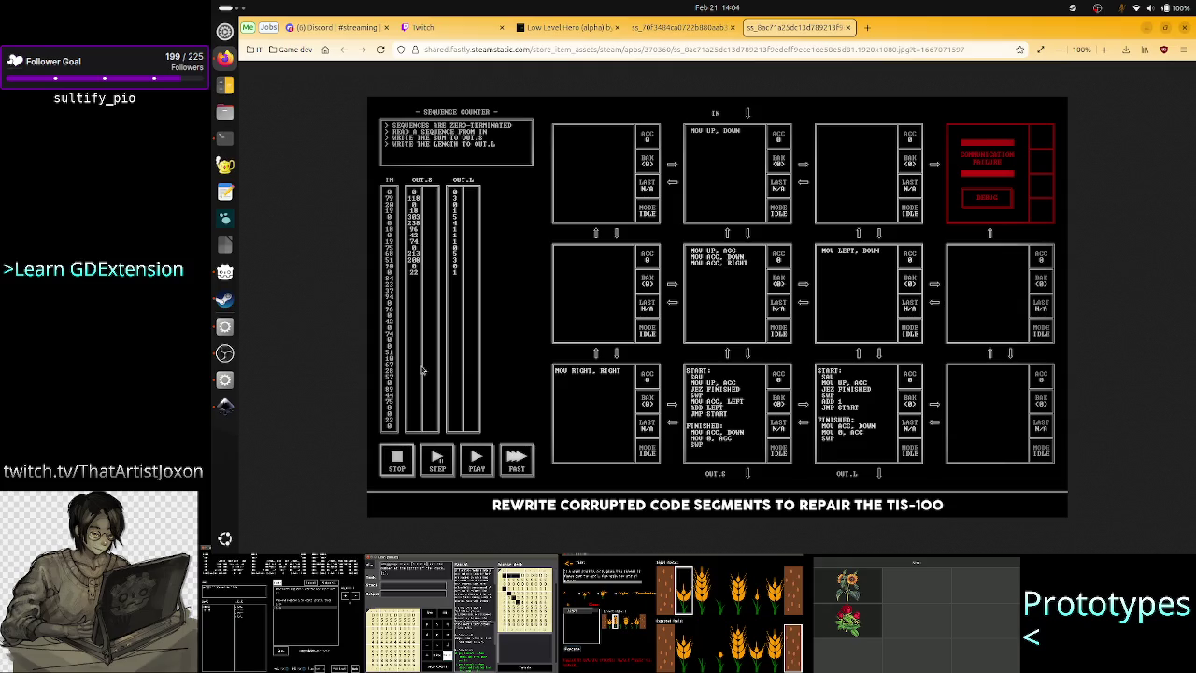
key("alt+Tab")
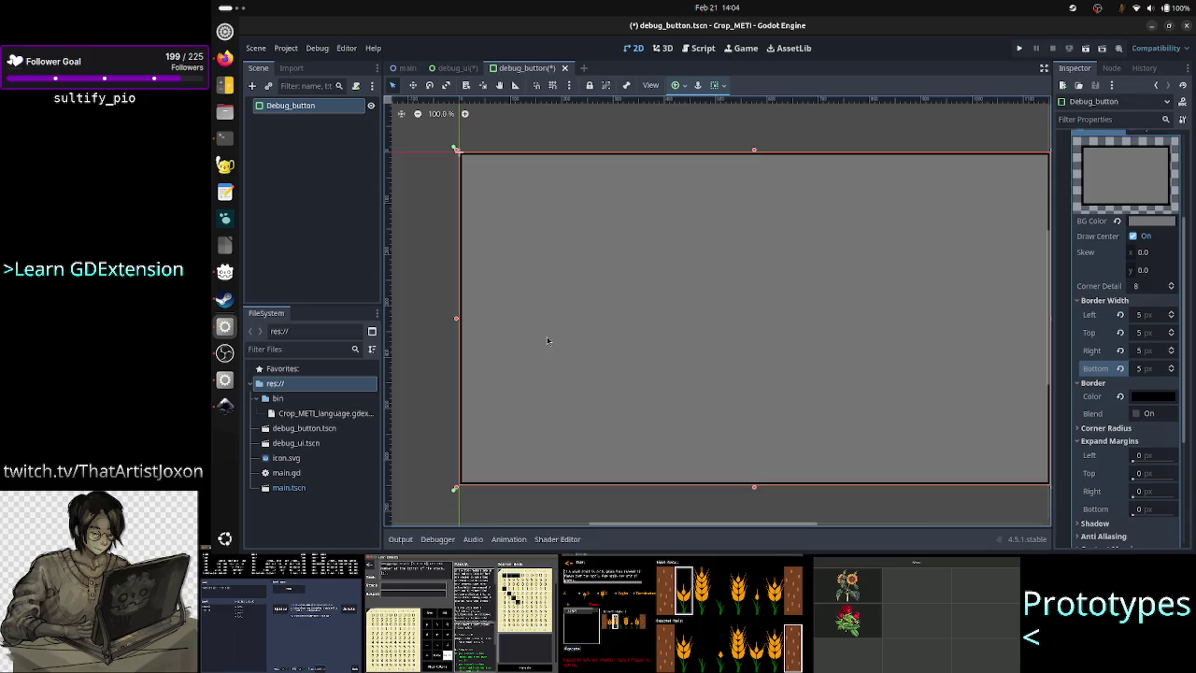
- Set the debug_button's BG Color to black with hex value 000000
left_click(1132, 224)
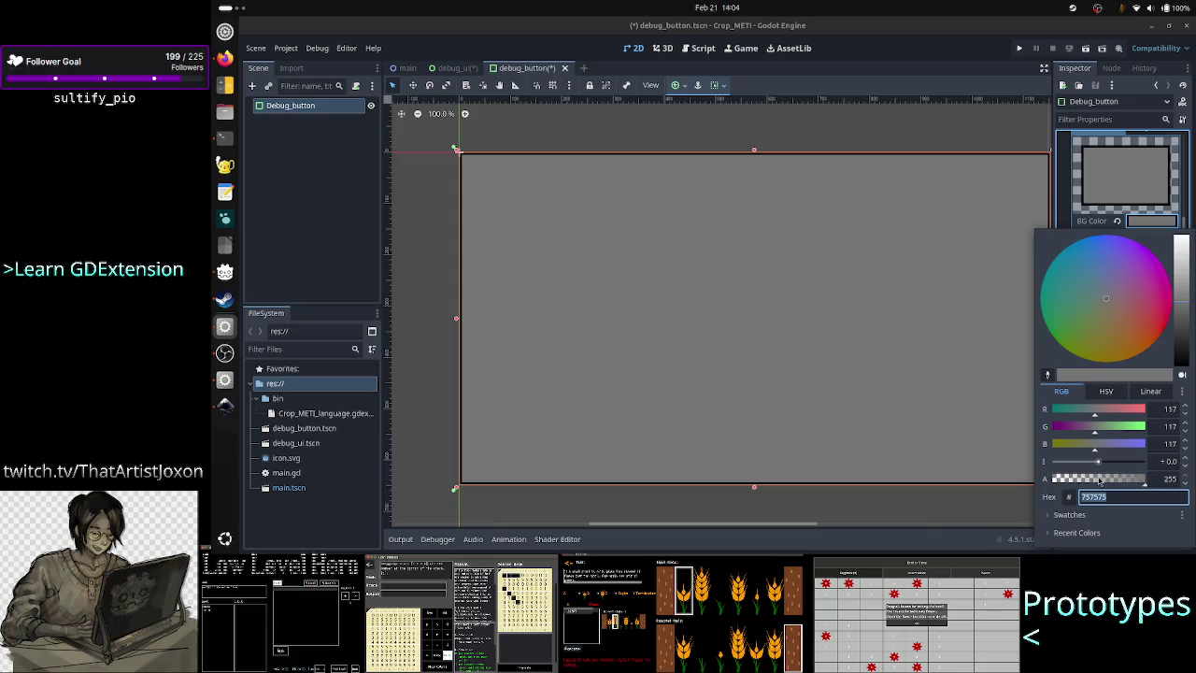
left_click_drag(1089, 480, 1051, 480)
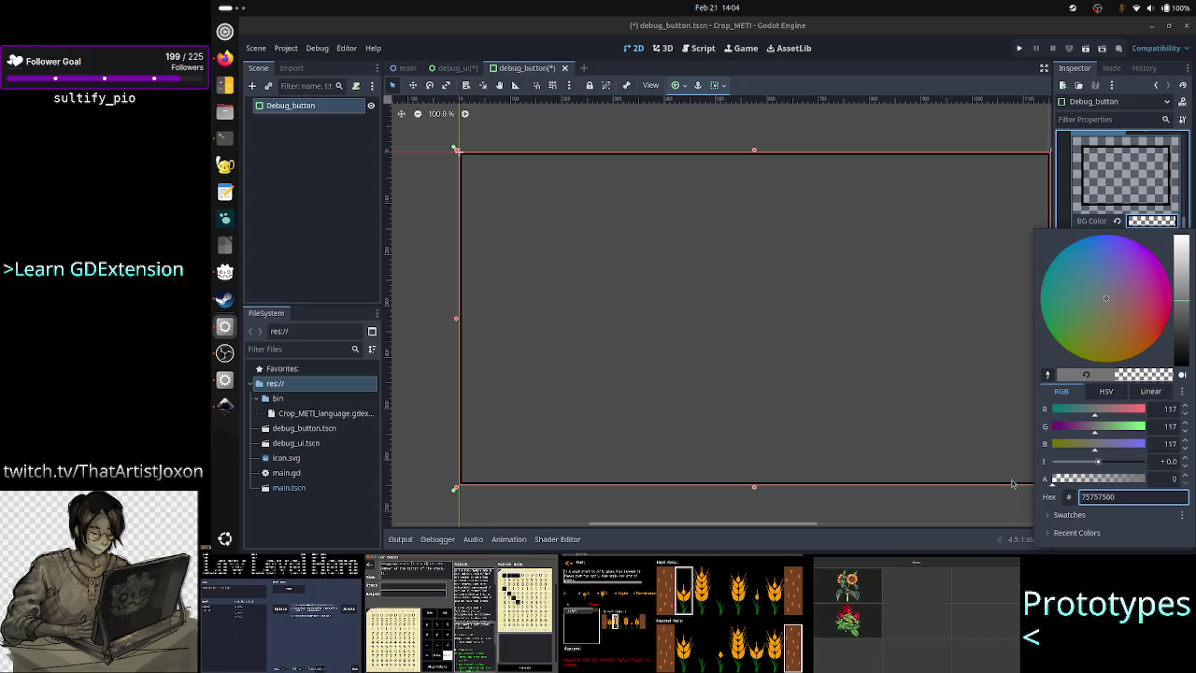
double_click(1129, 499)
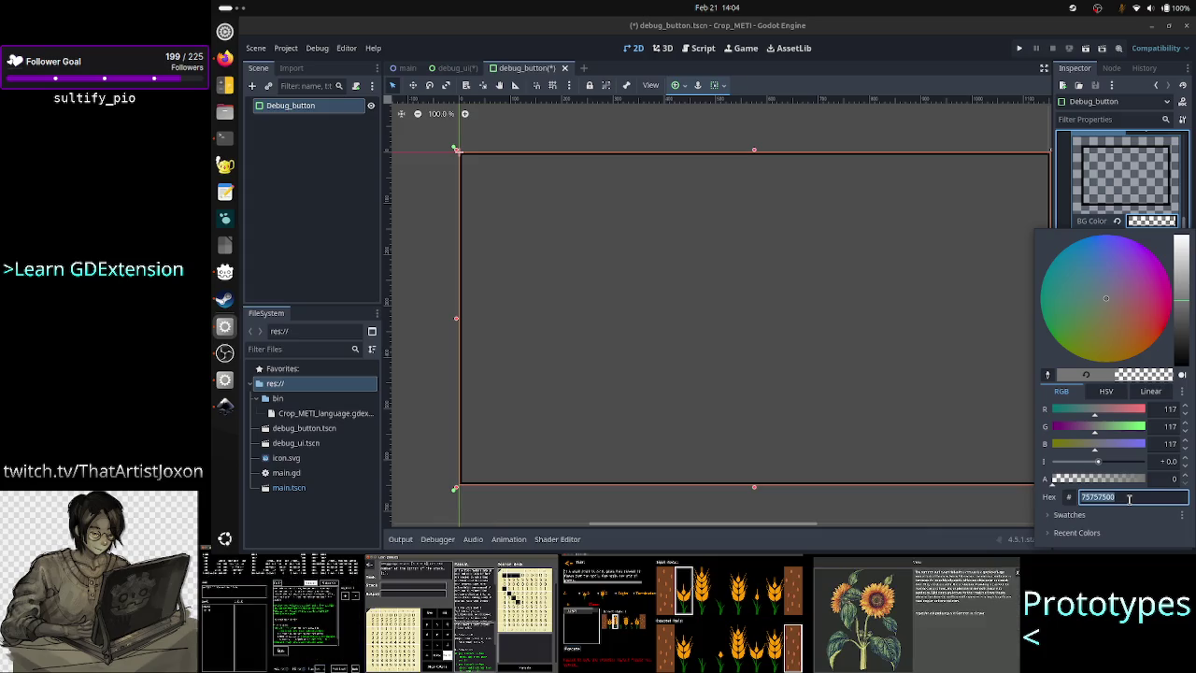
type("000000")
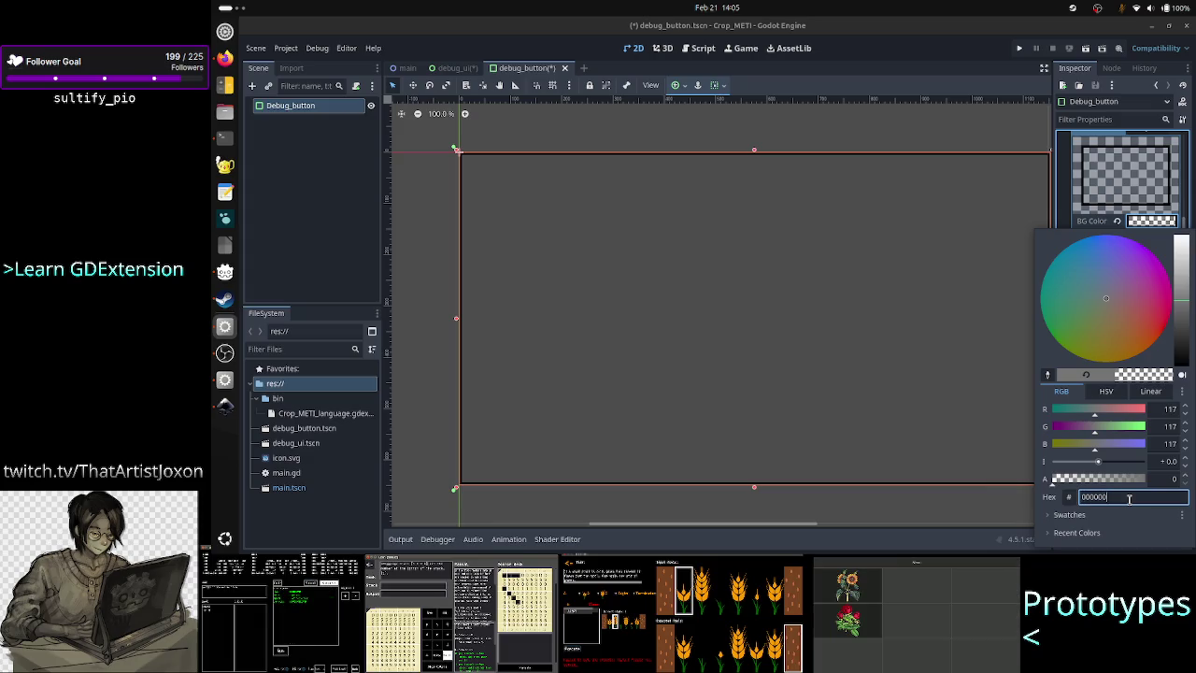
key("Return")
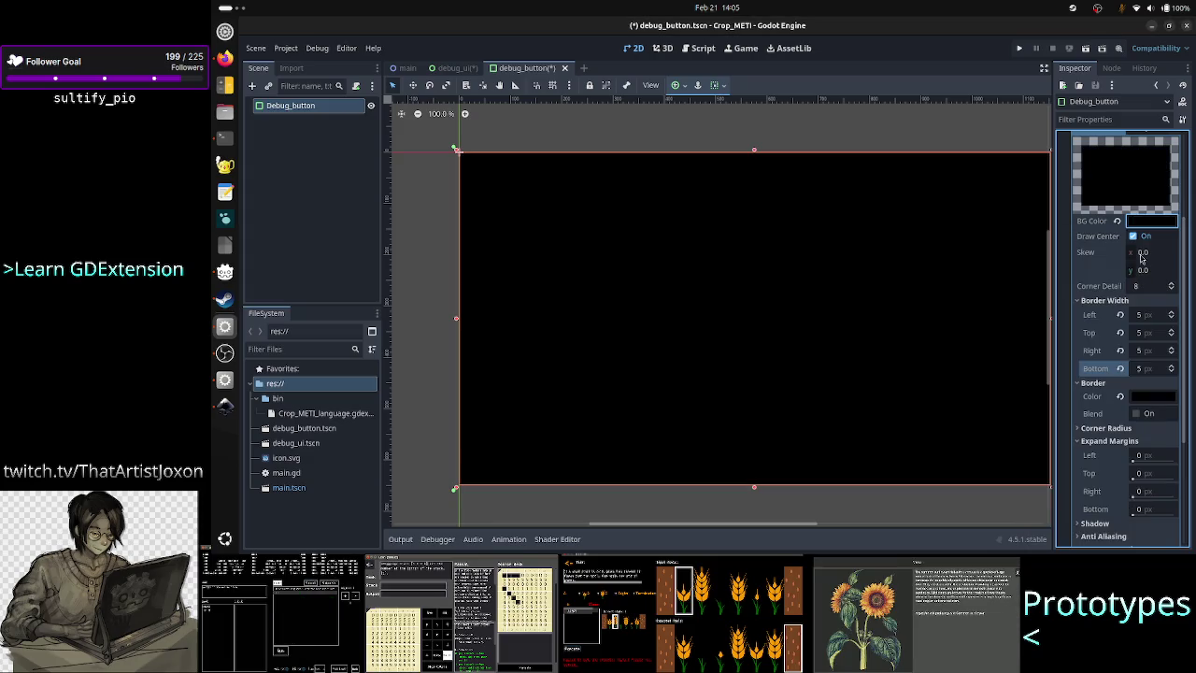
- Drop the black background's alpha to 0 and save debug_button.tscn
left_click(1139, 219)
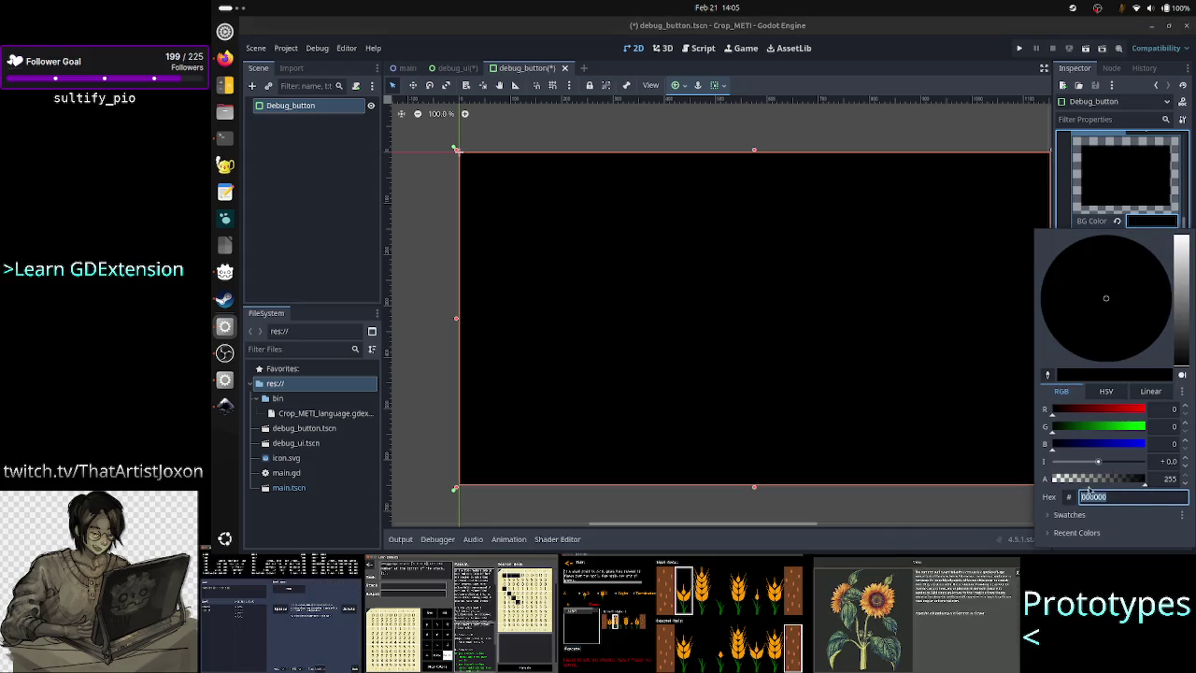
left_click_drag(1079, 480, 1051, 484)
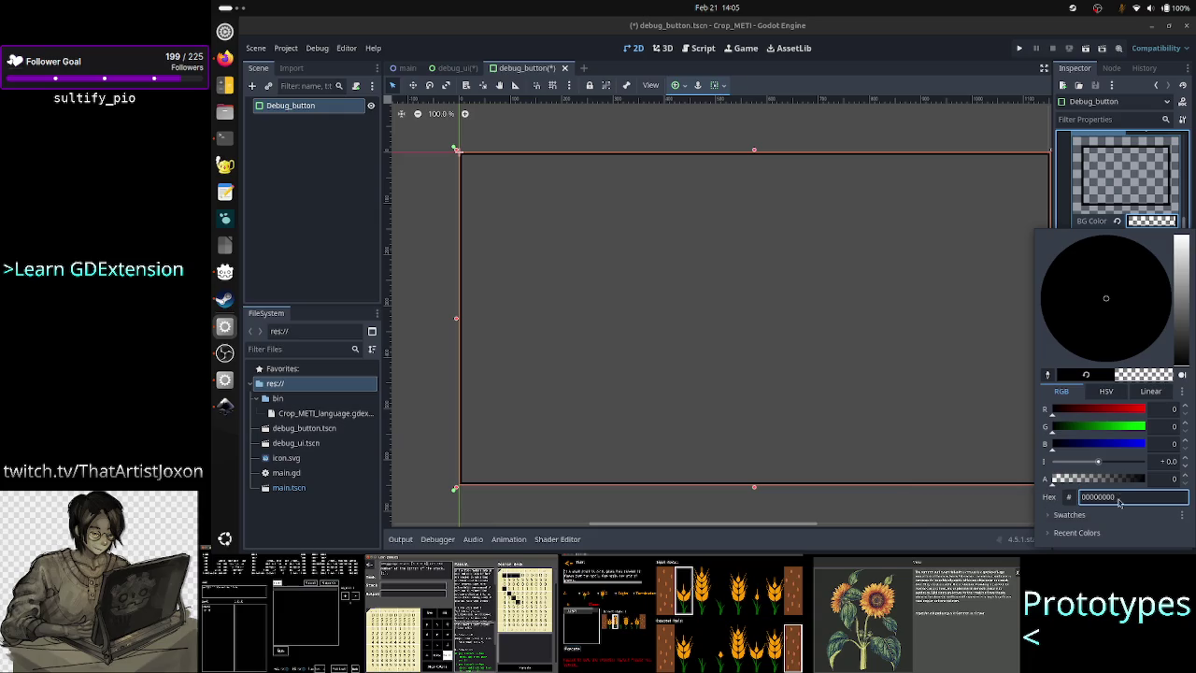
left_click(990, 401)
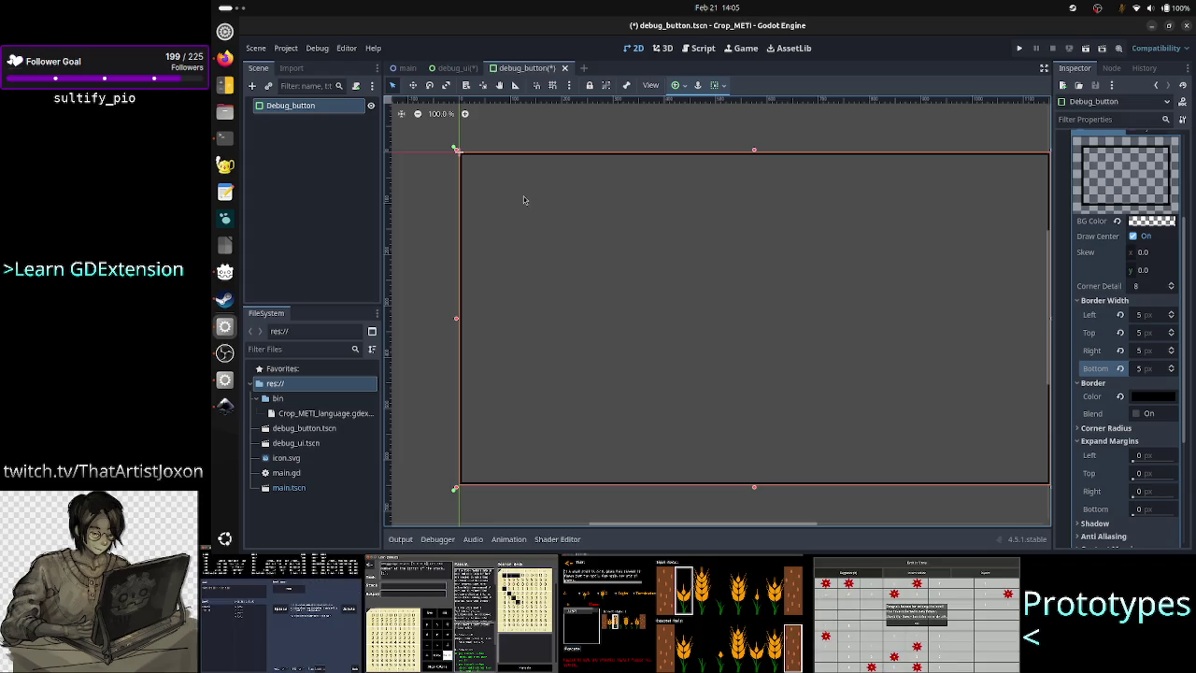
key("ctrl+s")
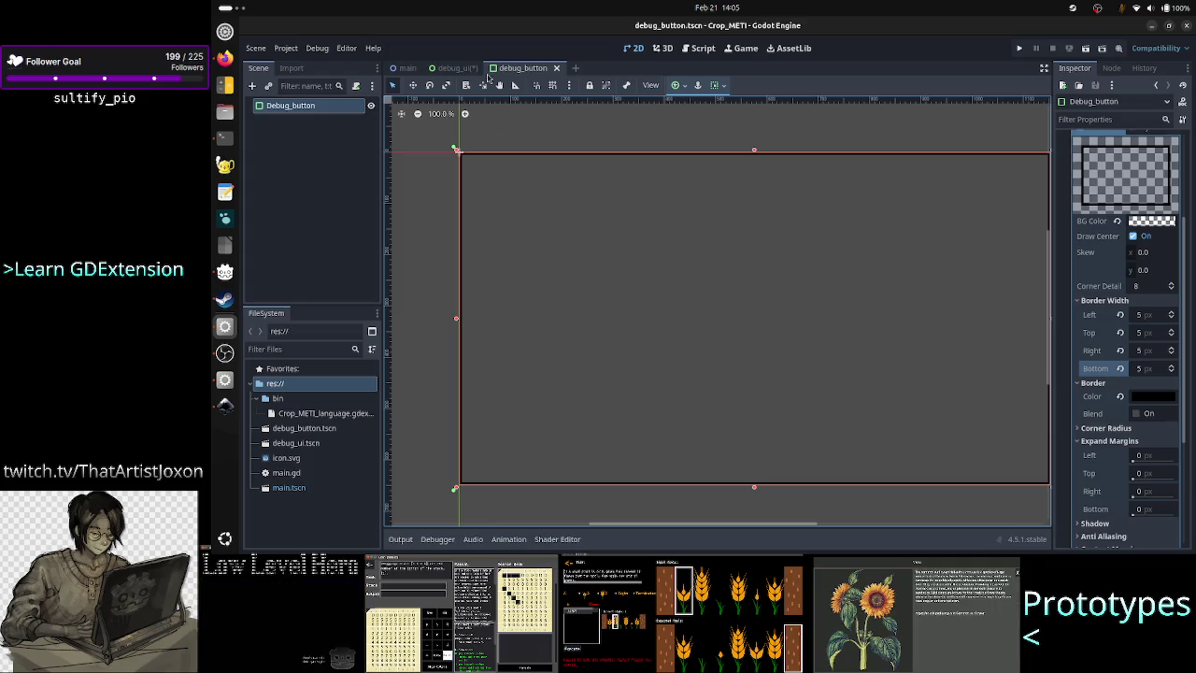
- In debug_ui.tscn, delete the Button and Panel nodes and save the scene
left_click(453, 69)
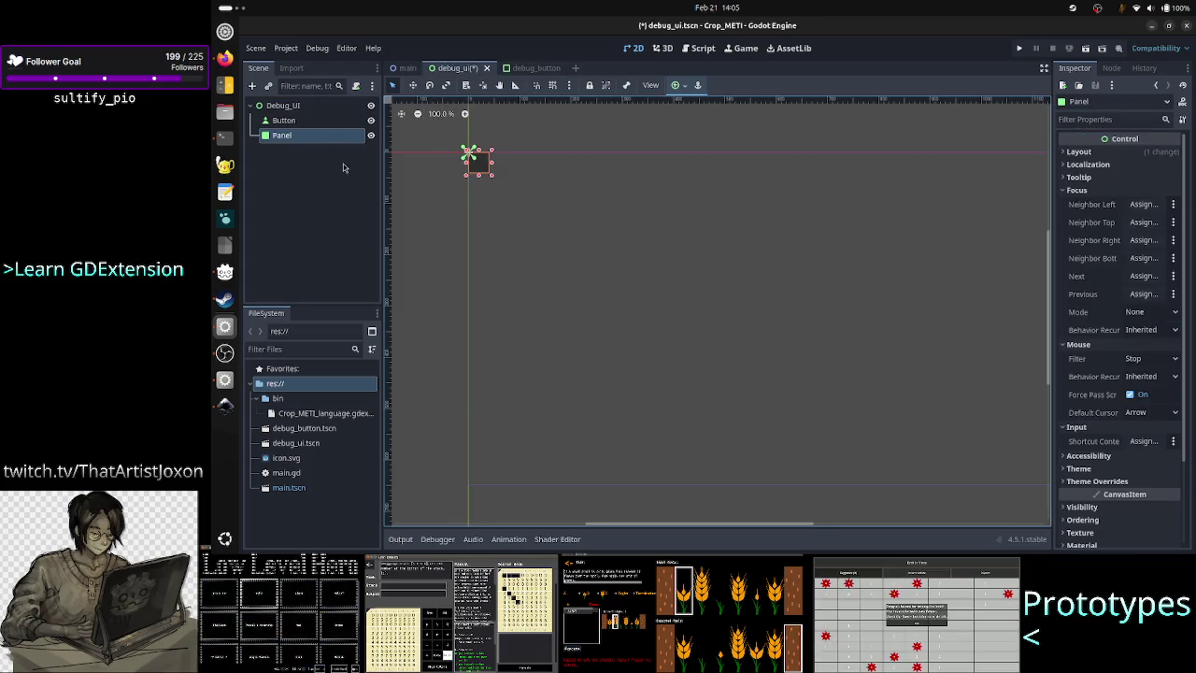
left_click(317, 121, "ctrl")
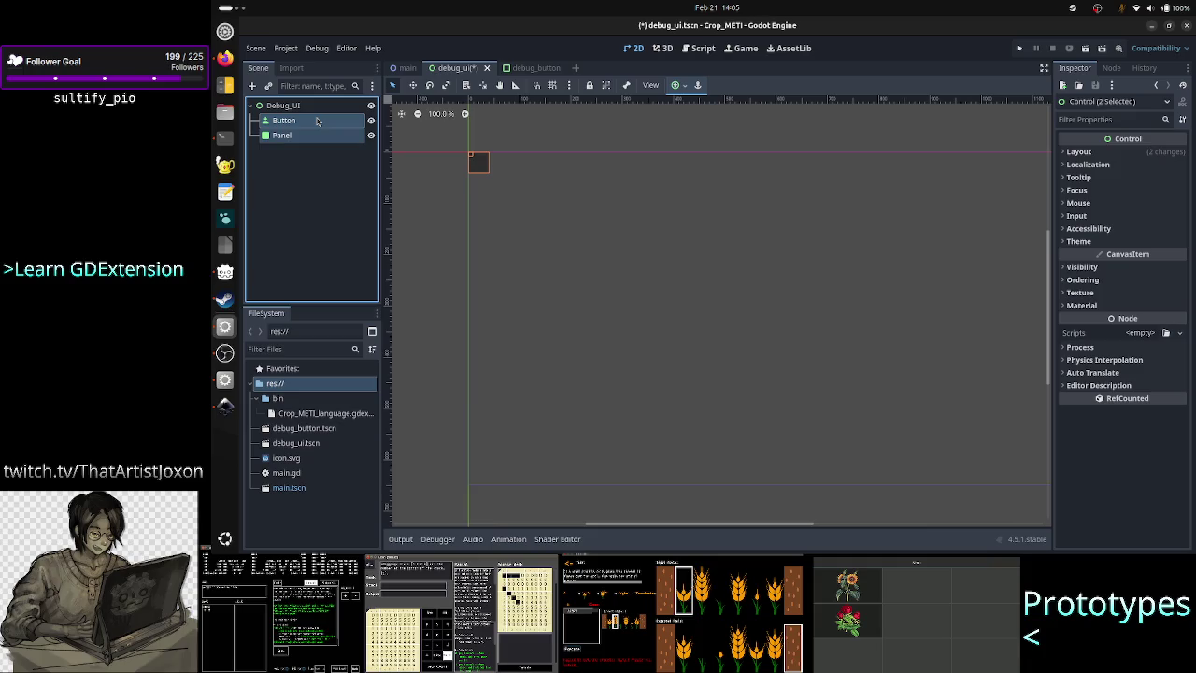
key("Delete")
key("Return")
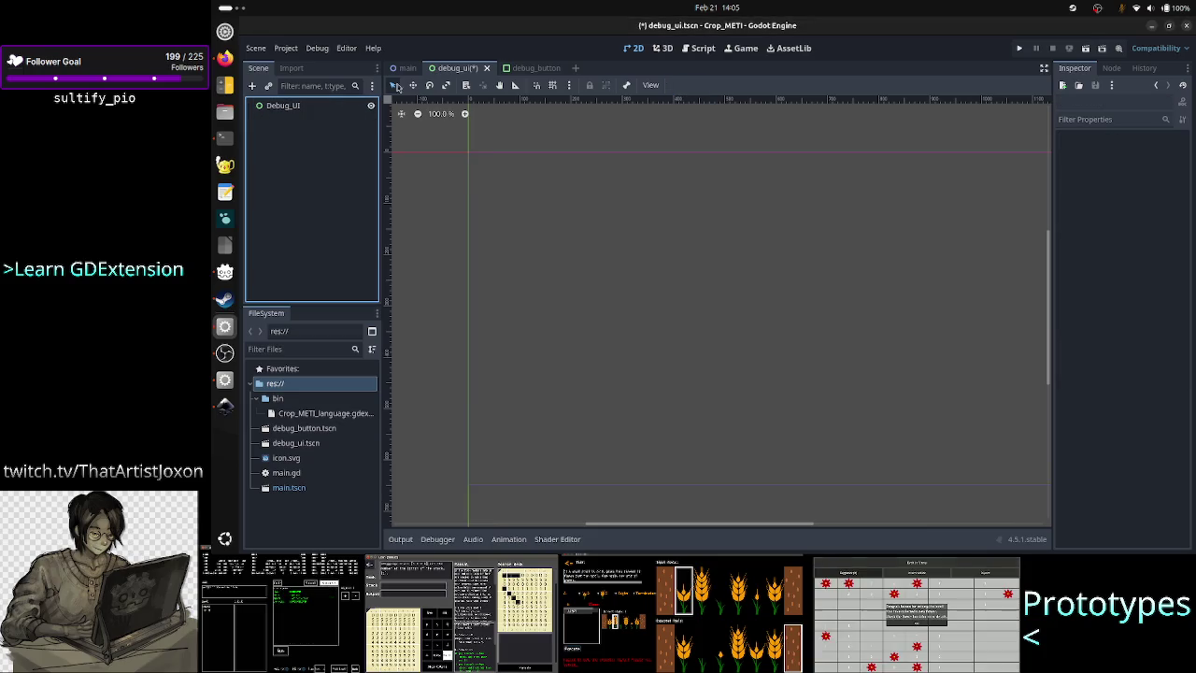
key("ctrl+s")
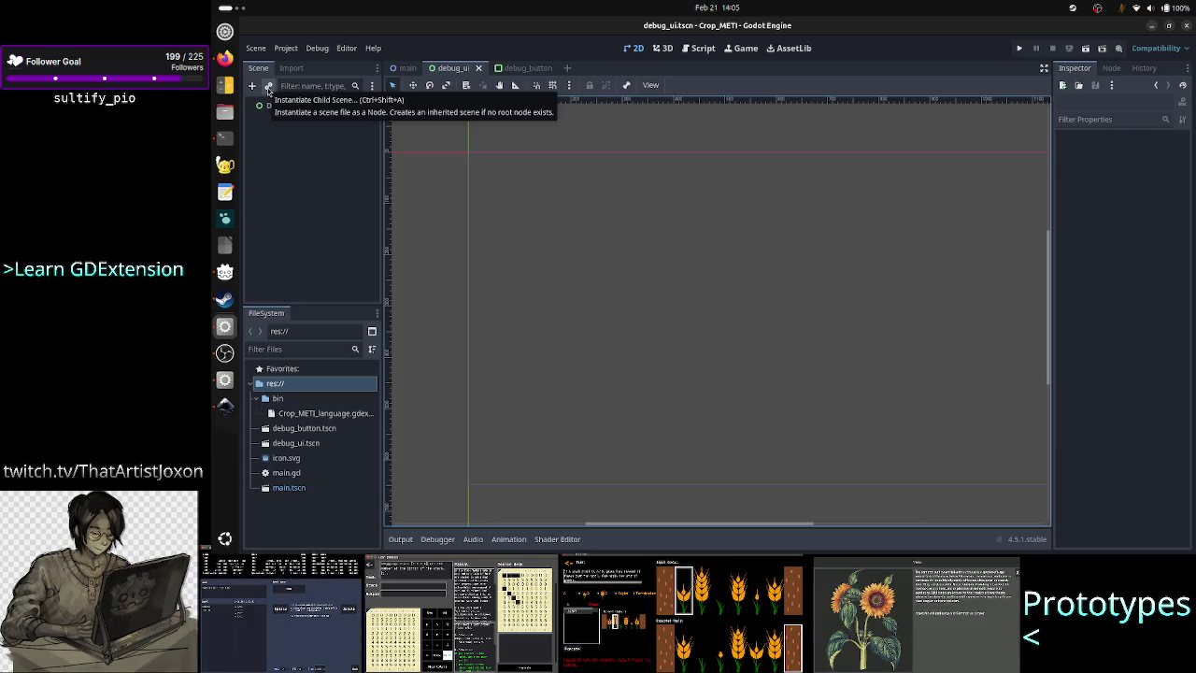
left_click(269, 86)
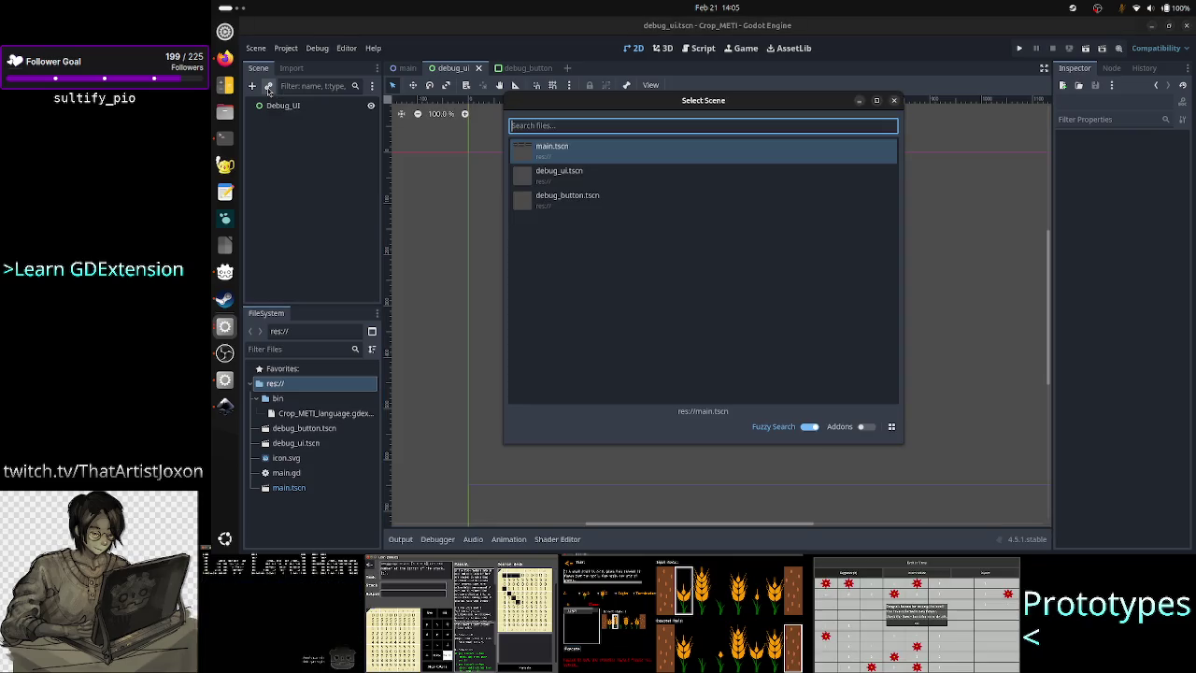
- Instance debug_button.tscn under Debug_UI and give it the Center anchor preset
double_click(598, 201)
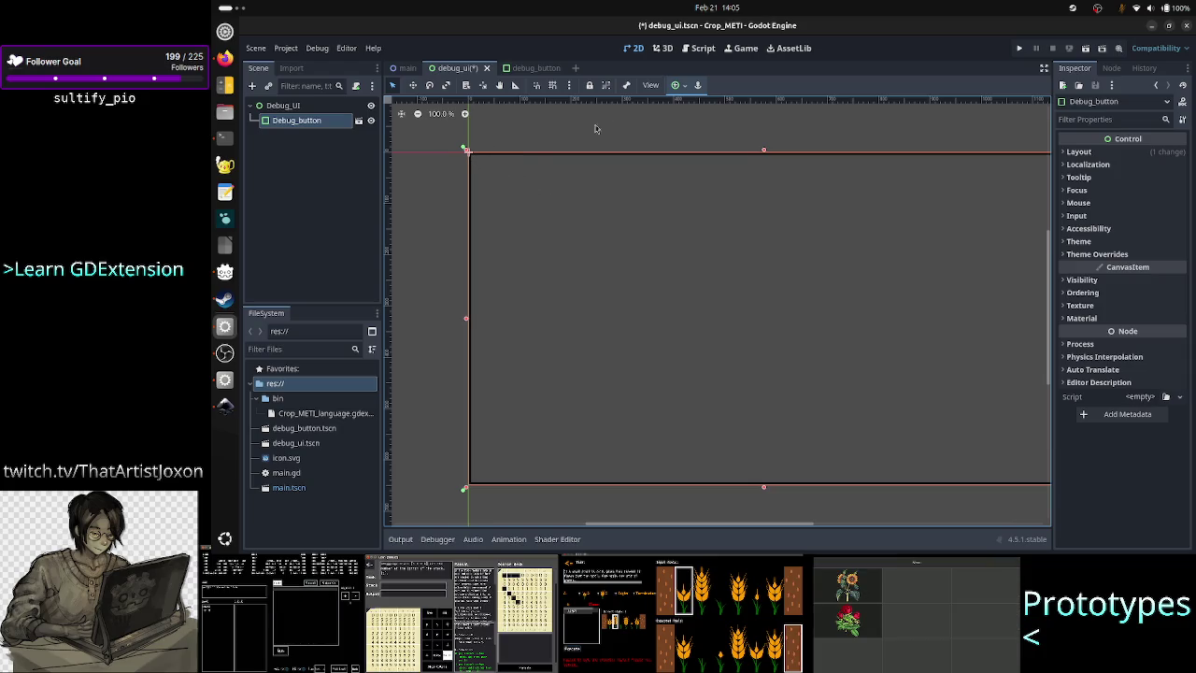
left_click(678, 86)
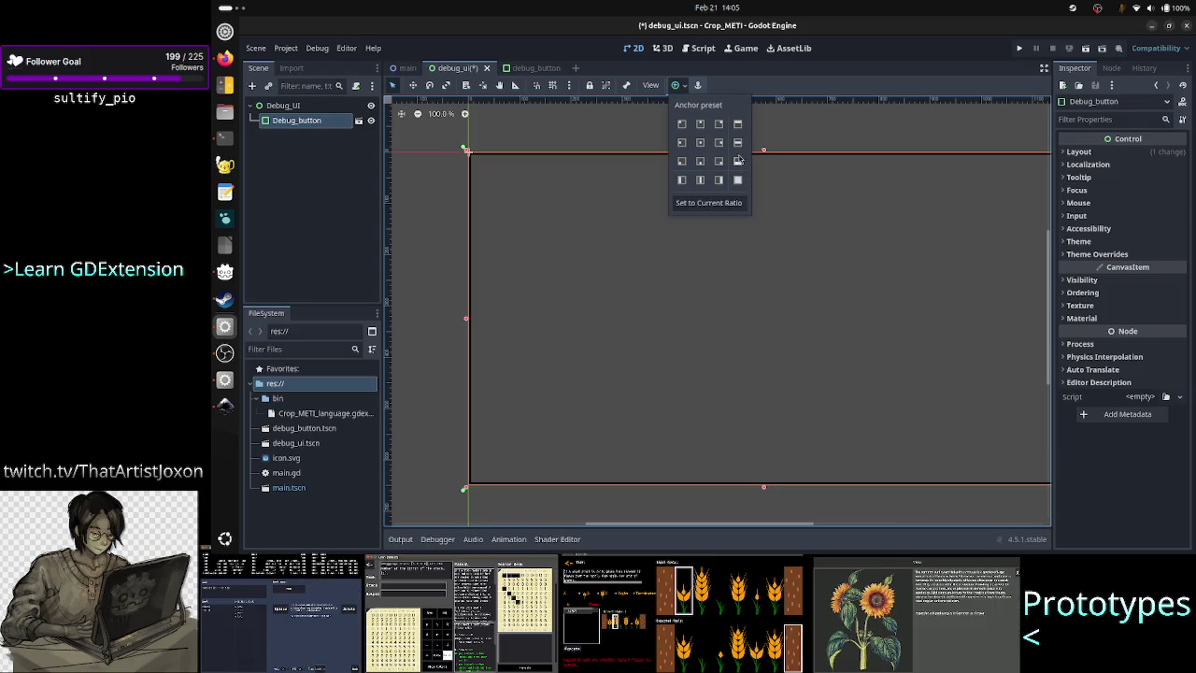
left_click(737, 143)
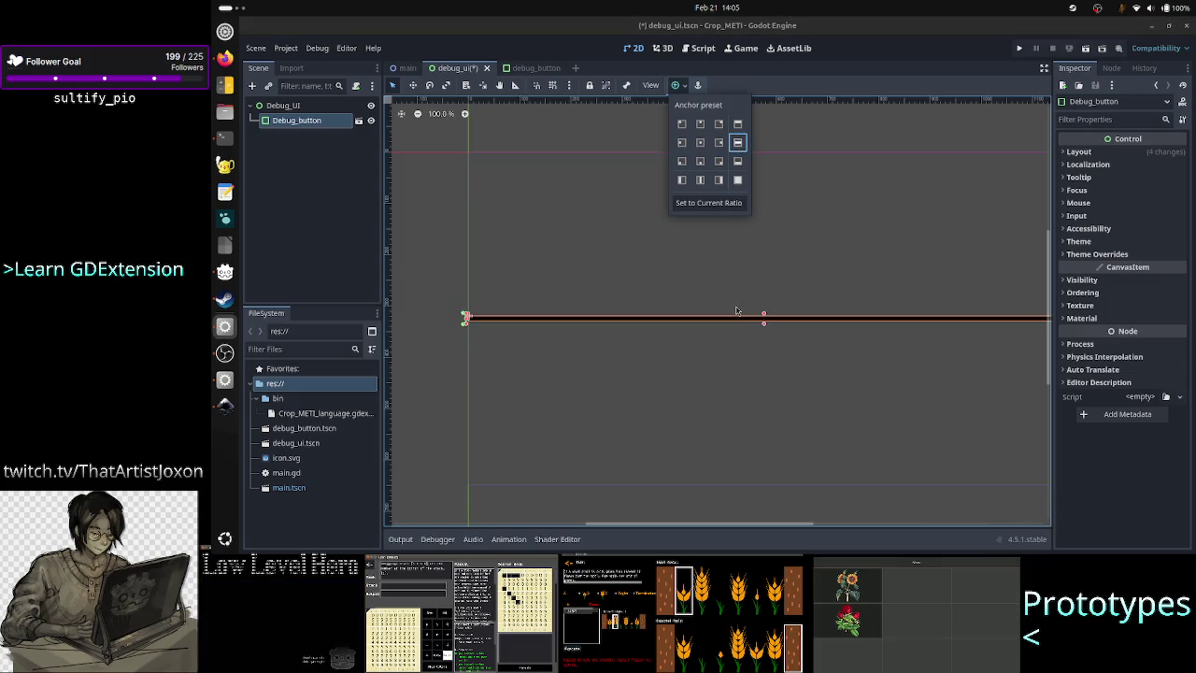
left_click(701, 143)
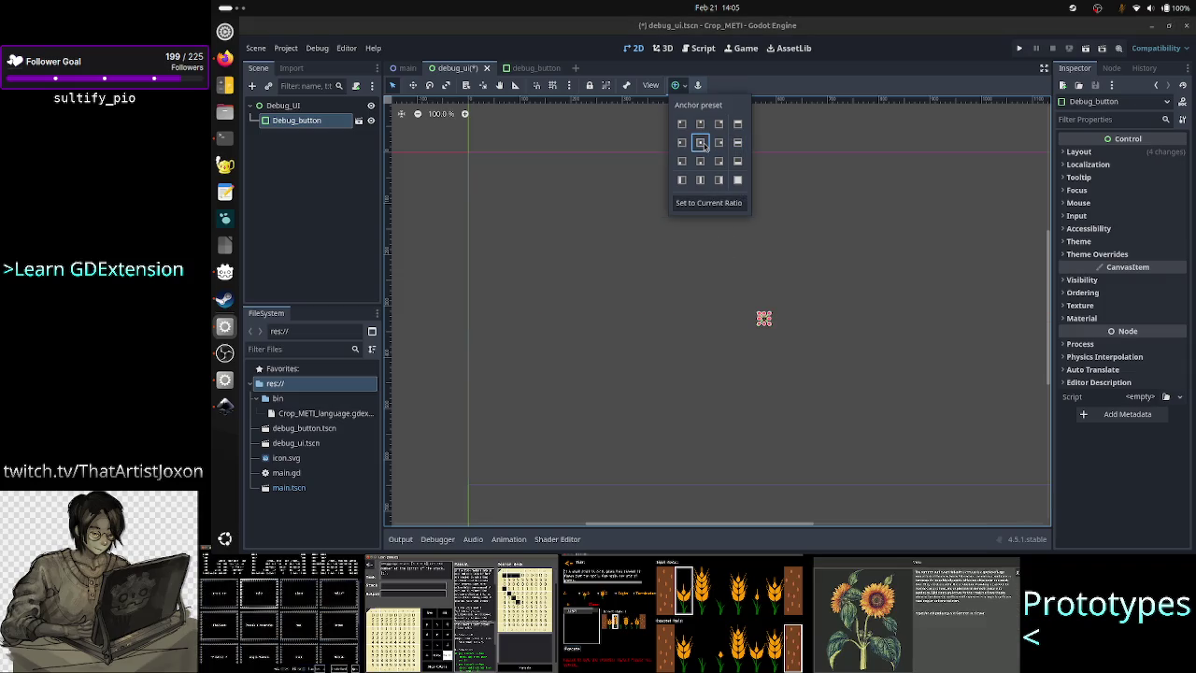
left_click(768, 323)
- Resize the button to an 80x70 box, move it up and left, and select Debug_UI
left_click_drag(768, 323, 839, 384)
mouse_move(799, 351)
left_mouse_down()
mouse_move(662, 311)
mouse_move(694, 272)
mouse_move(683, 261)
left_mouse_up()
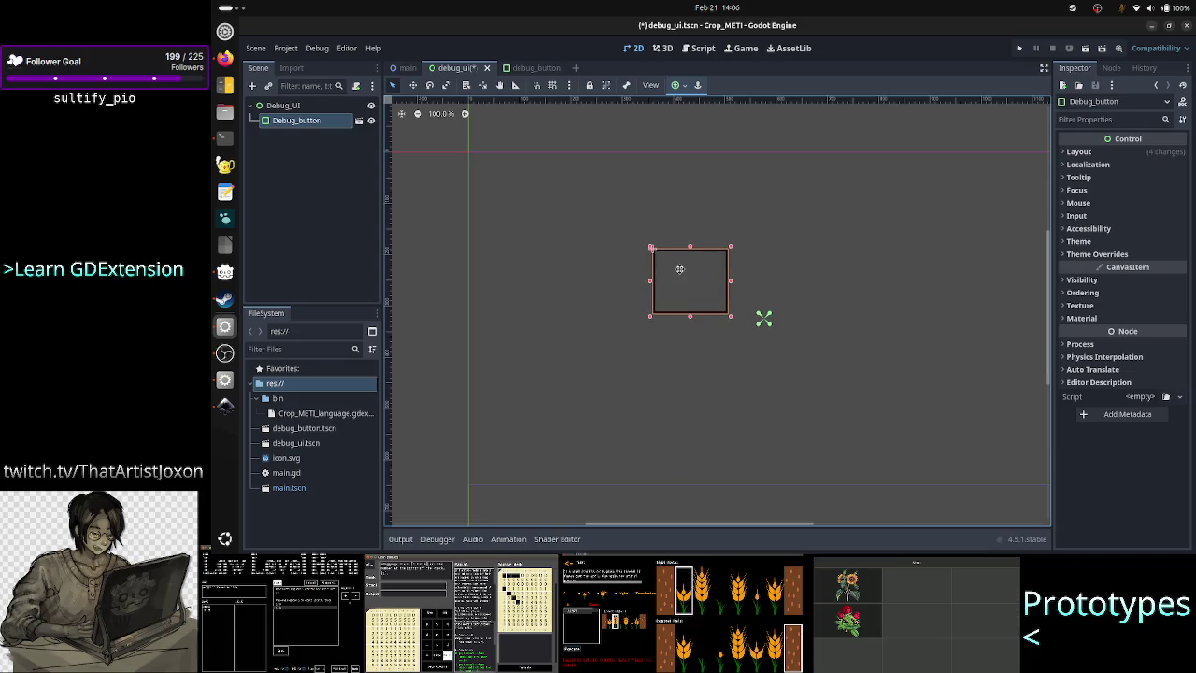
left_click(329, 107)
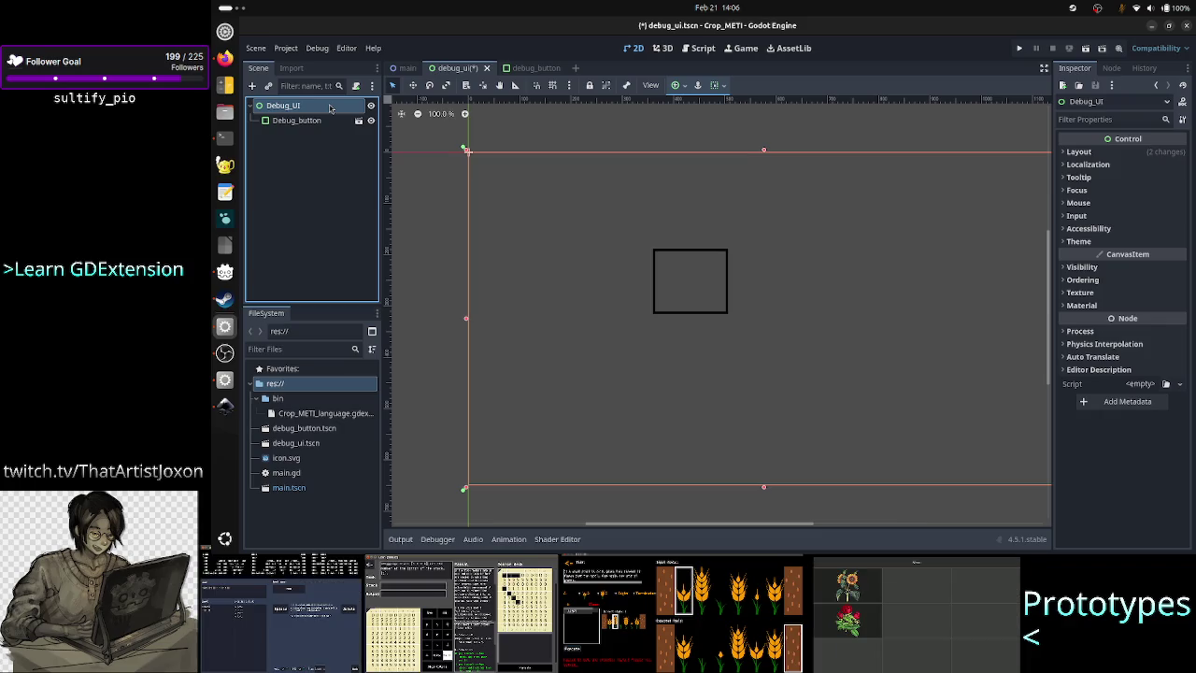
right_click(329, 108)
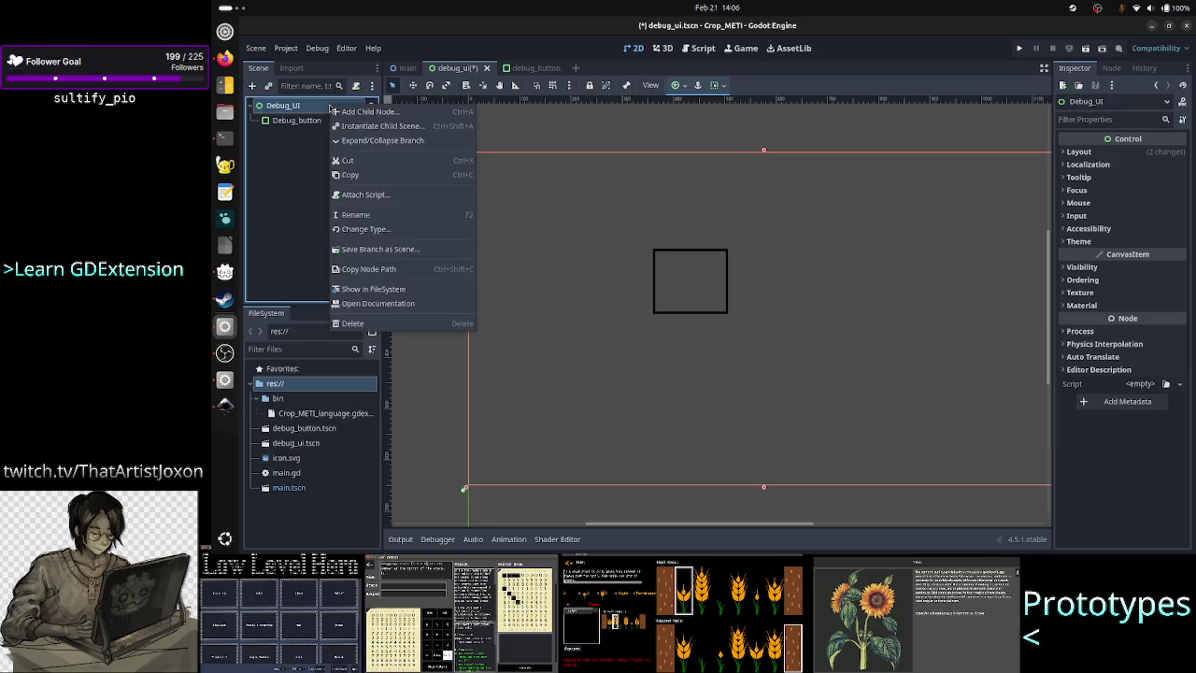
- Change the Debug_UI root node's type to Panel via Change Type, searching 'panel'
left_click(285, 172)
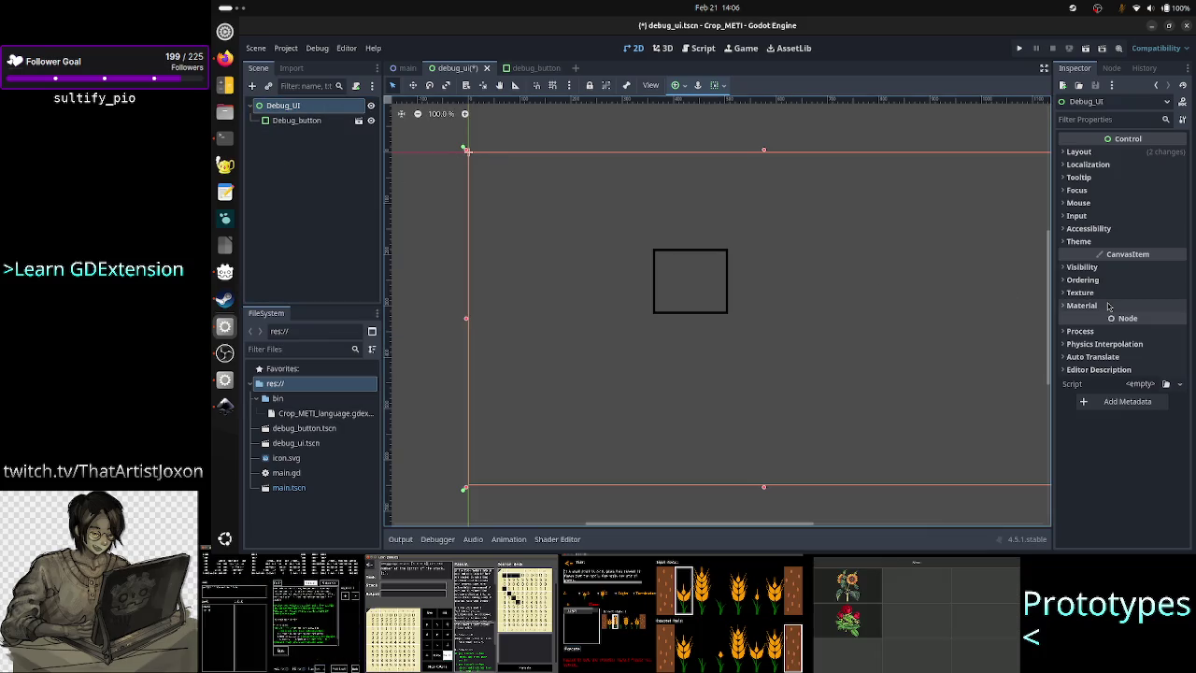
left_click(1114, 243)
left_click(1114, 243)
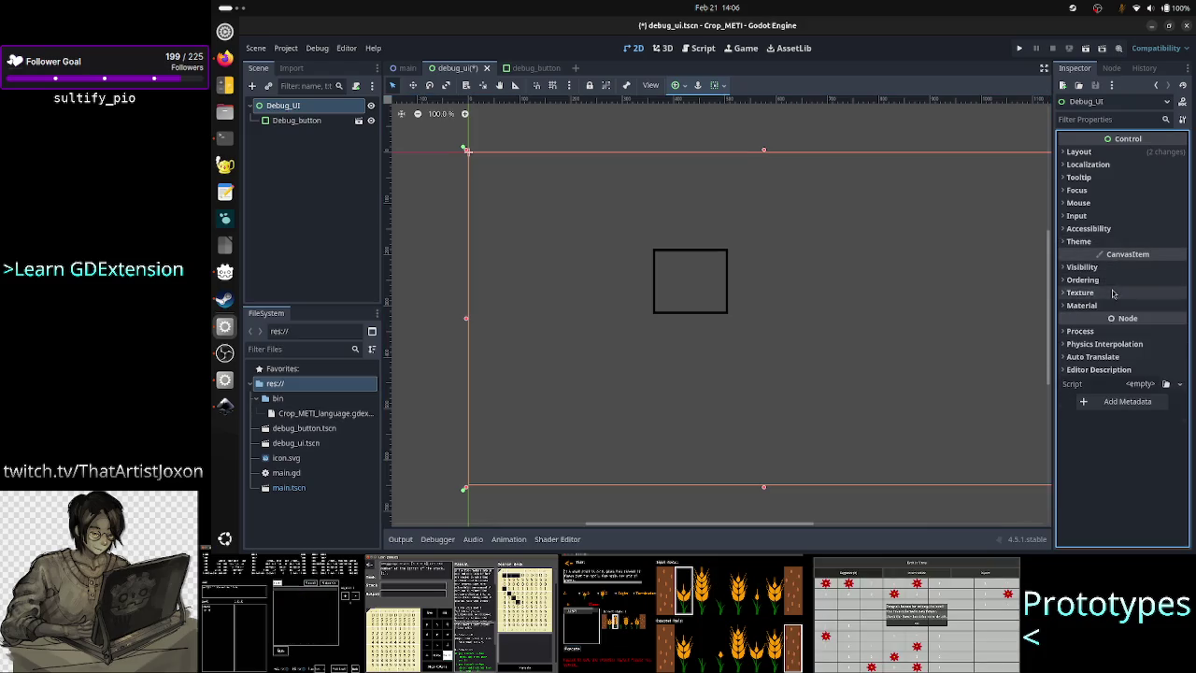
right_click(342, 107)
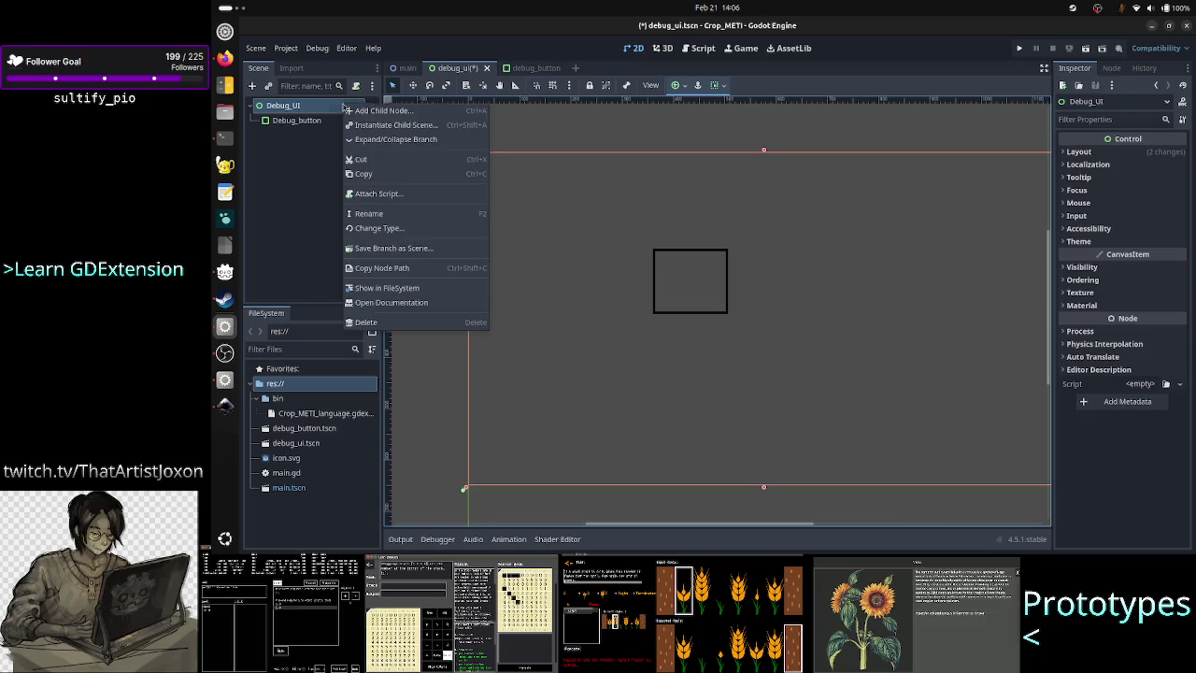
left_click(379, 228)
type("t")
key("BackSpace")
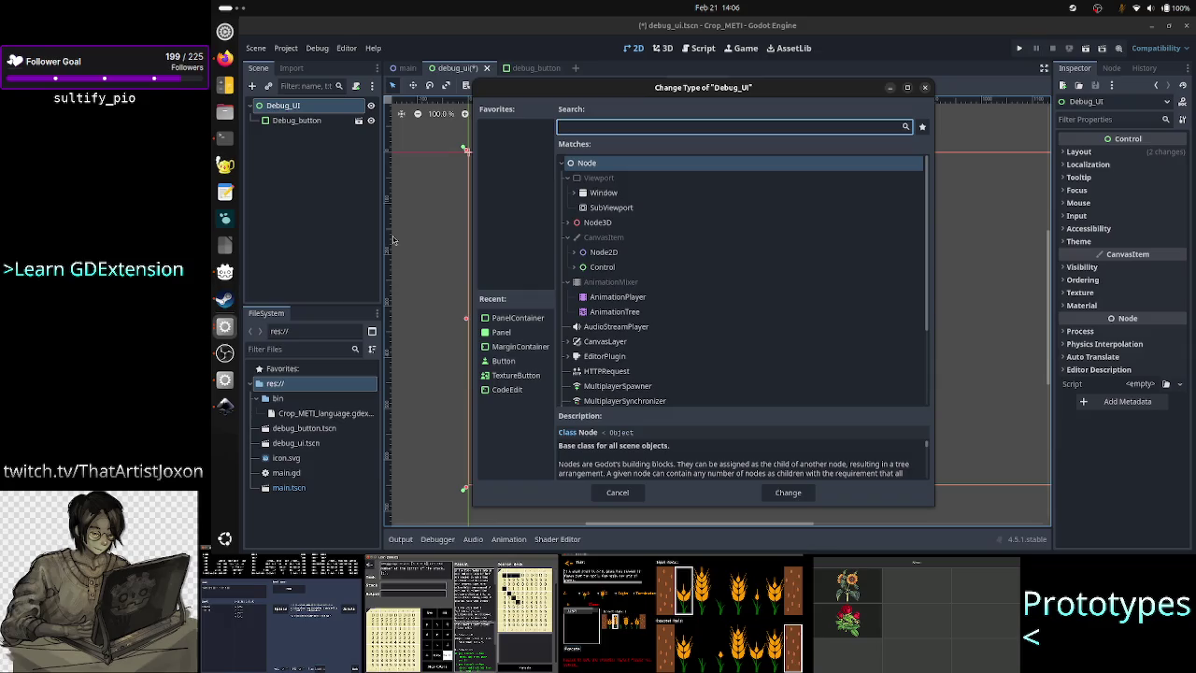
type("panel")
key("Return")
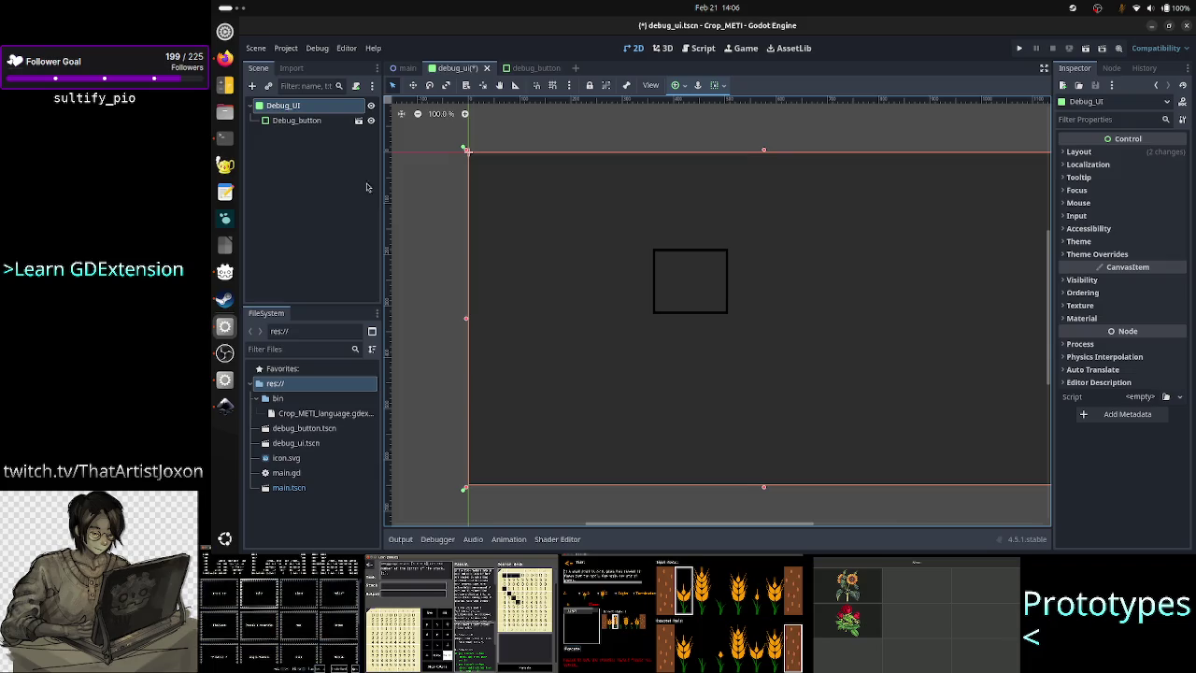
- Under Theme Overrides > Styles, assign a new StyleBoxFlat to Debug_UI's Panel style
left_click(1140, 254)
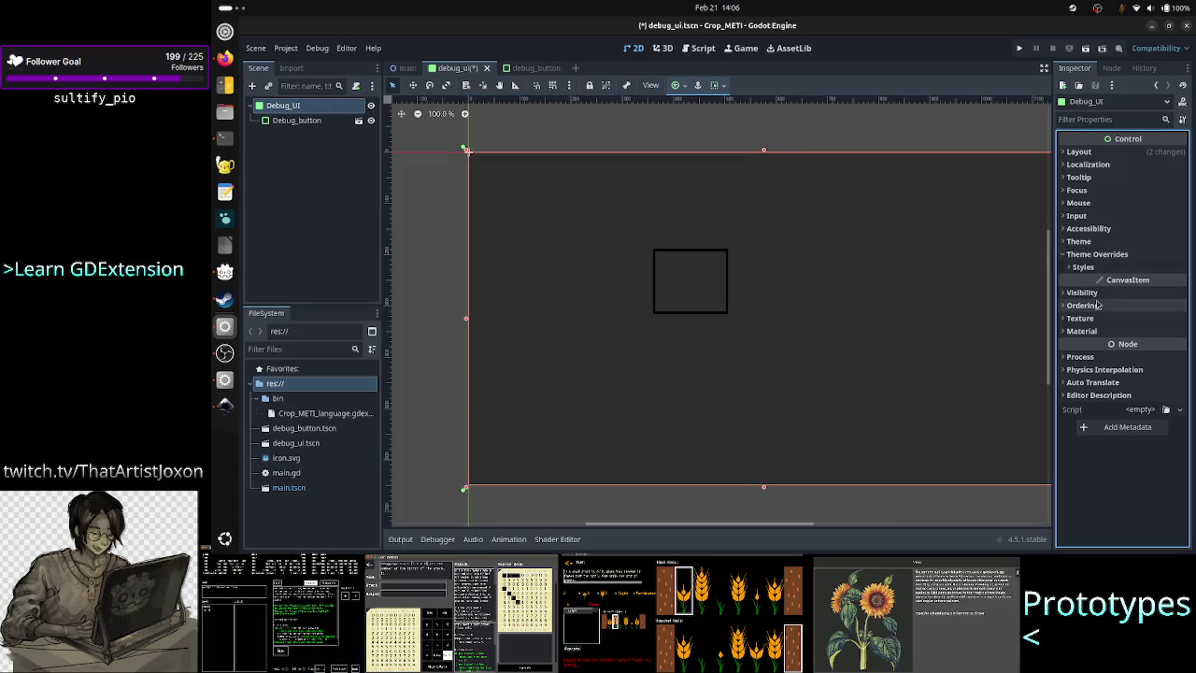
left_click(1098, 268)
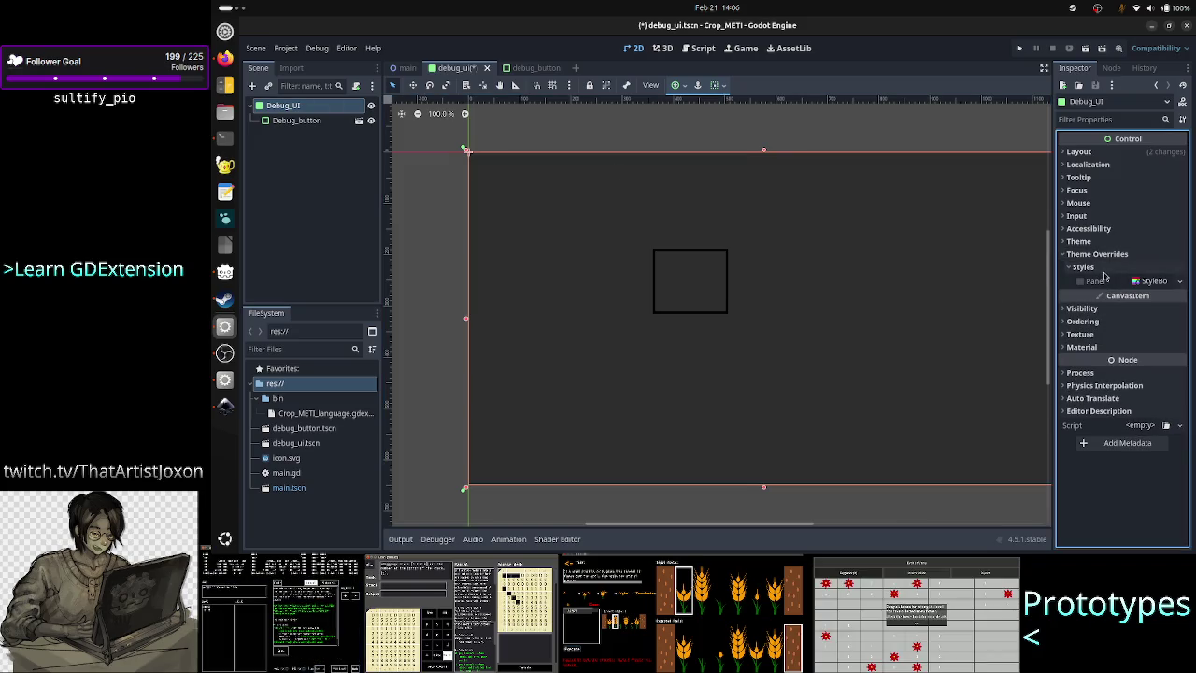
left_click(1157, 280)
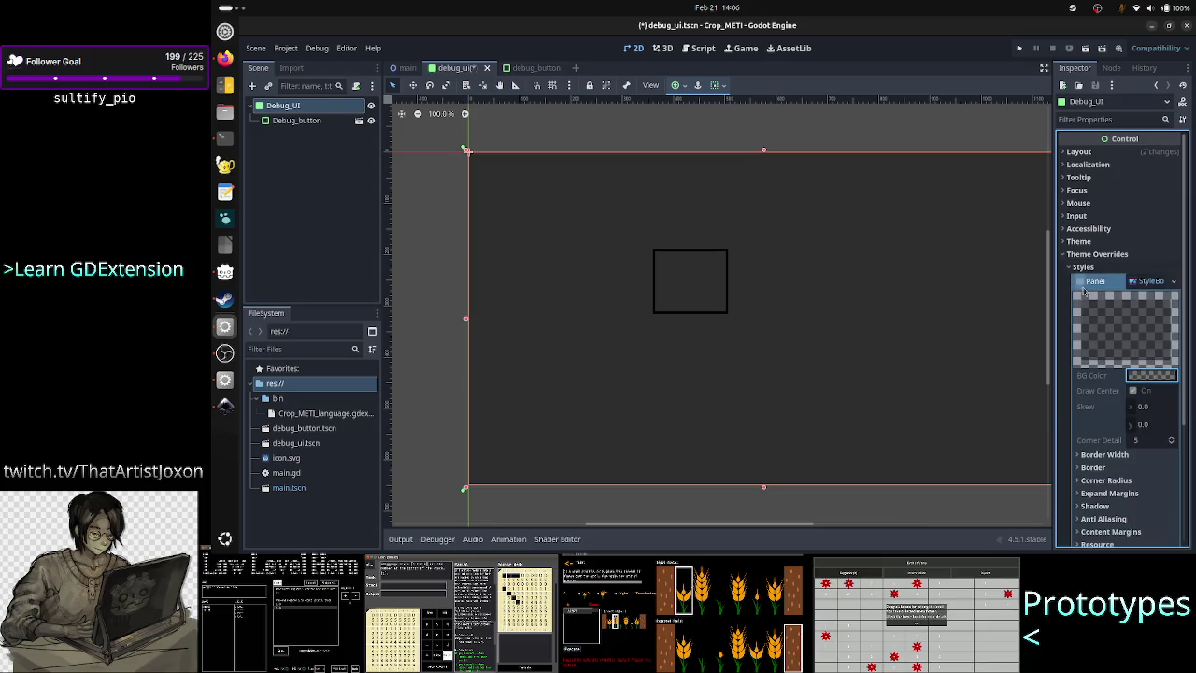
left_click(1080, 281)
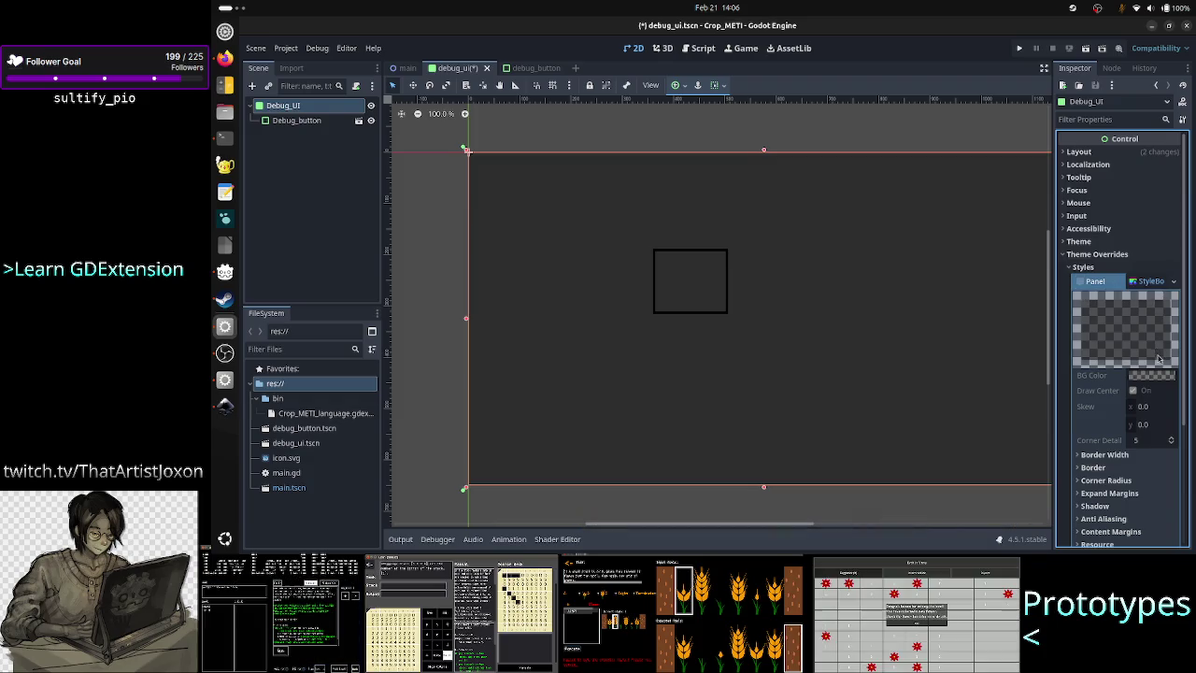
left_click(1173, 282)
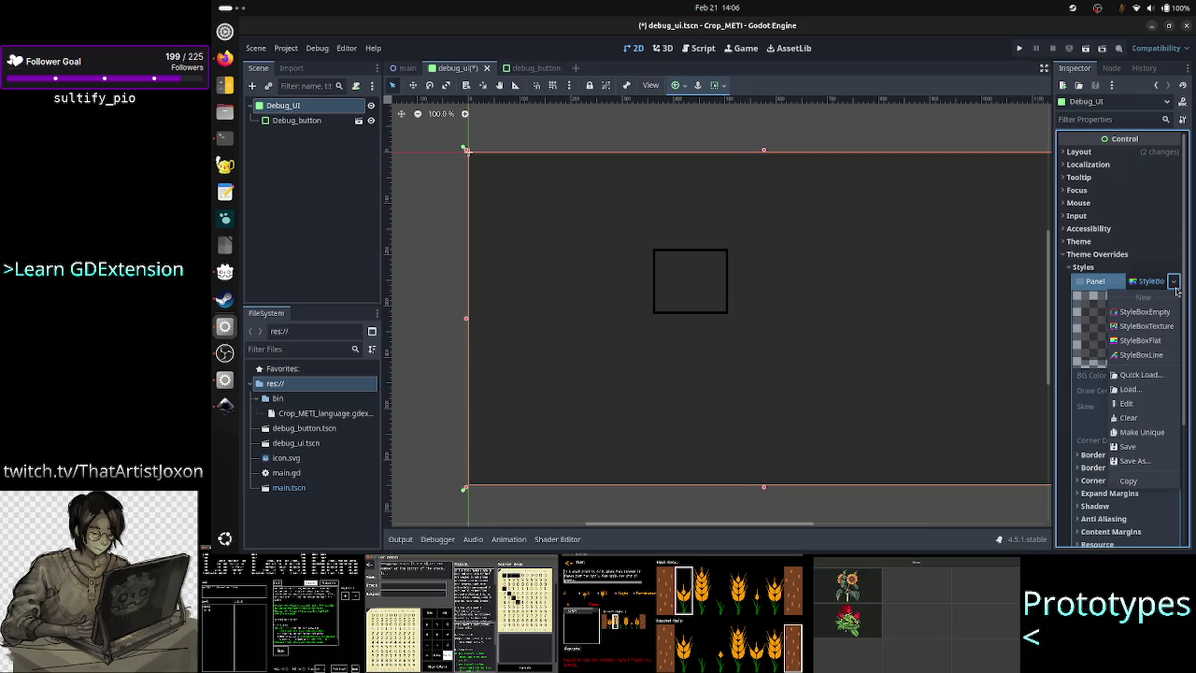
left_click(1164, 343)
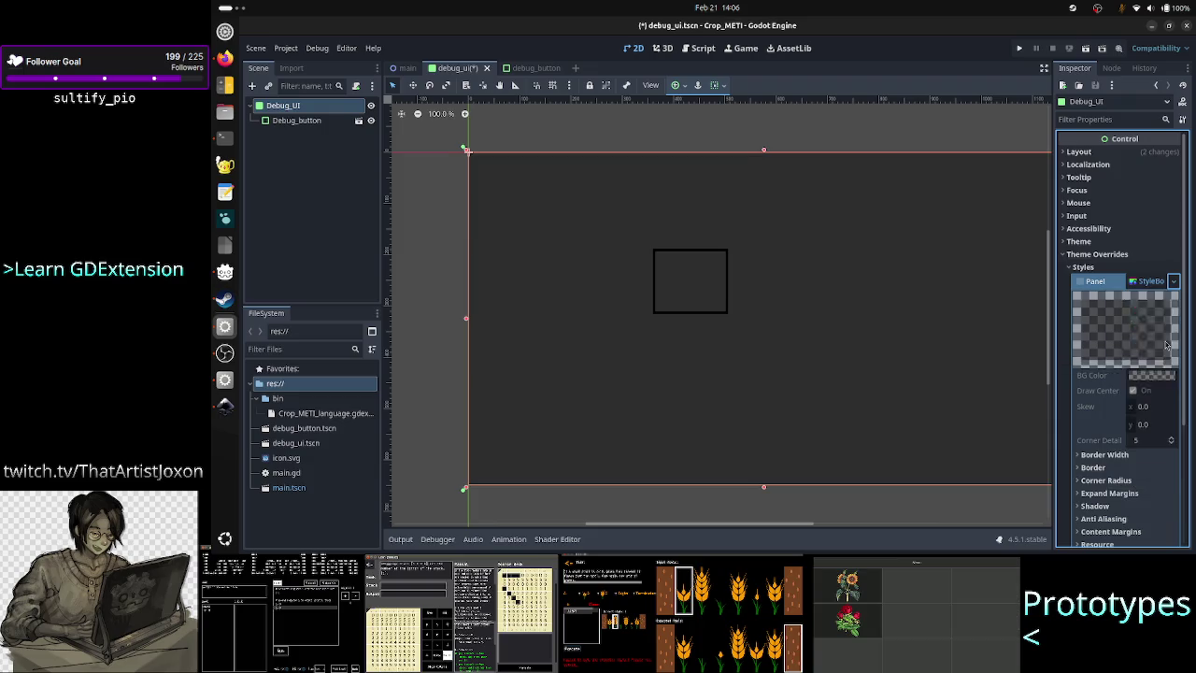
- Set the StyleBoxFlat BG Color to pink, then switch over to Firefox
left_click(1151, 375)
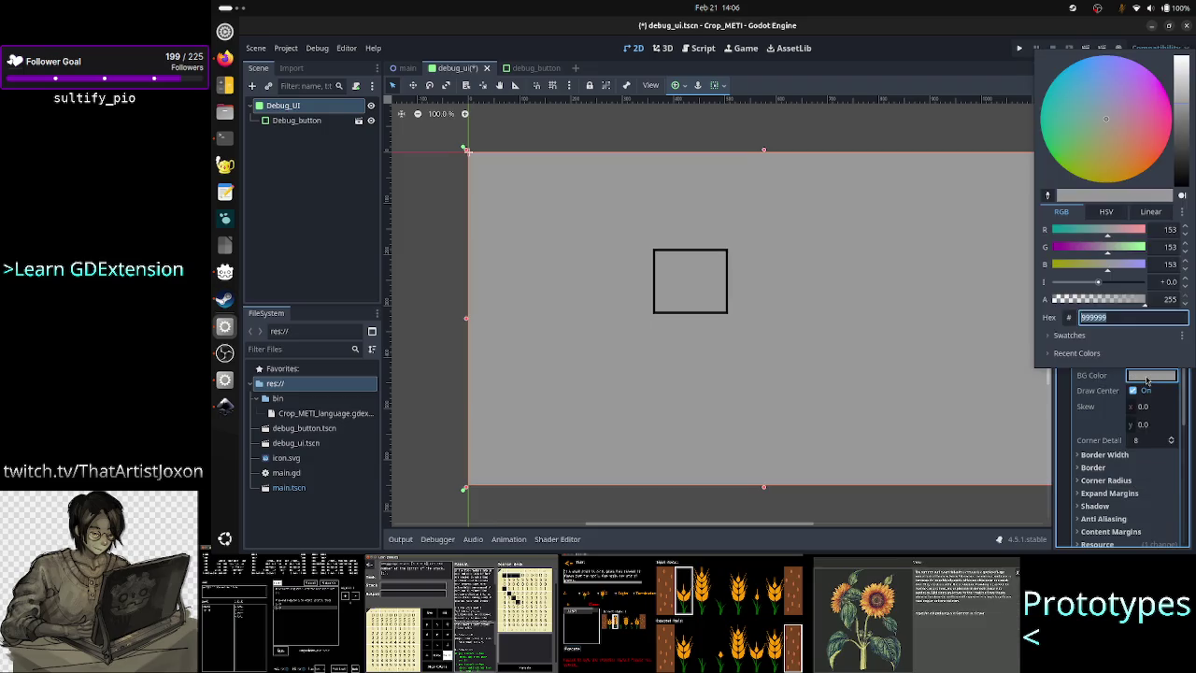
mouse_move(1140, 157)
left_mouse_down()
mouse_move(1139, 108)
mouse_move(1109, 94)
mouse_move(1142, 101)
mouse_move(1132, 147)
mouse_move(1091, 158)
mouse_move(1140, 138)
mouse_move(1132, 121)
left_mouse_up()
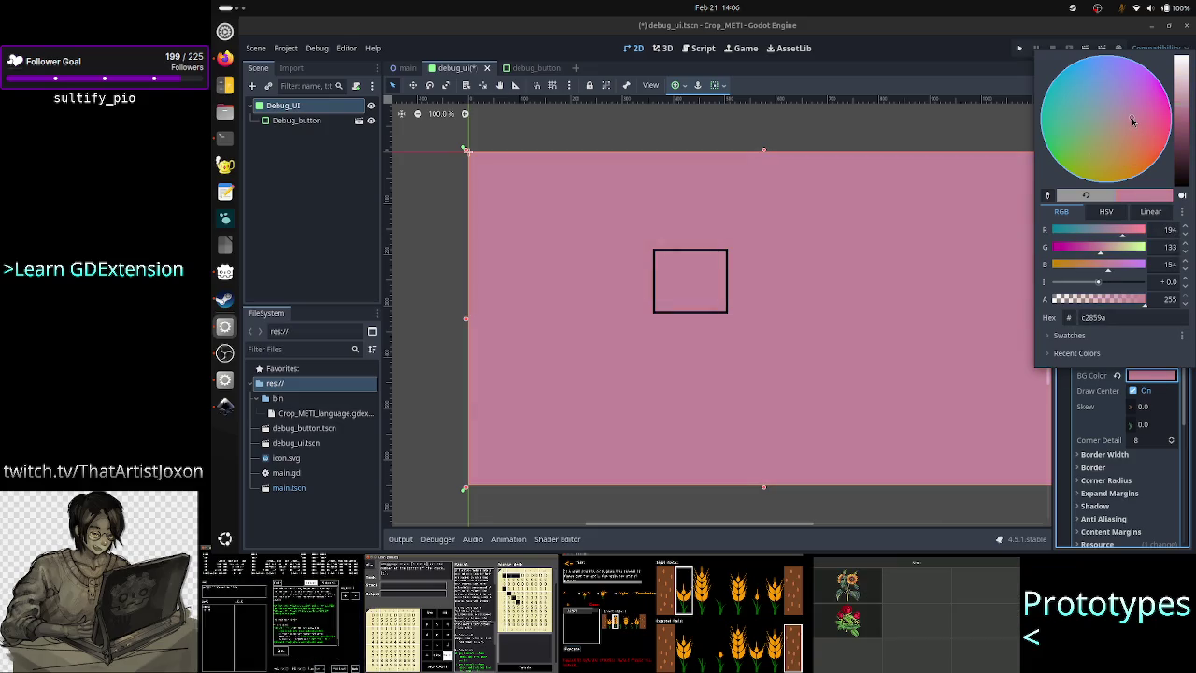
key("alt+Tab")
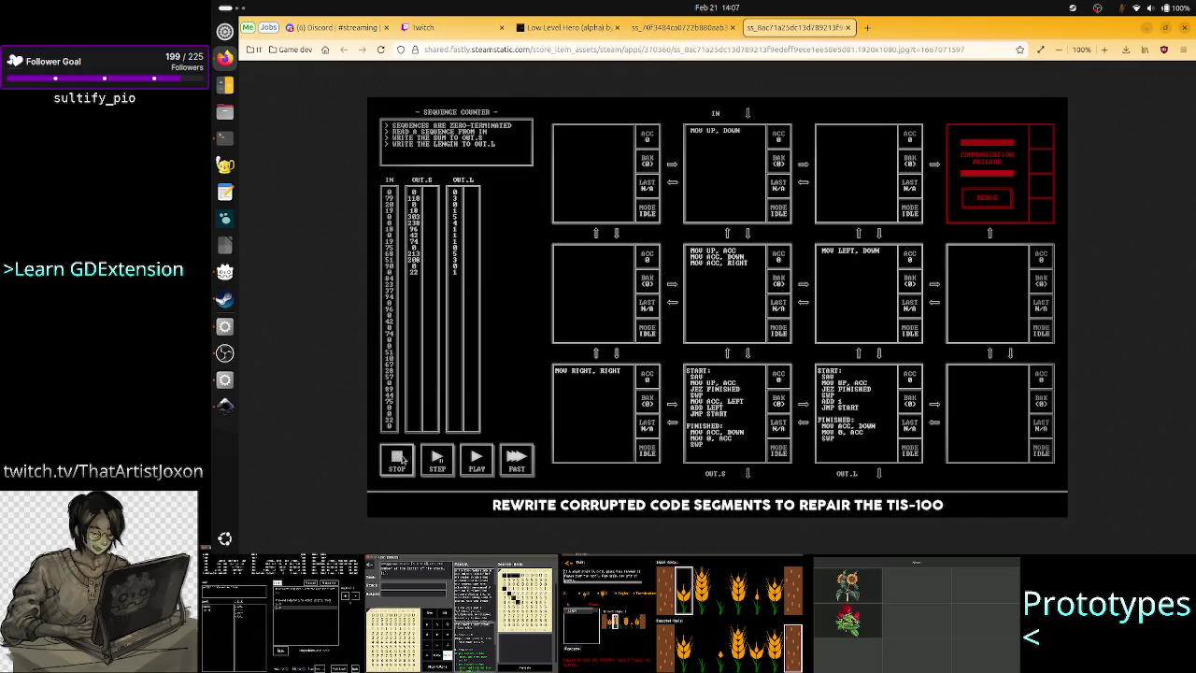
- Zoom into the TIS-100 screenshot, then view the Low Level Hero itch.io page from the top
key("ctrl+plus")
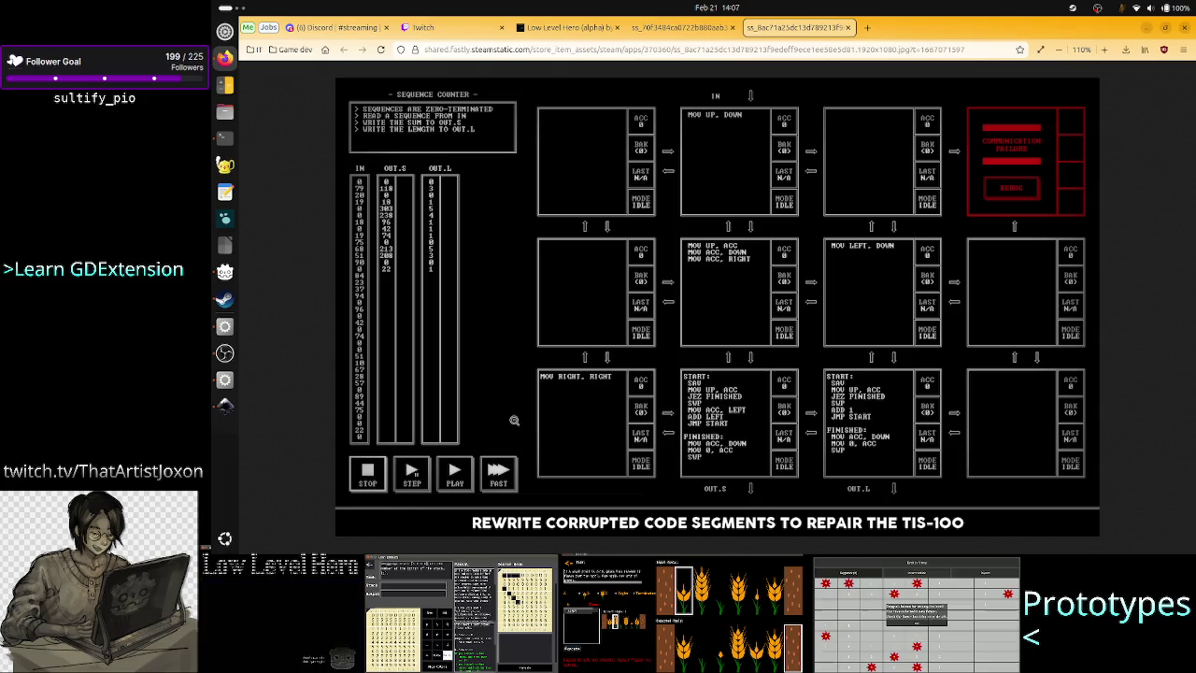
left_click(567, 28)
scroll(867, 388, "up", 10)
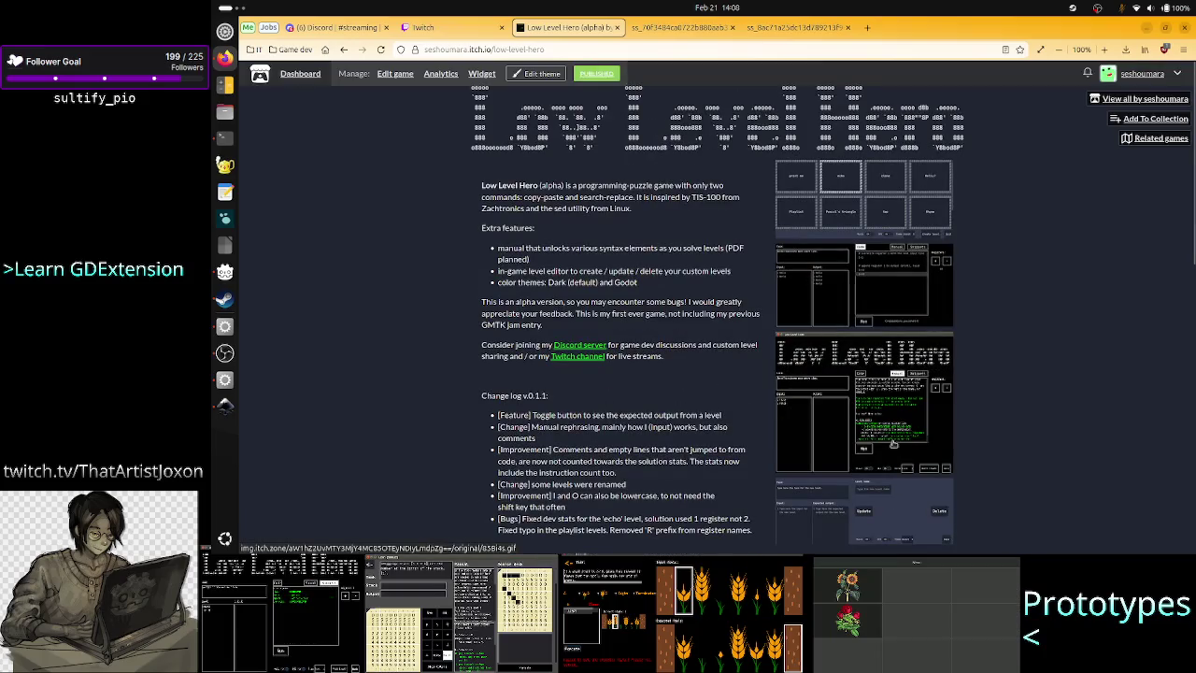
- Enlarge the Low Level Hero game over the itch.io page and leave its level editor
left_click(889, 407)
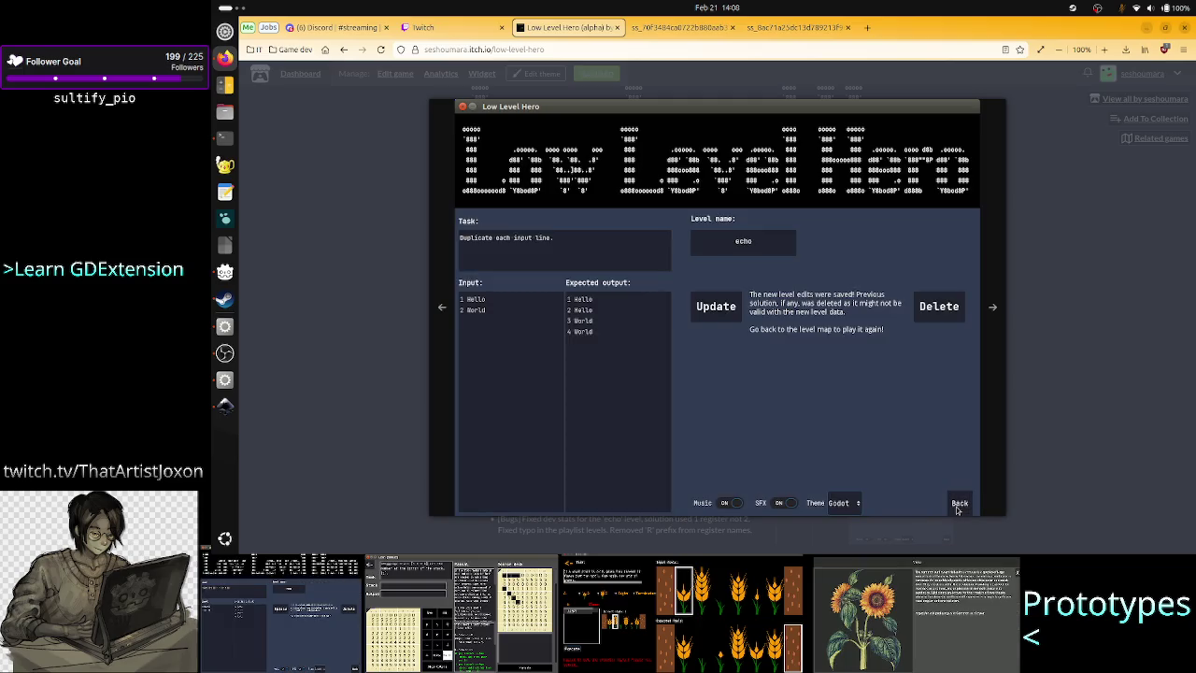
left_click(961, 505)
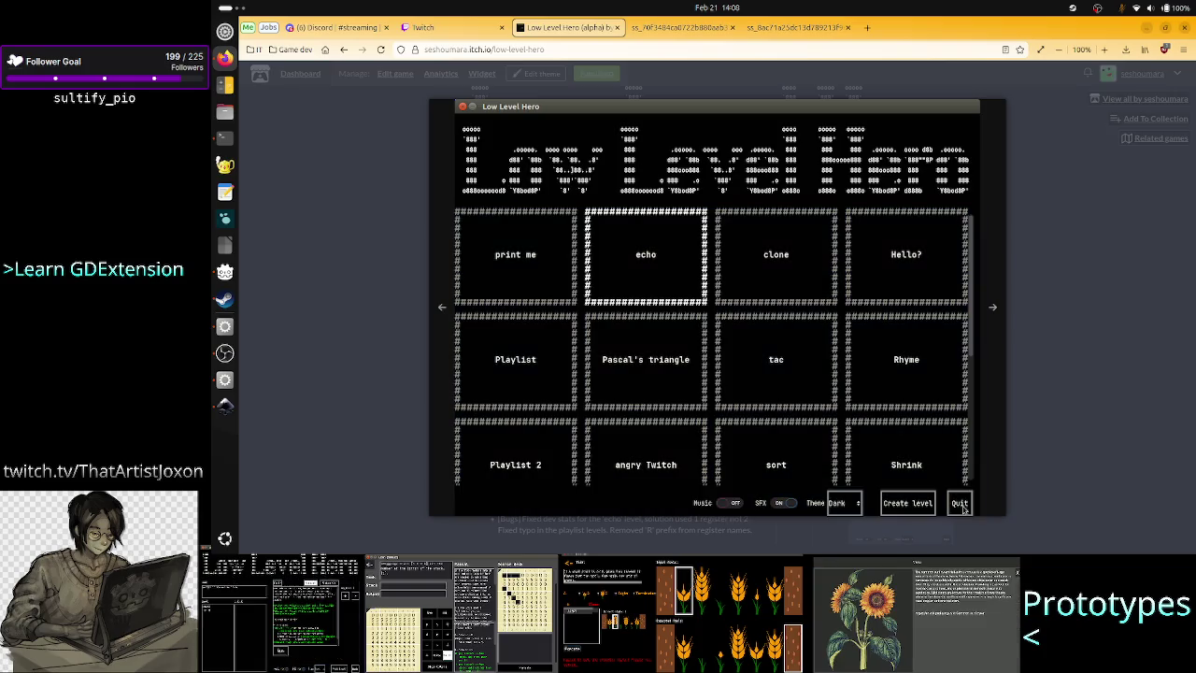
- Open echo, paste the input-to-register-1 and double-print lines, run, and return to the level map
key("Return")
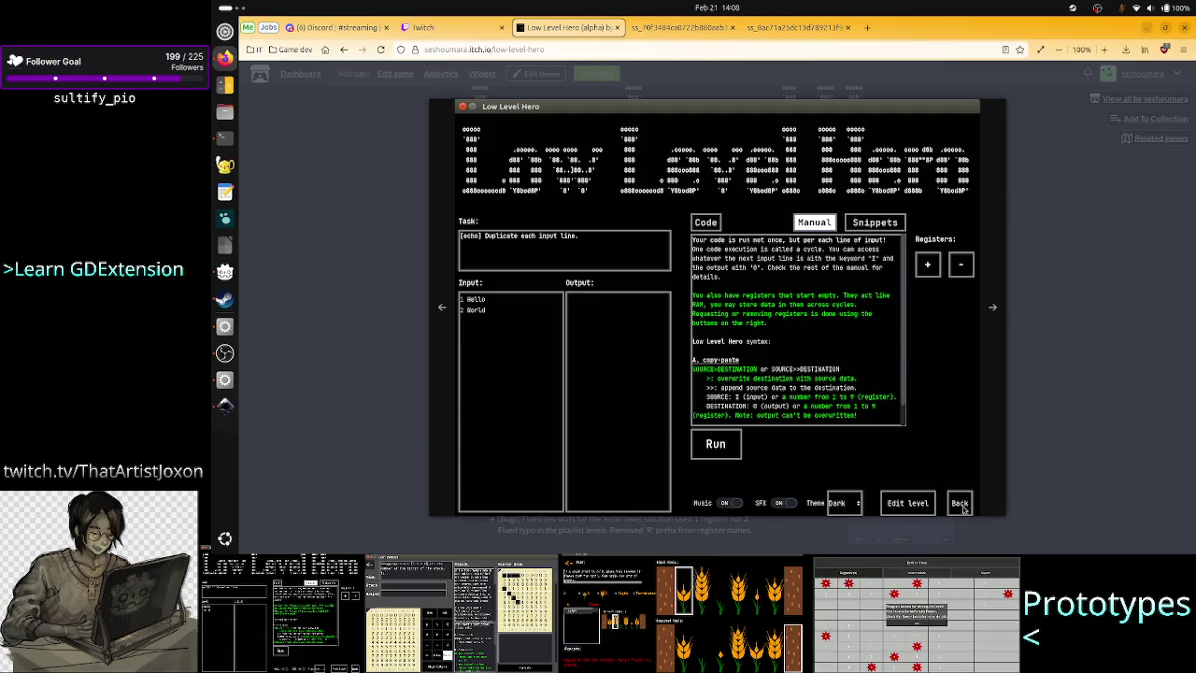
key("Tab")
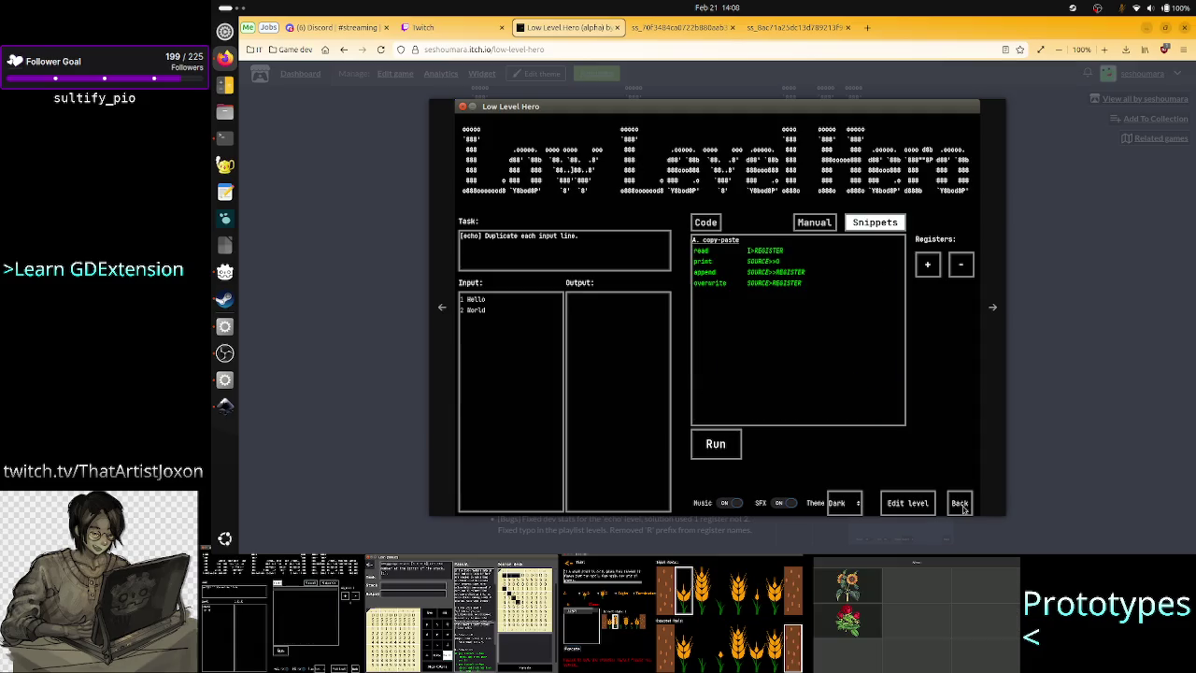
key("Tab")
type("# overwrite register 1 with the next input line I>1")
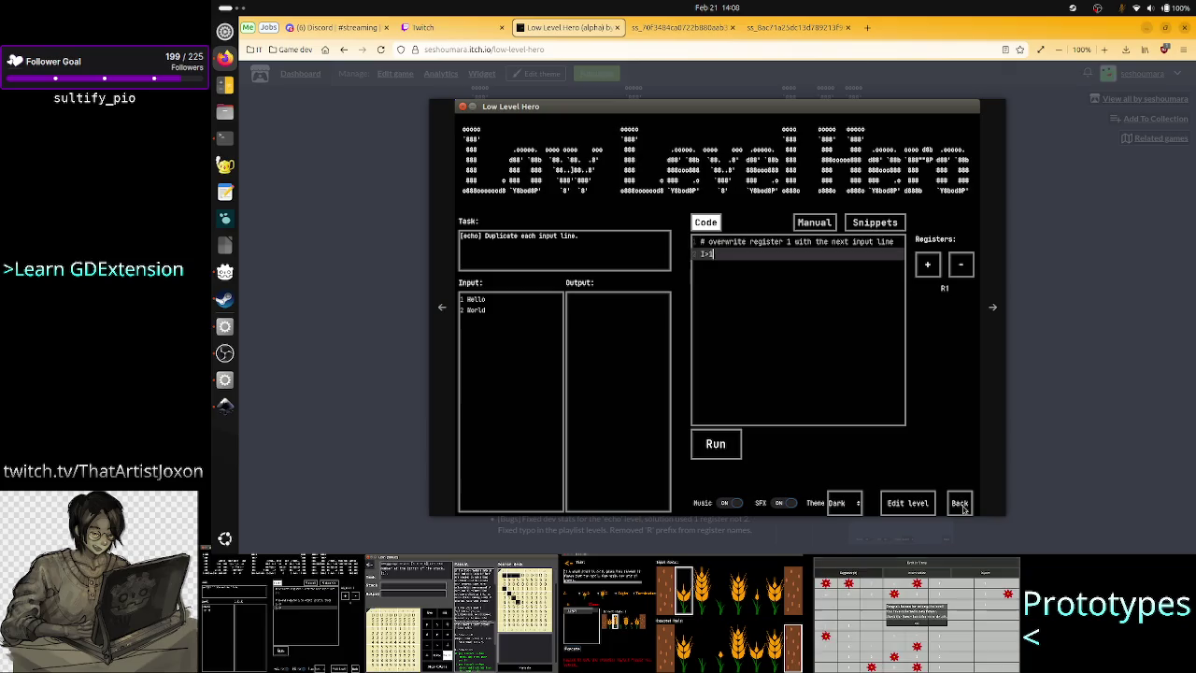
type("# append register 1 to output (print), twice 1>>0 1>>0")
key("ctrl+Return")
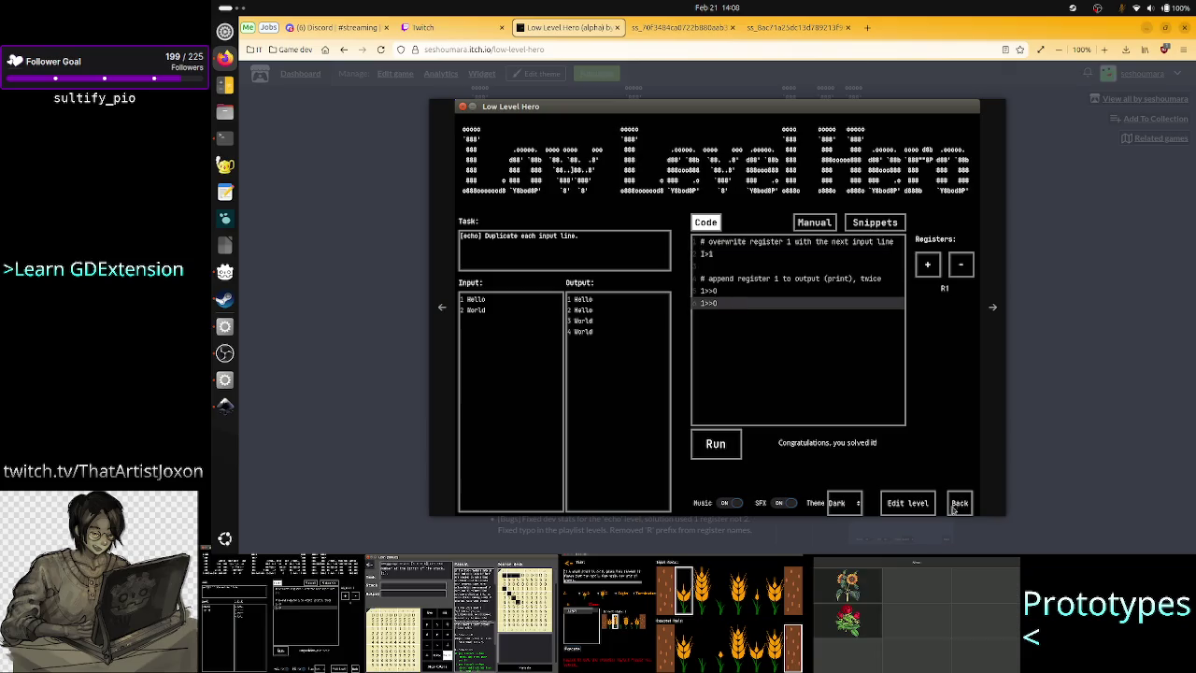
left_click(966, 504)
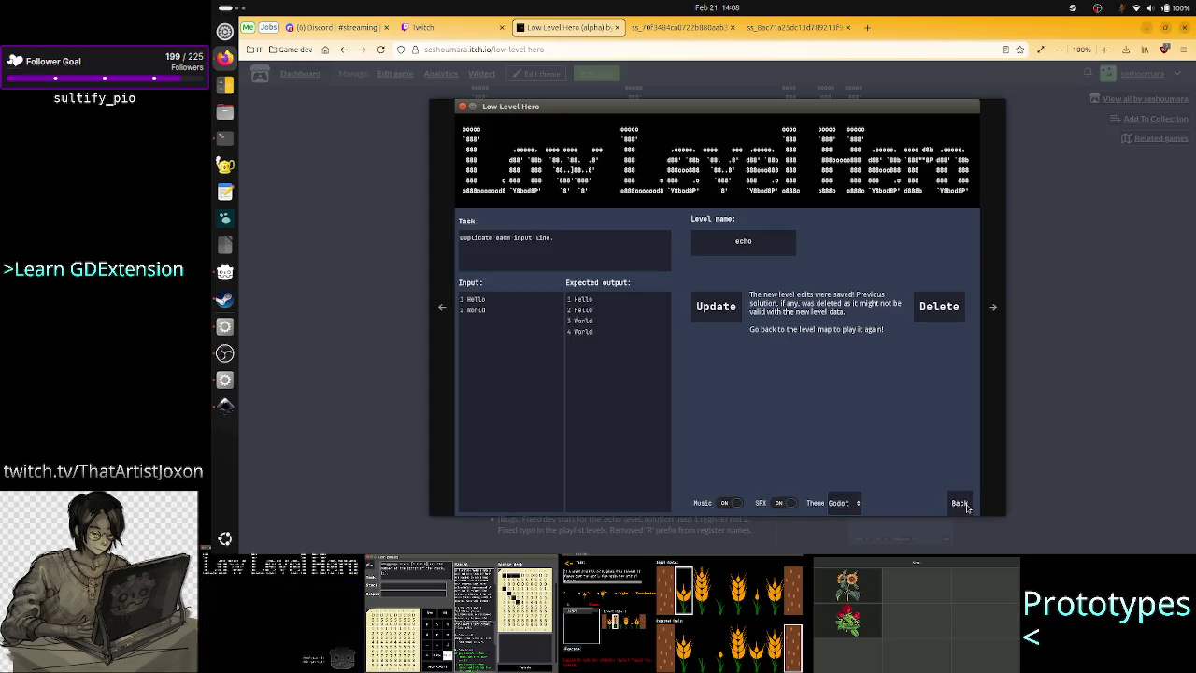
left_click(966, 505)
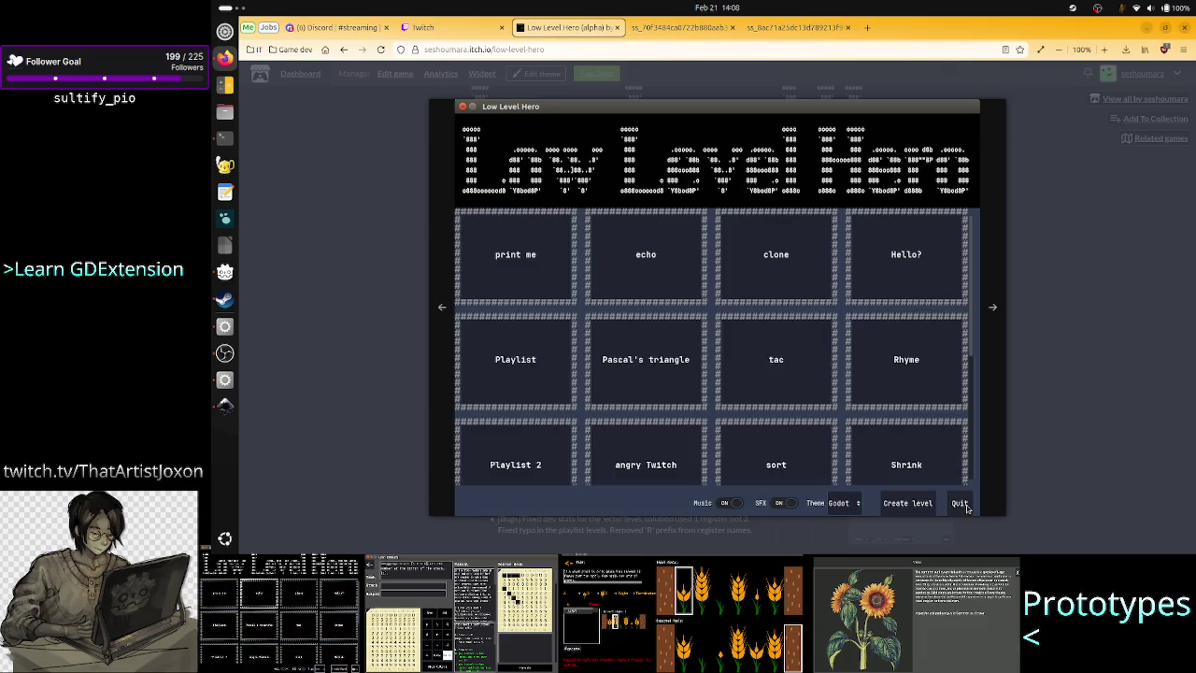
- Reopen echo, clear the editor, paste the register 1 solution, run it, and exit to the map
key("Return")
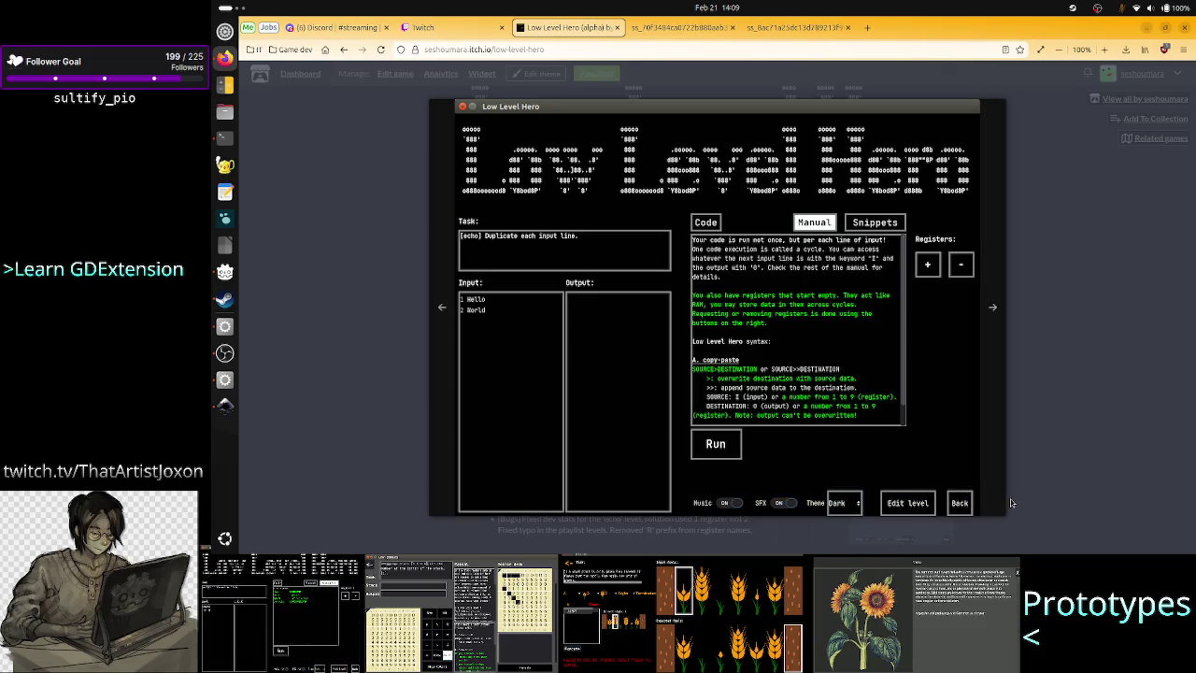
key("Right")
key("Return")
key("Left")
key("Left")
key("Return")
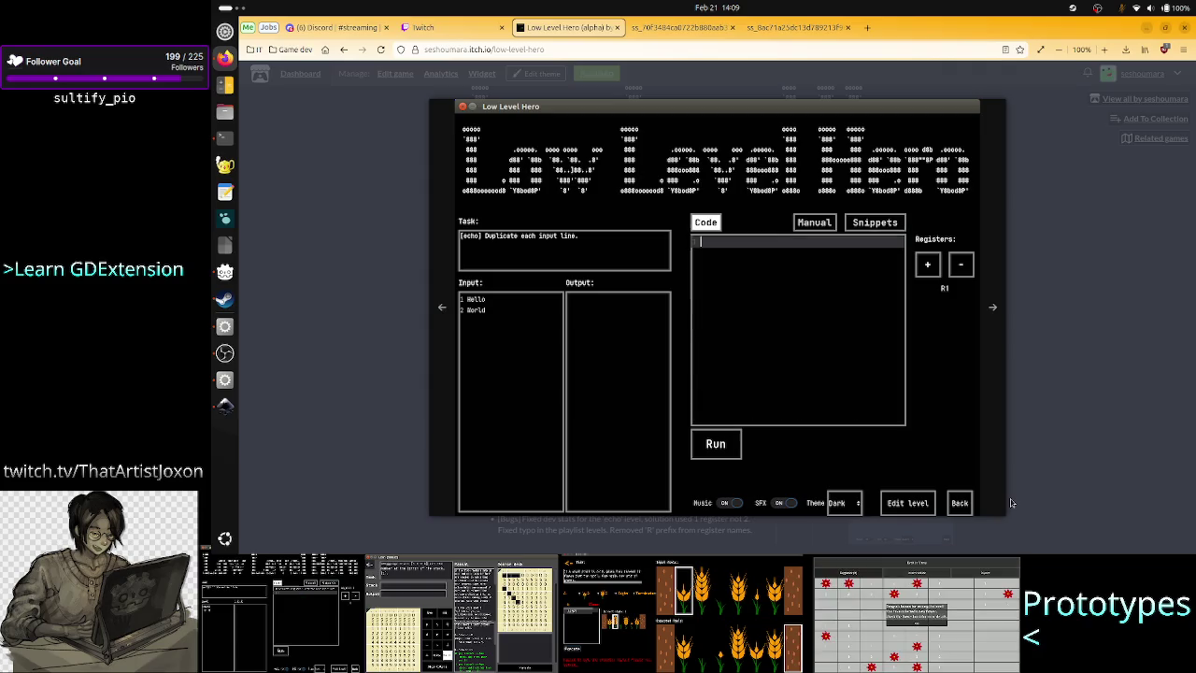
type("# overwrite register 1 with the next input line I>1")
type("# append register 1 to output (print), twice 1>>O 1>>O")
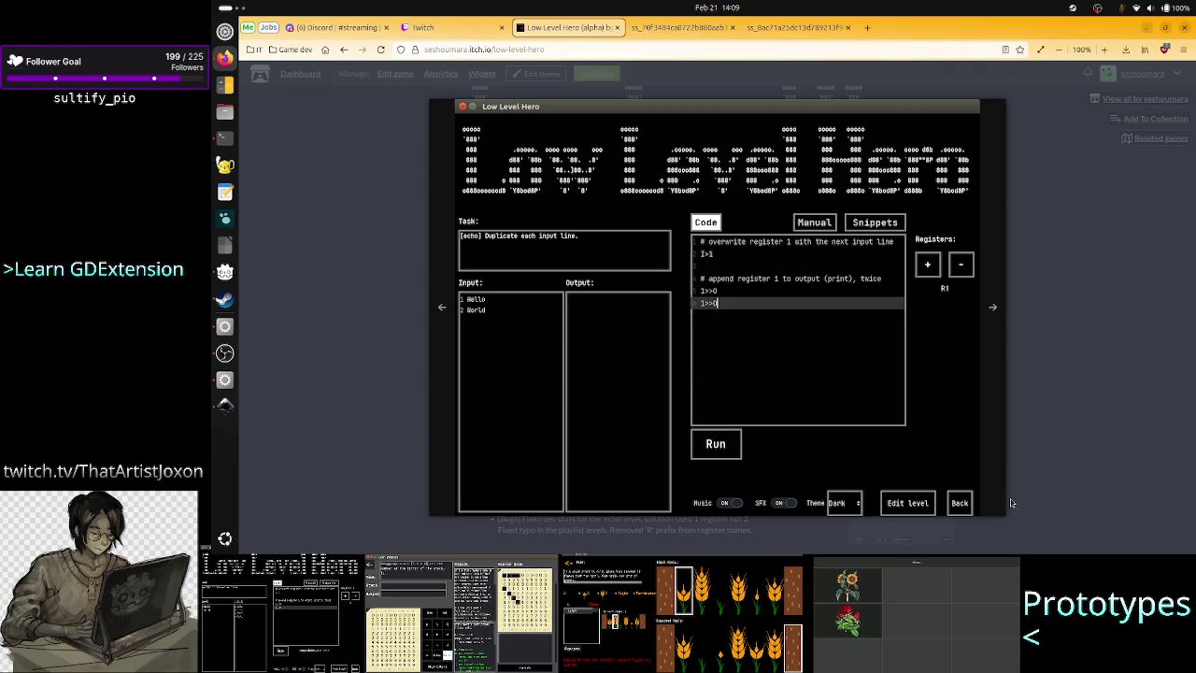
key("ctrl+Return")
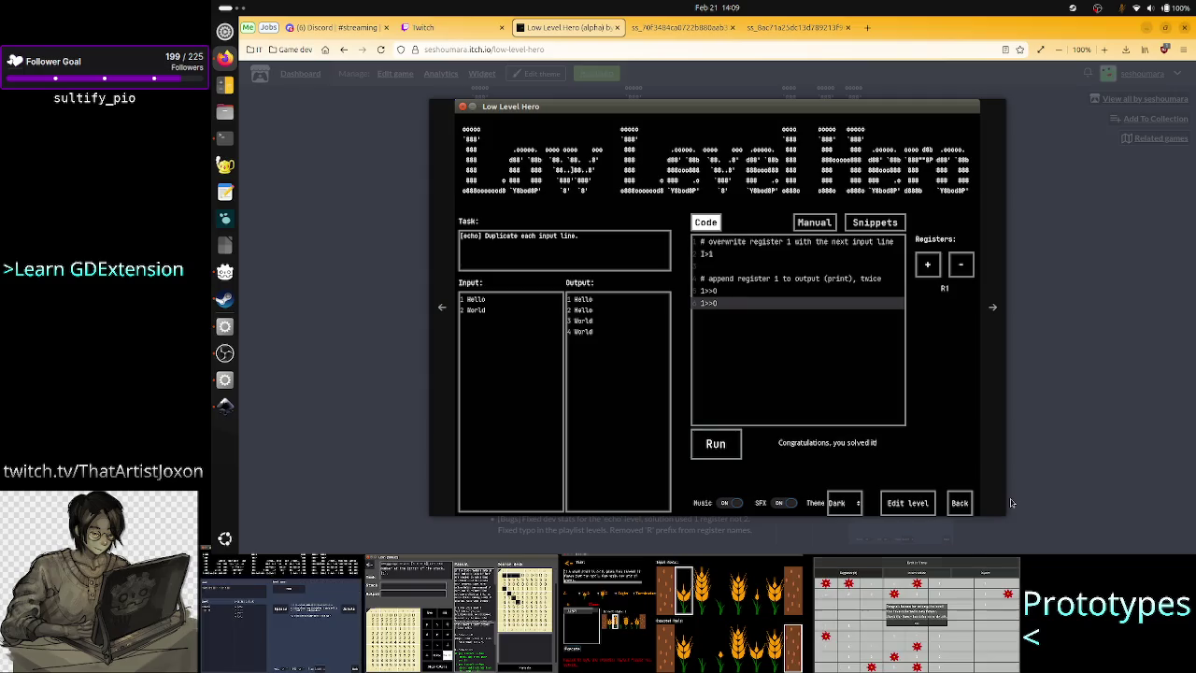
key("Tab")
key("Return")
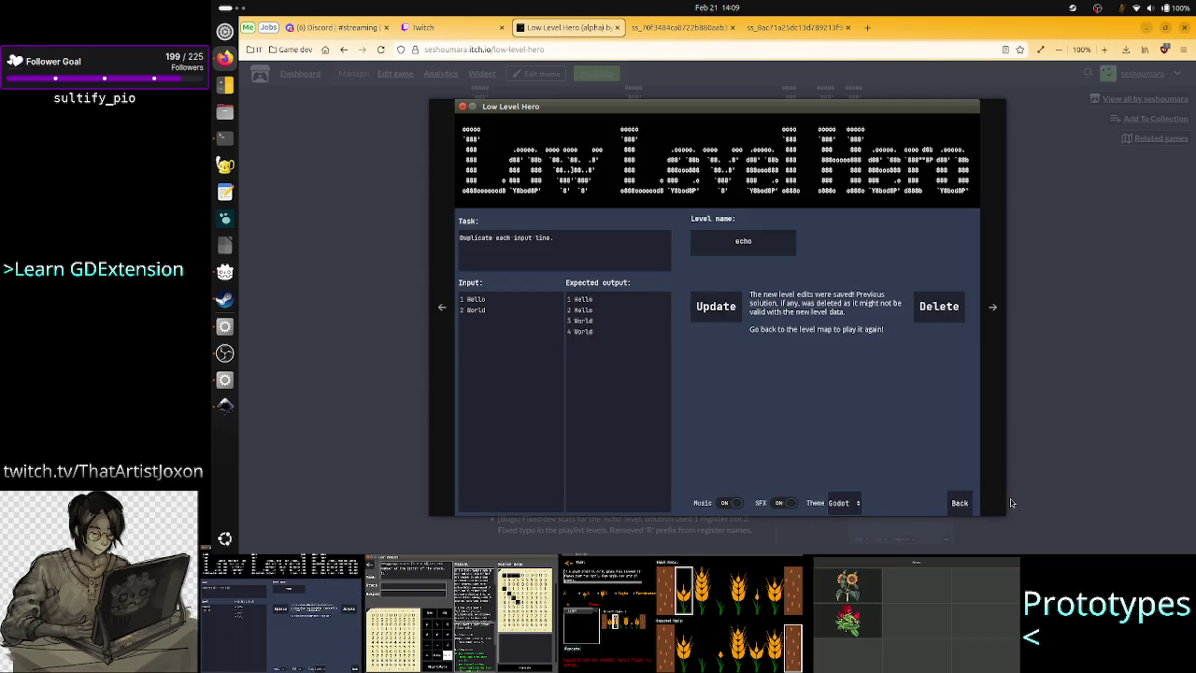
key("Escape")
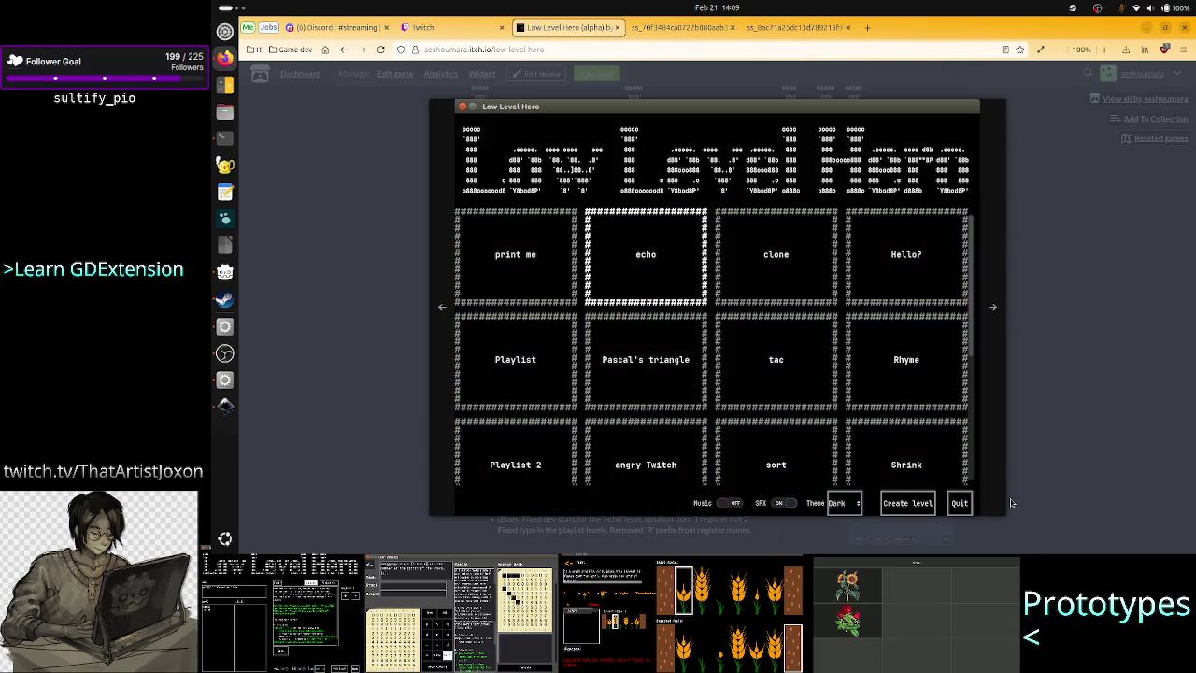
- Solve echo again by pasting the store and print lines, then escape back to the map
key("Return")
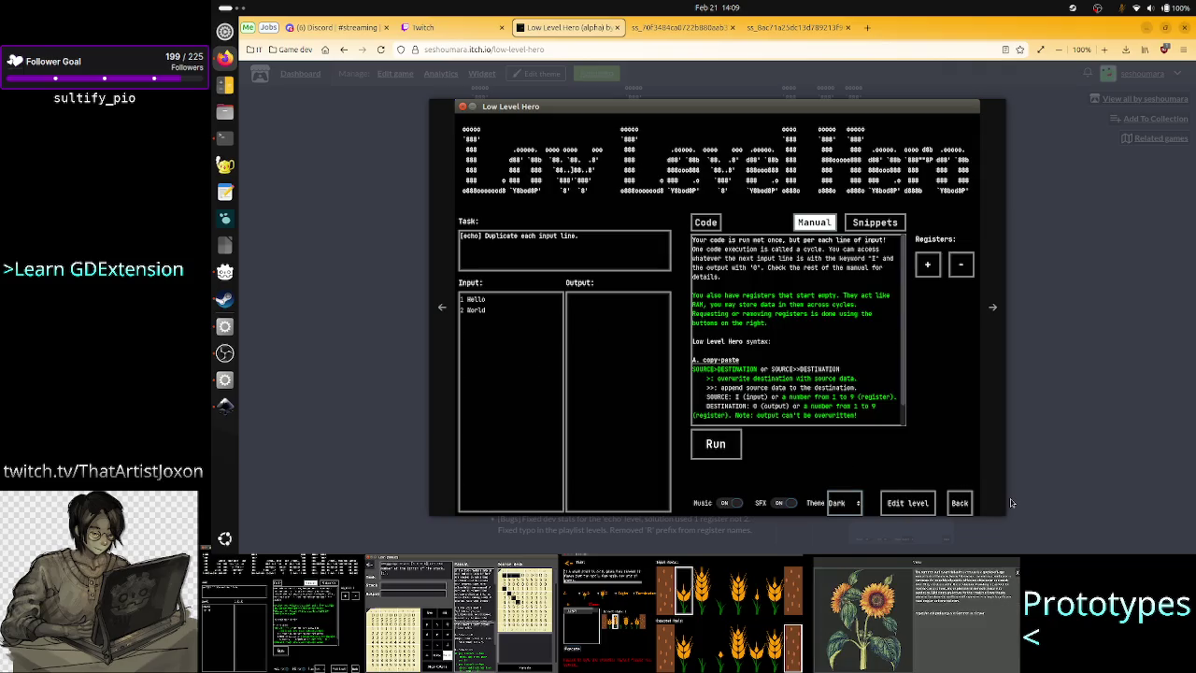
key("ctrl+Tab")
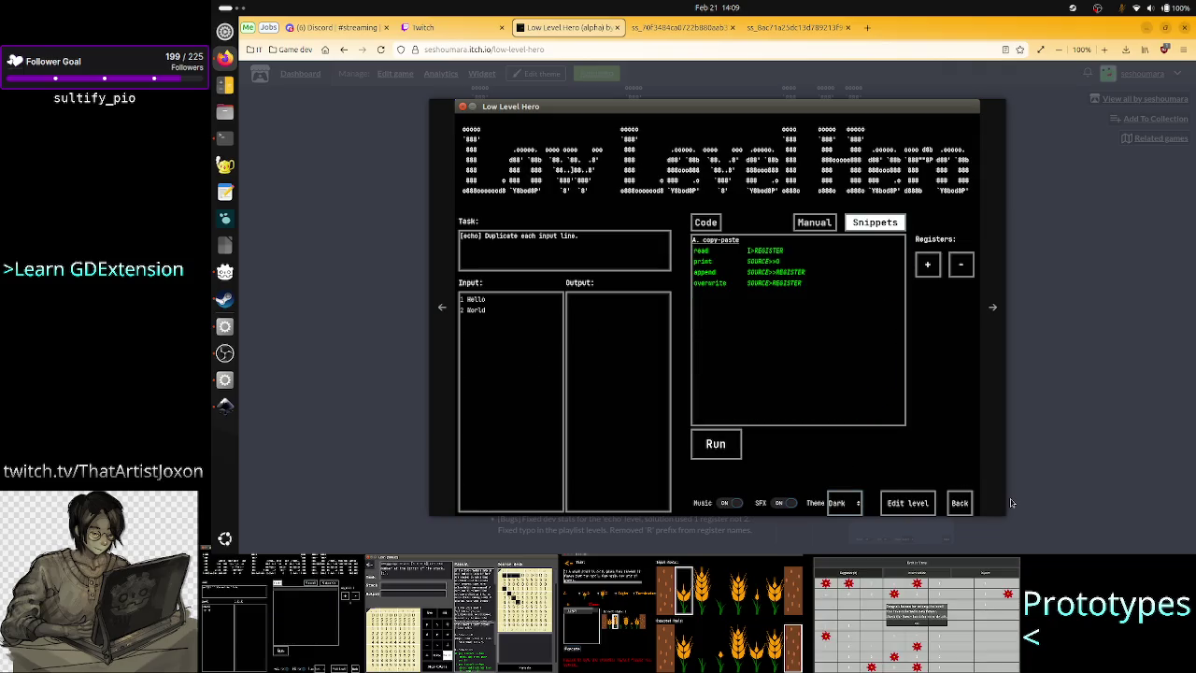
key("ctrl+Tab")
type("# overwrite register 1 with the next input line I>1")
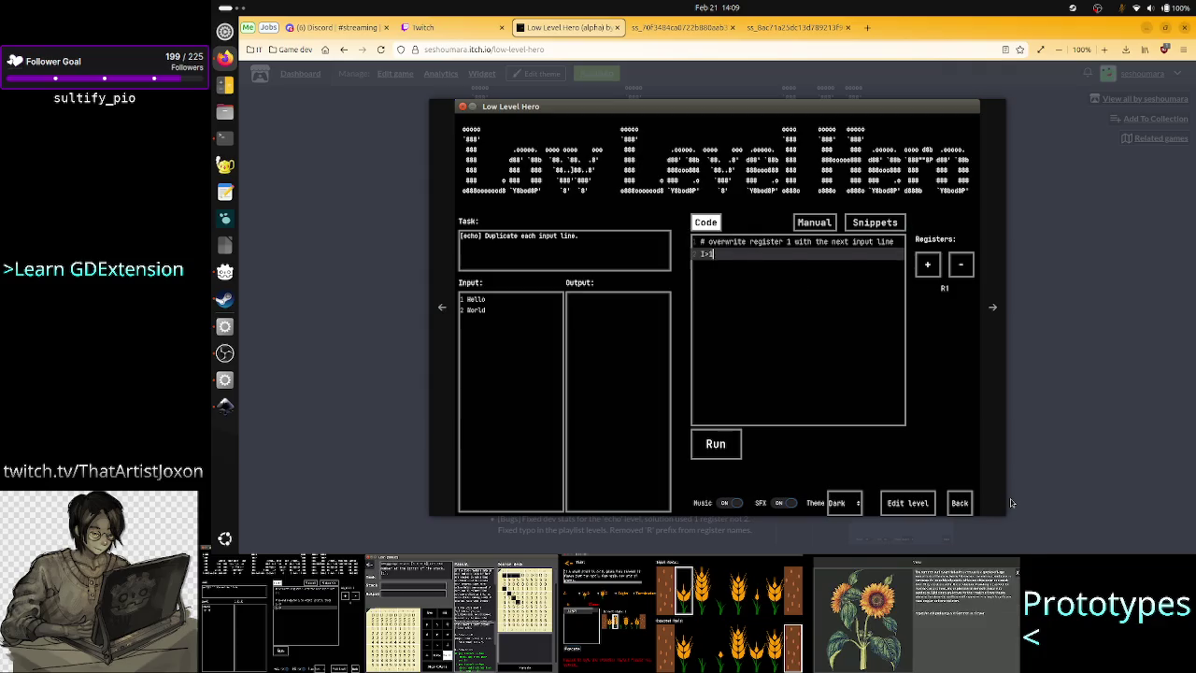
type("# append register 1 to output (print), twice 1>>0 1>>0")
key("ctrl+Return")
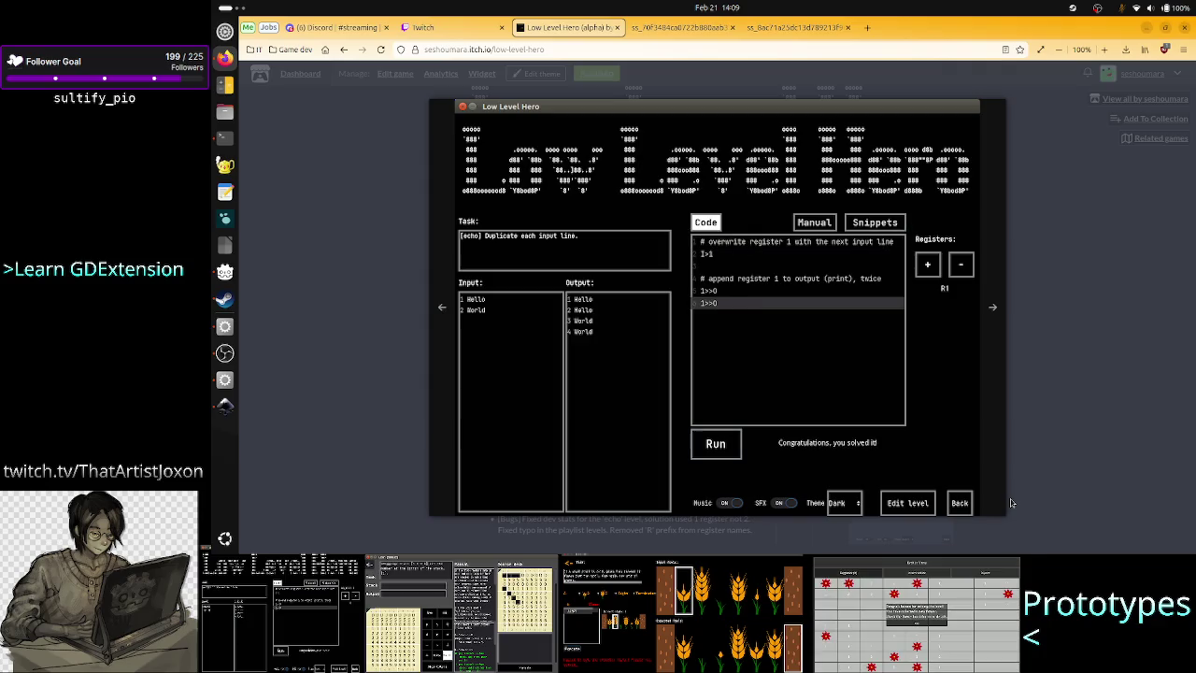
key("Escape")
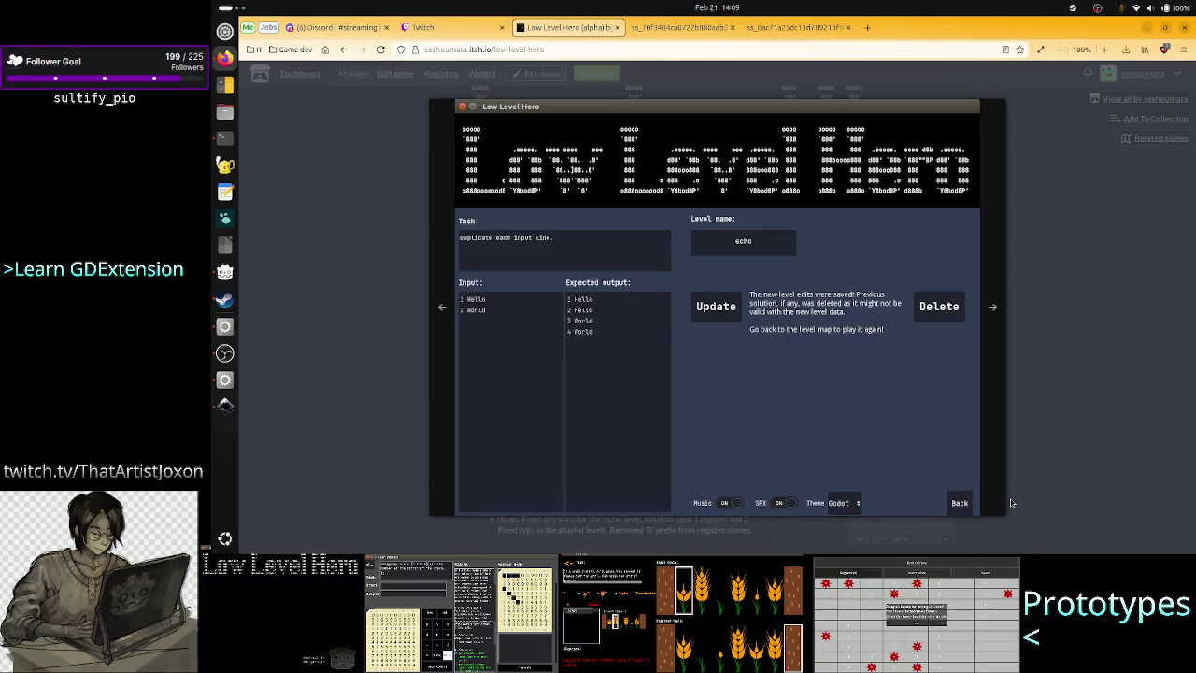
key("Escape")
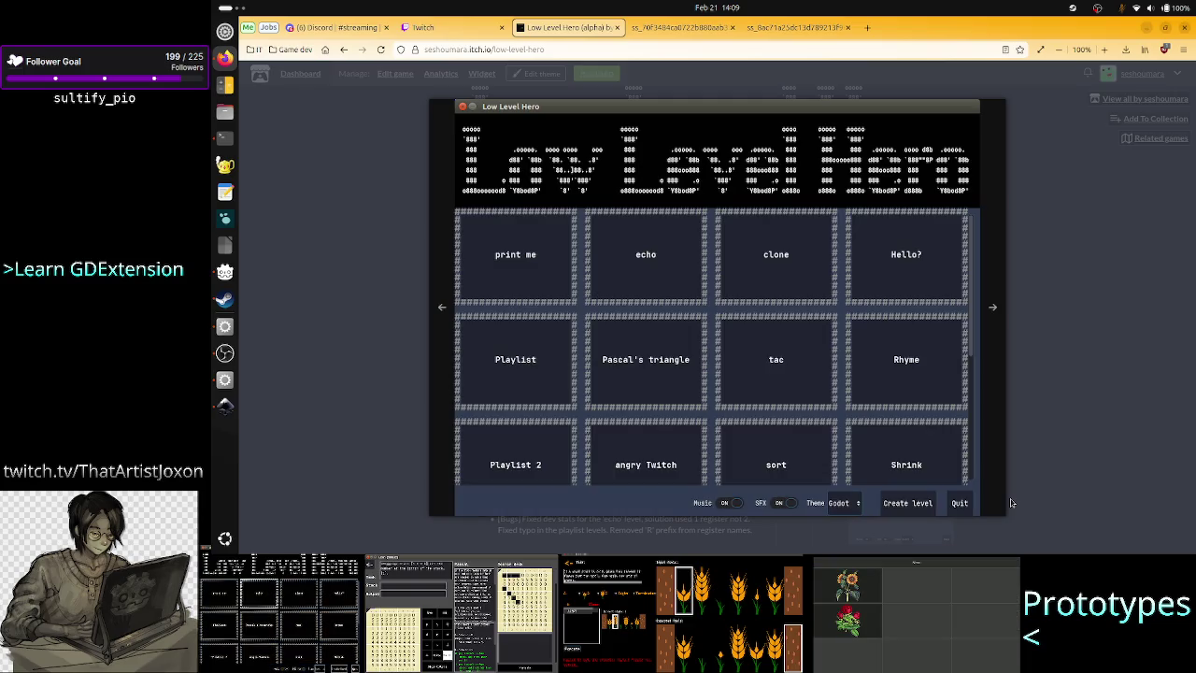
- Type a commented echo solution overwriting register 1 and appending it to output, then run it
key("Return")
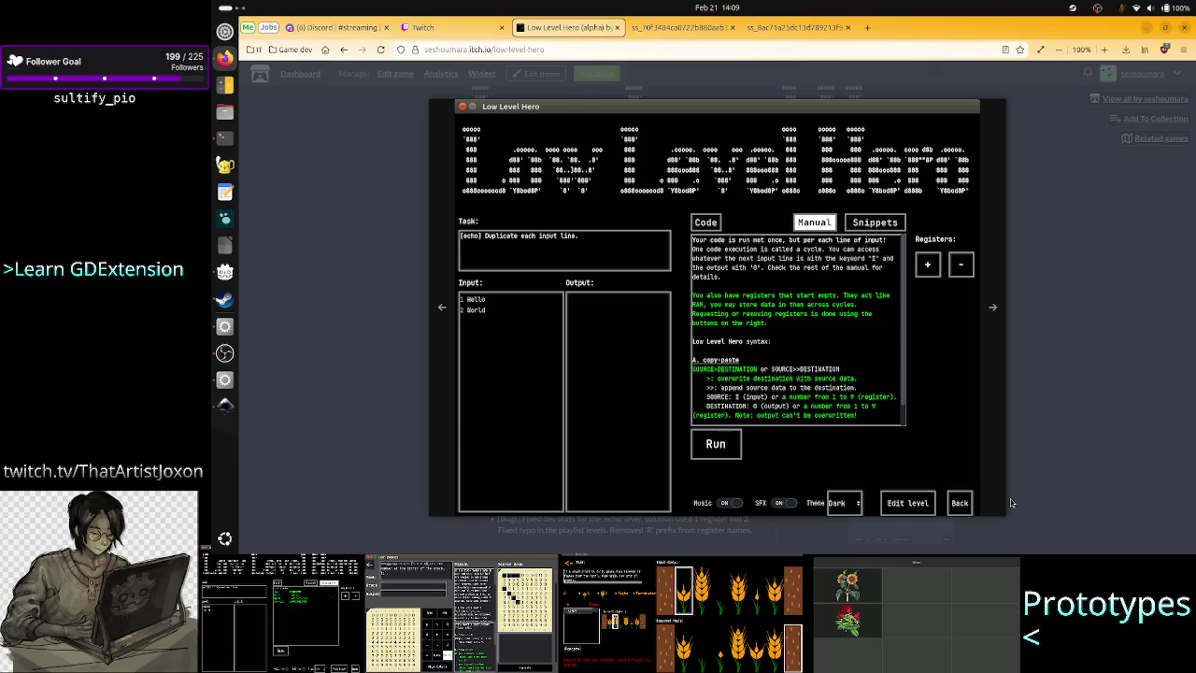
key("Tab")
key("Tab")
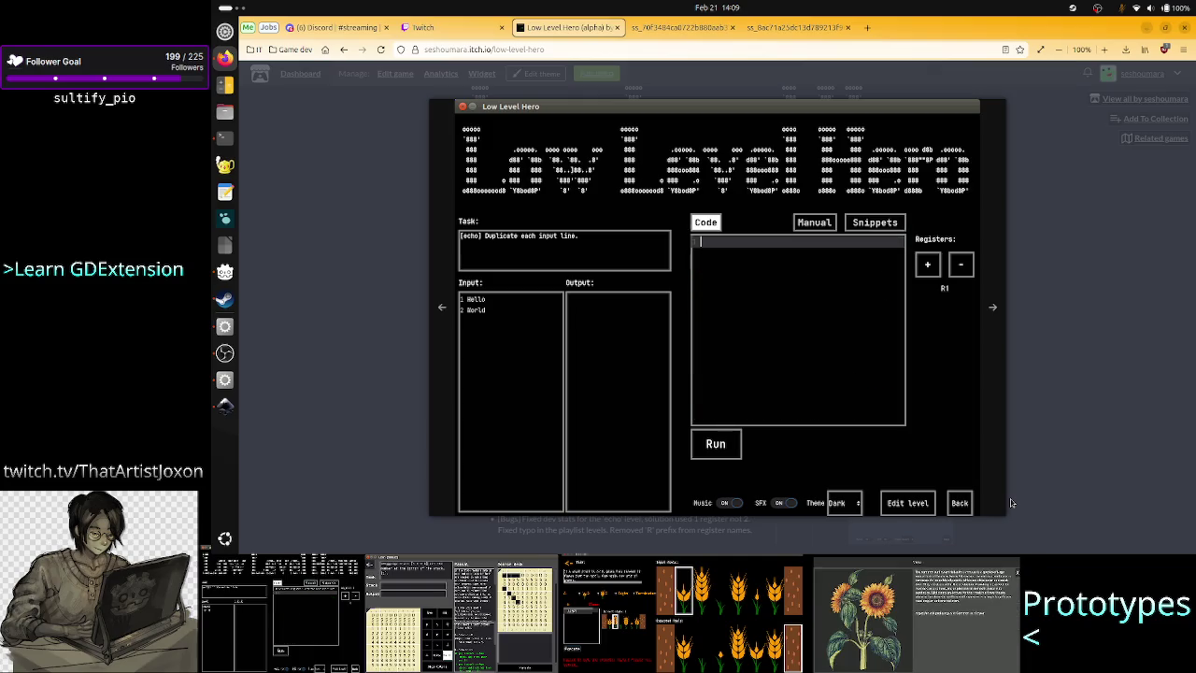
type("# overwrite register 1 with the next input line 1>1  # append register 1 to output (print), twice 1>>0 1>>0")
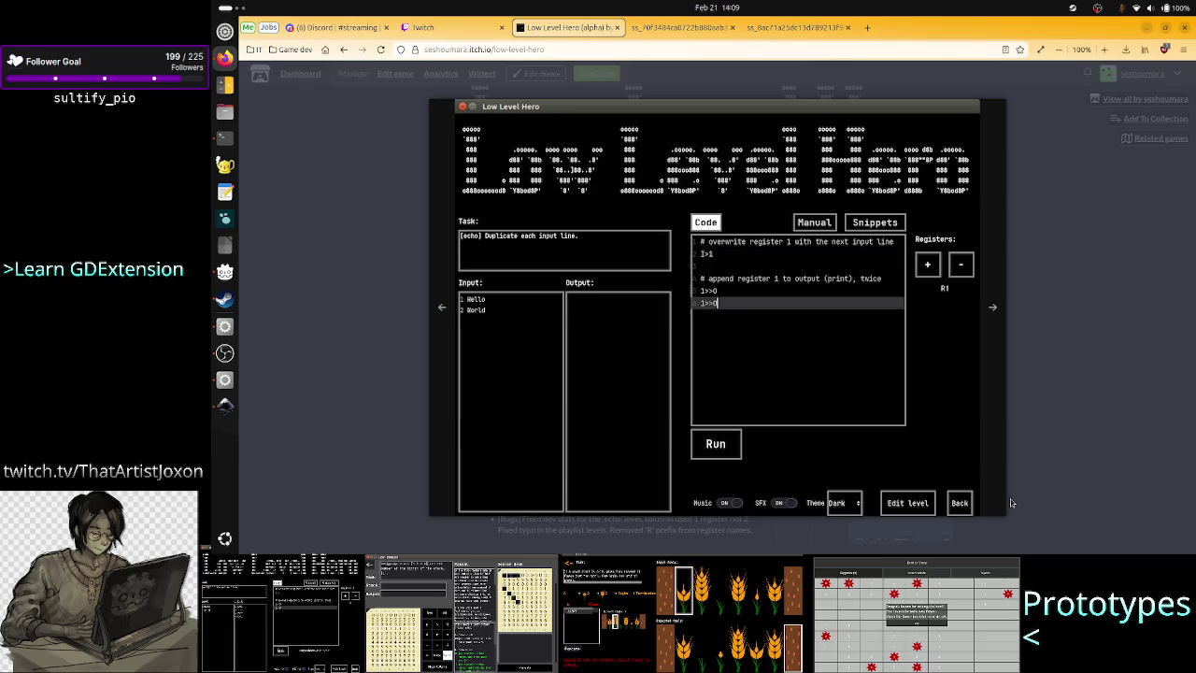
key("ctrl+Return")
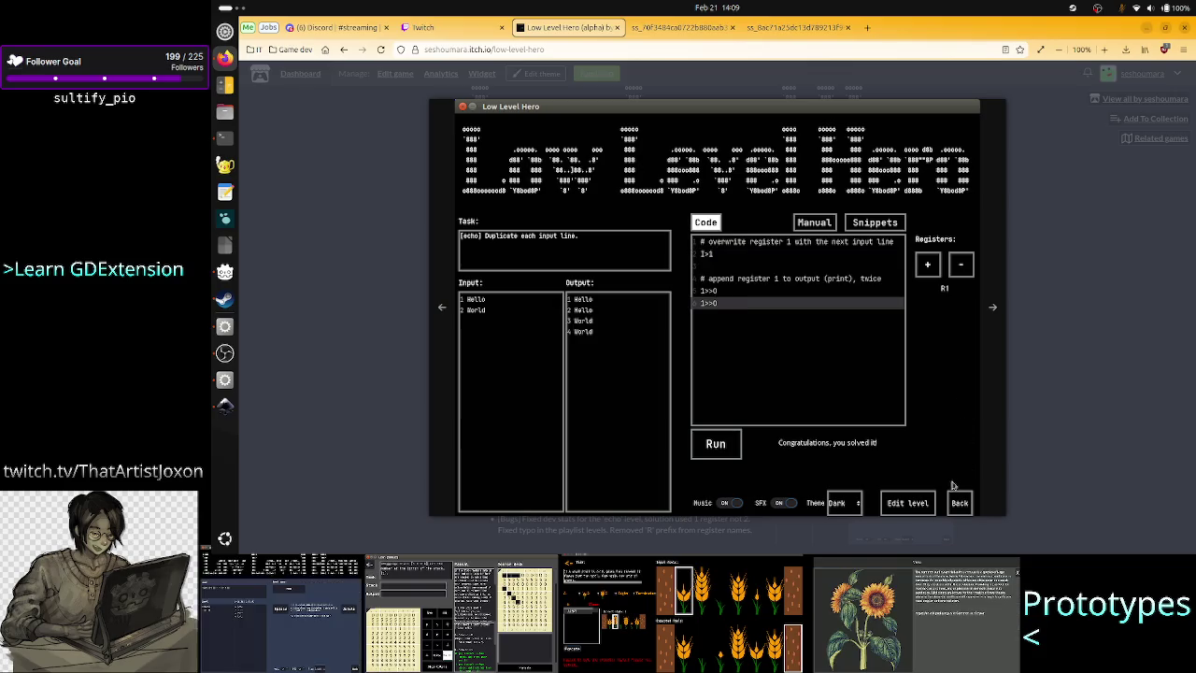
left_click(930, 496)
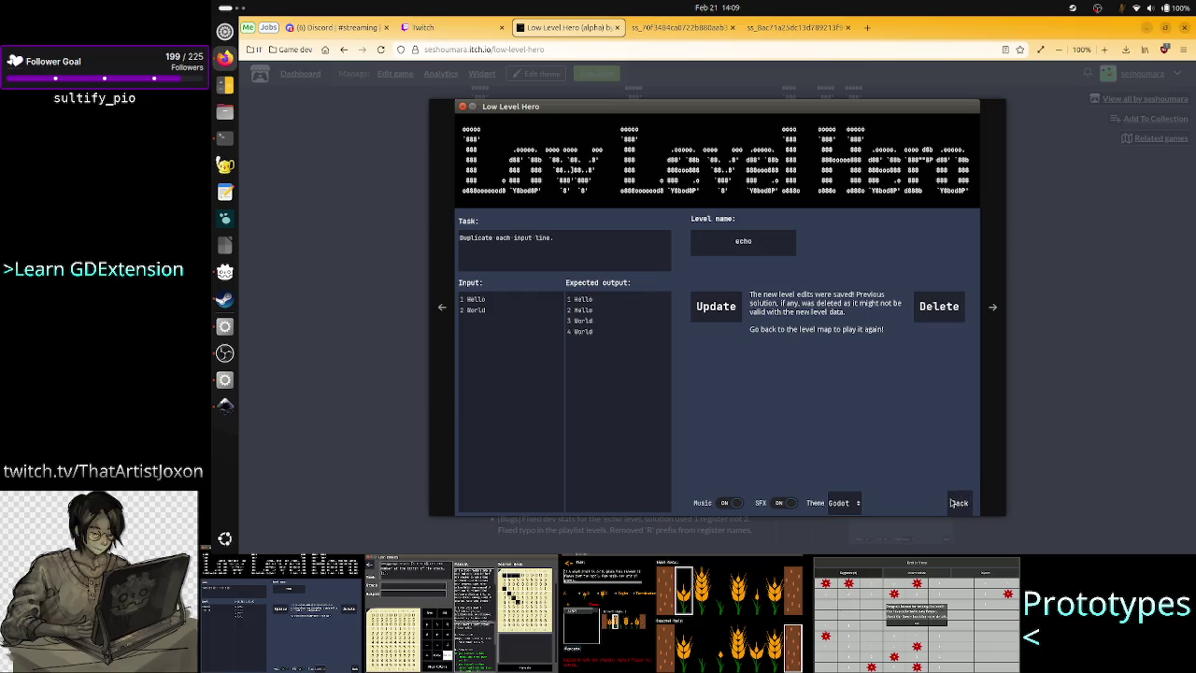
left_click(966, 509)
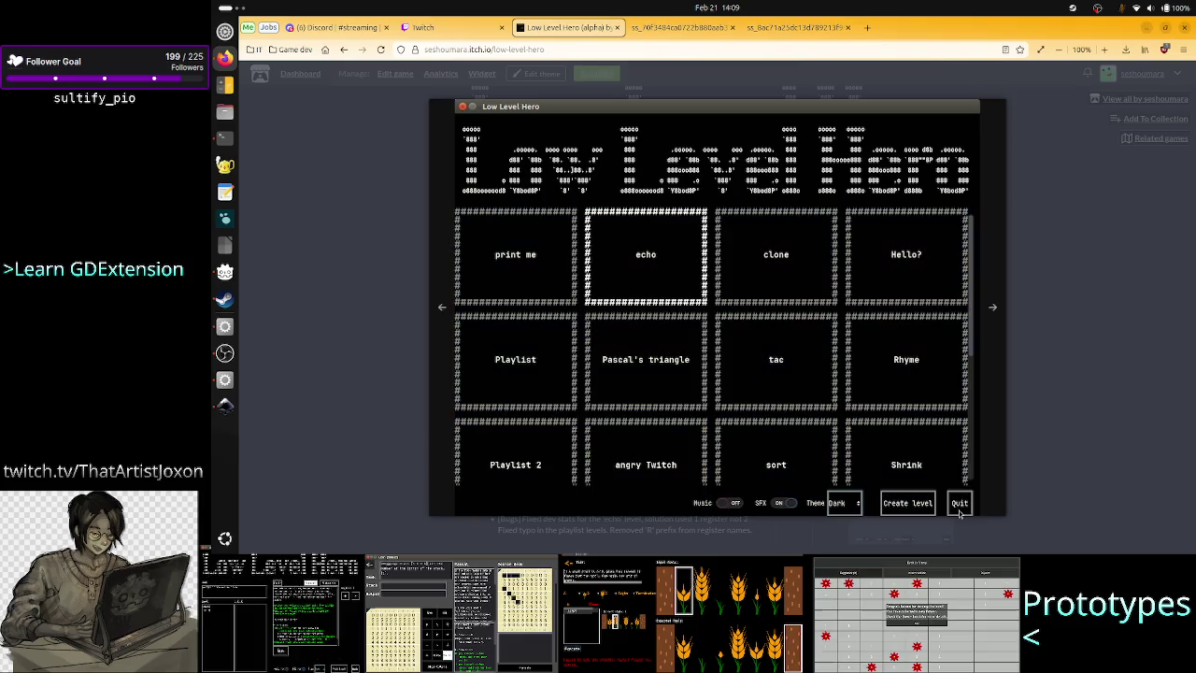
- Reopen the echo puzzle showing its snippets reference and empty code editor
key("Return")
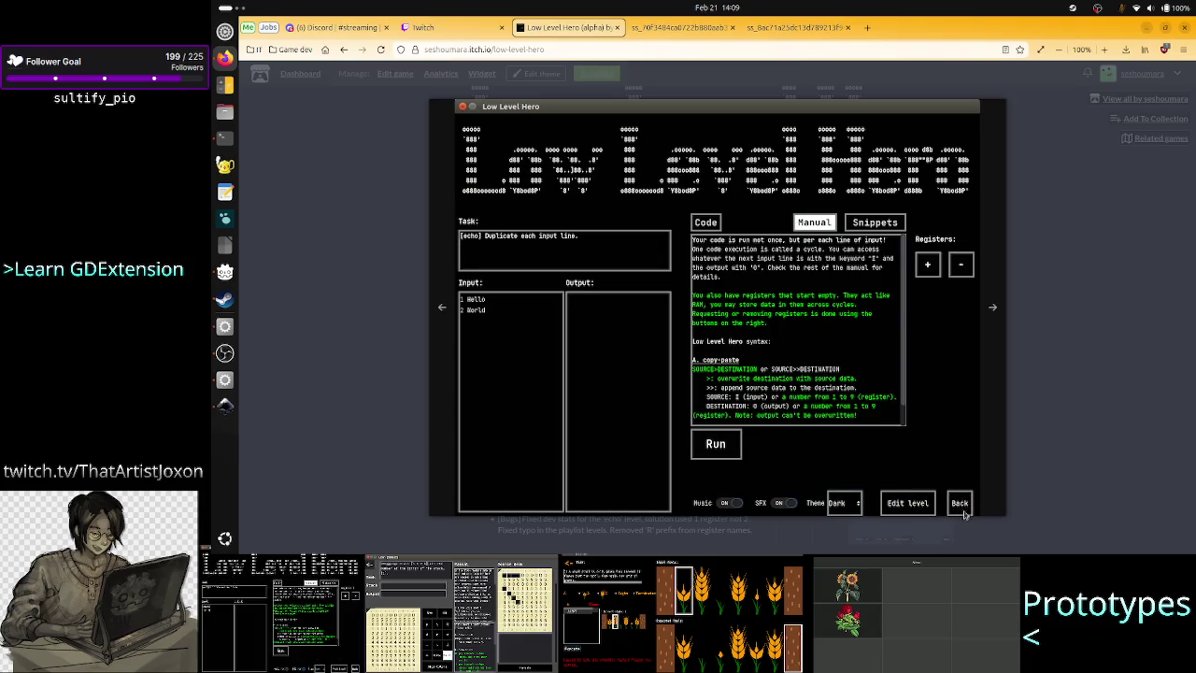
key("ctrl+Tab")
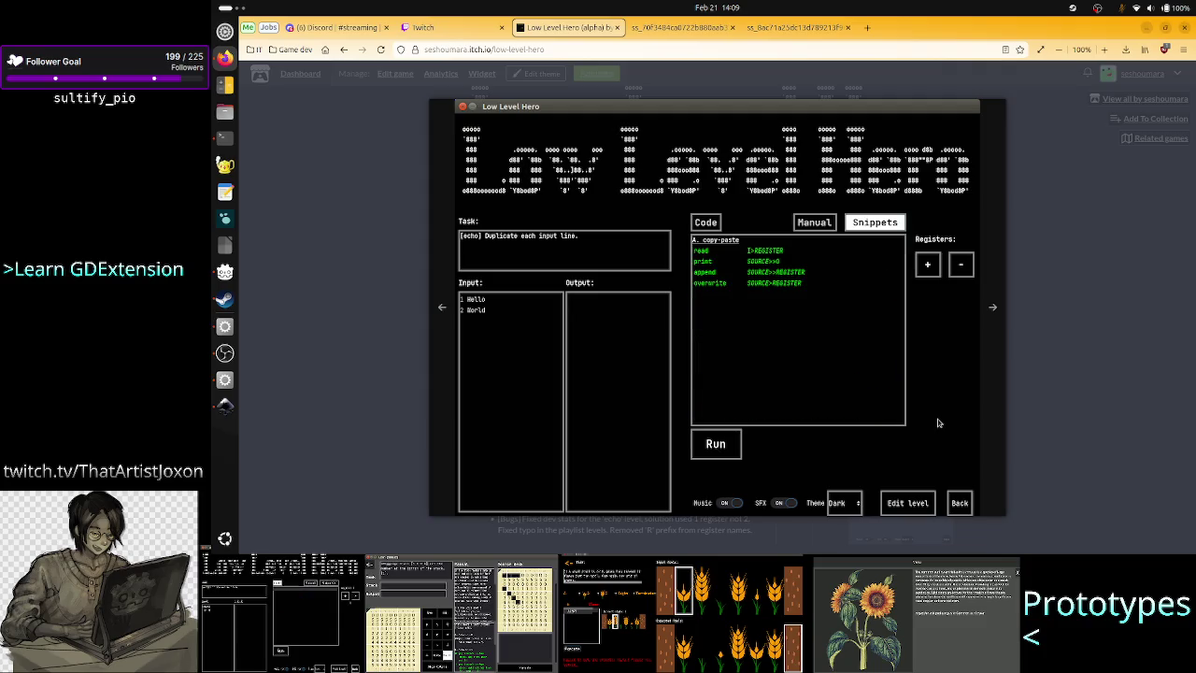
key("ctrl+Tab")
left_click(783, 28)
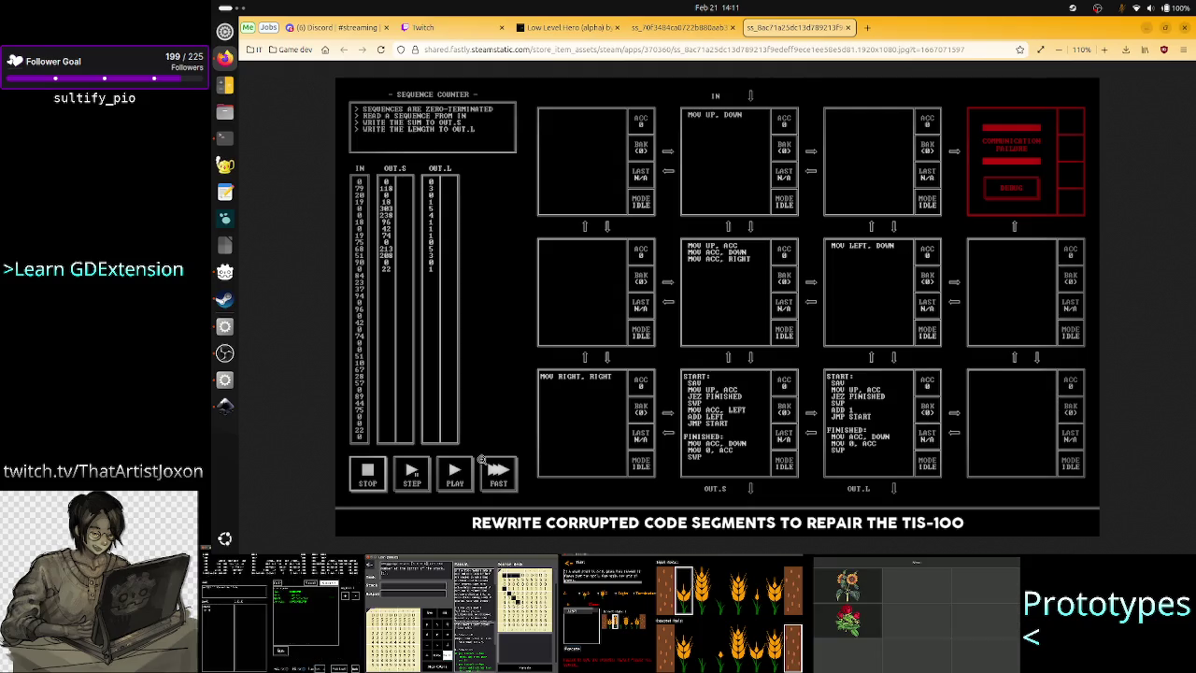
- Fit the TIS-100 screenshot to the window, then zoom in to read the node code
key("ctrl+minus")
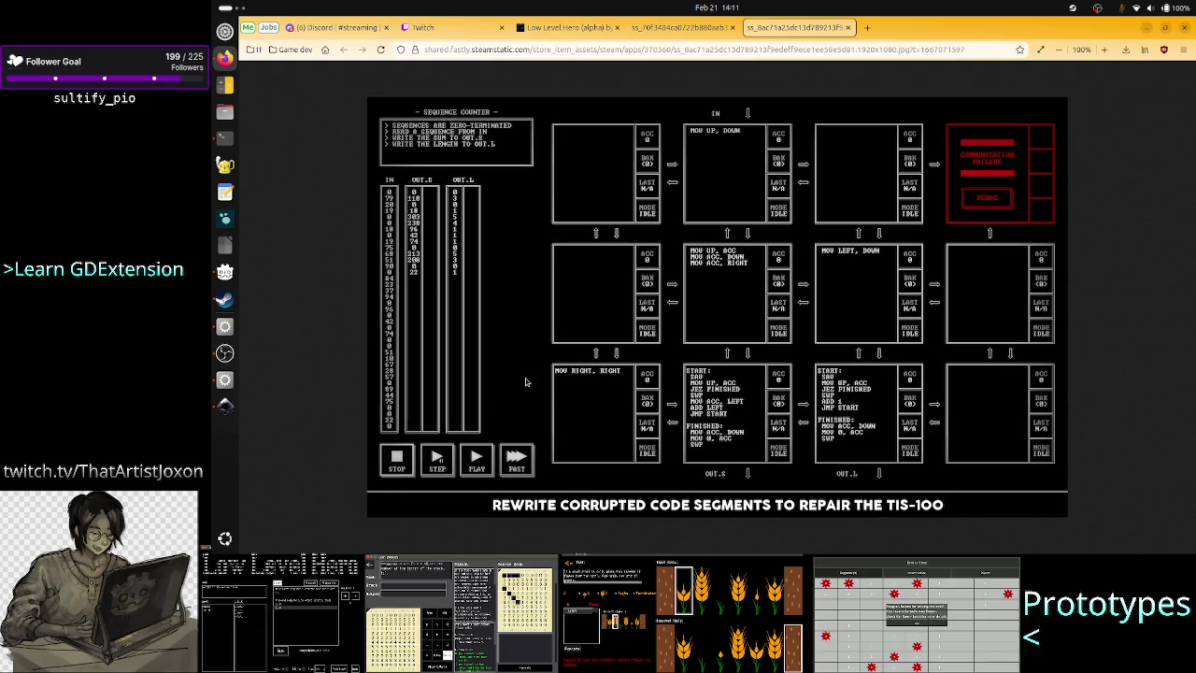
key("ctrl+plus")
key("ctrl+plus")
key("ctrl+plus")
scroll(478, 392, "down", 2)
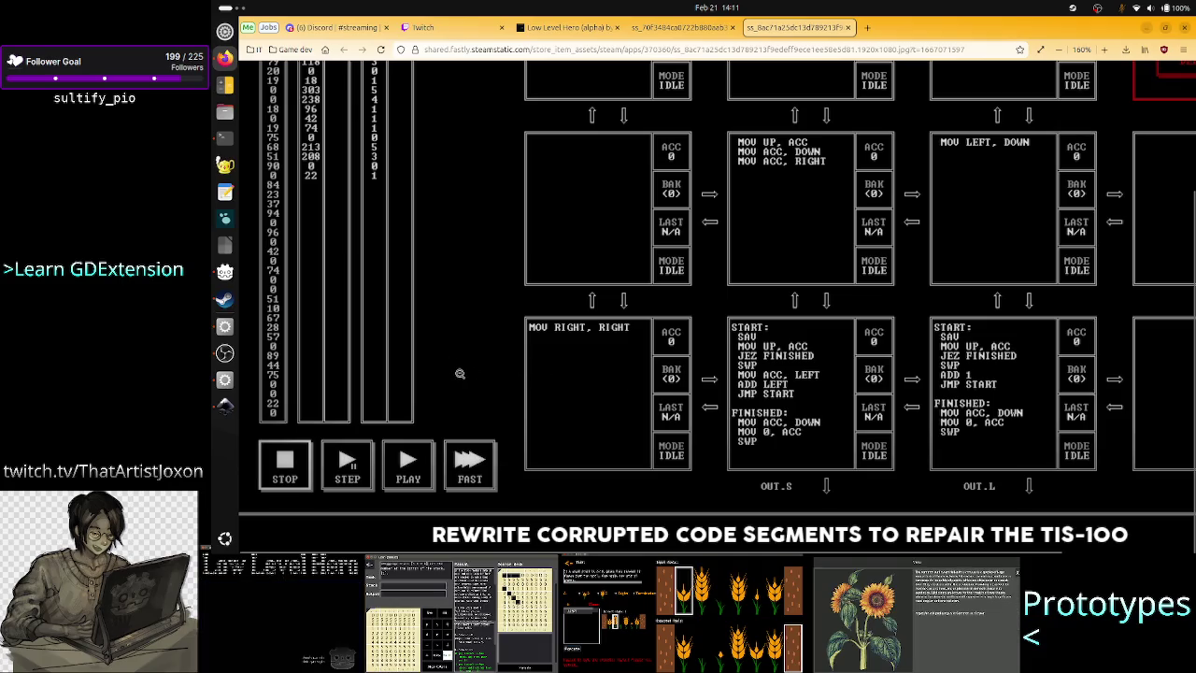
scroll(402, 299, "up", 3)
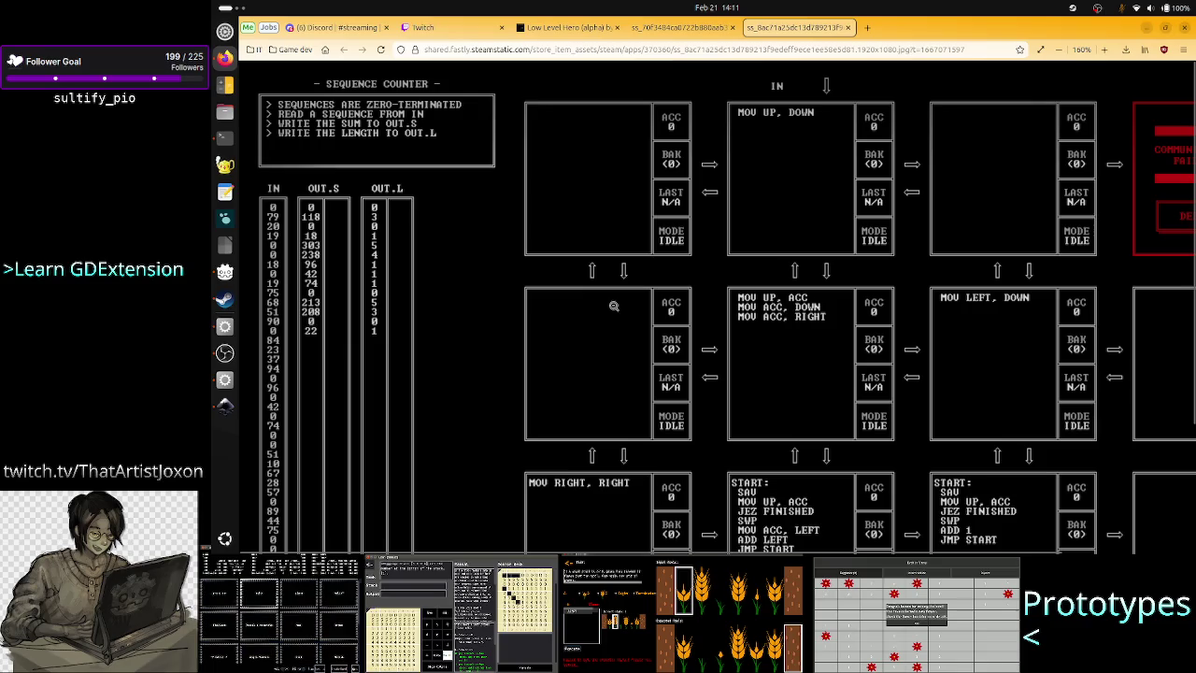
scroll(777, 318, "right", 3)
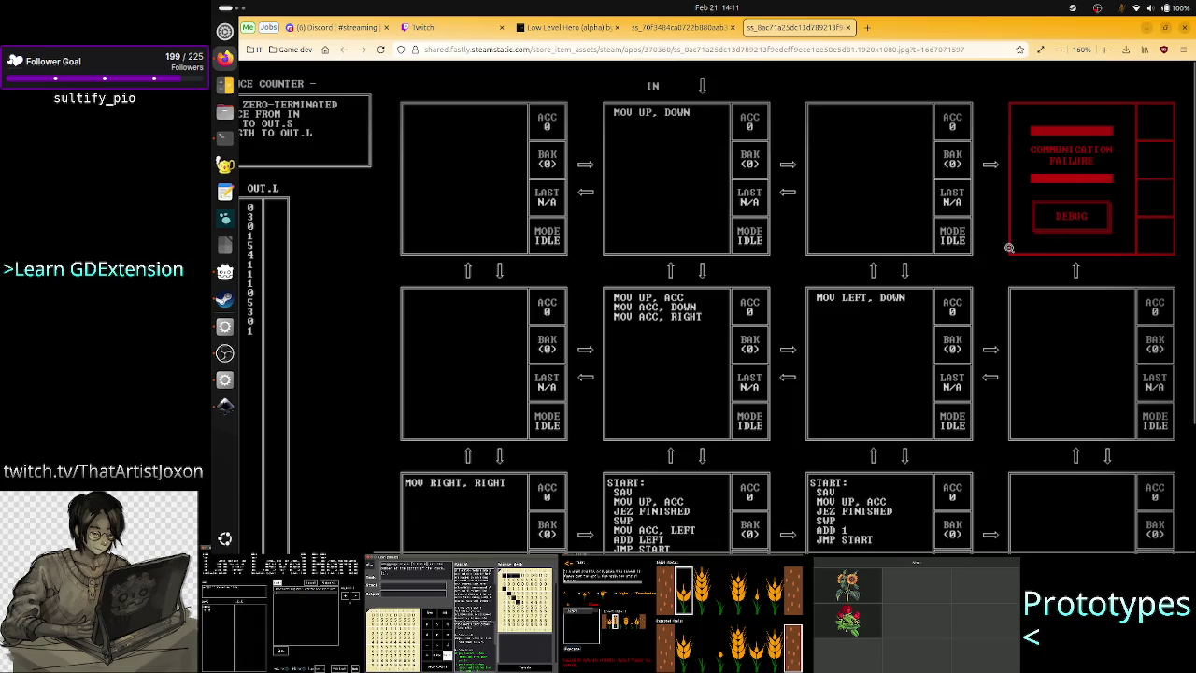
scroll(1007, 261, "down", 2)
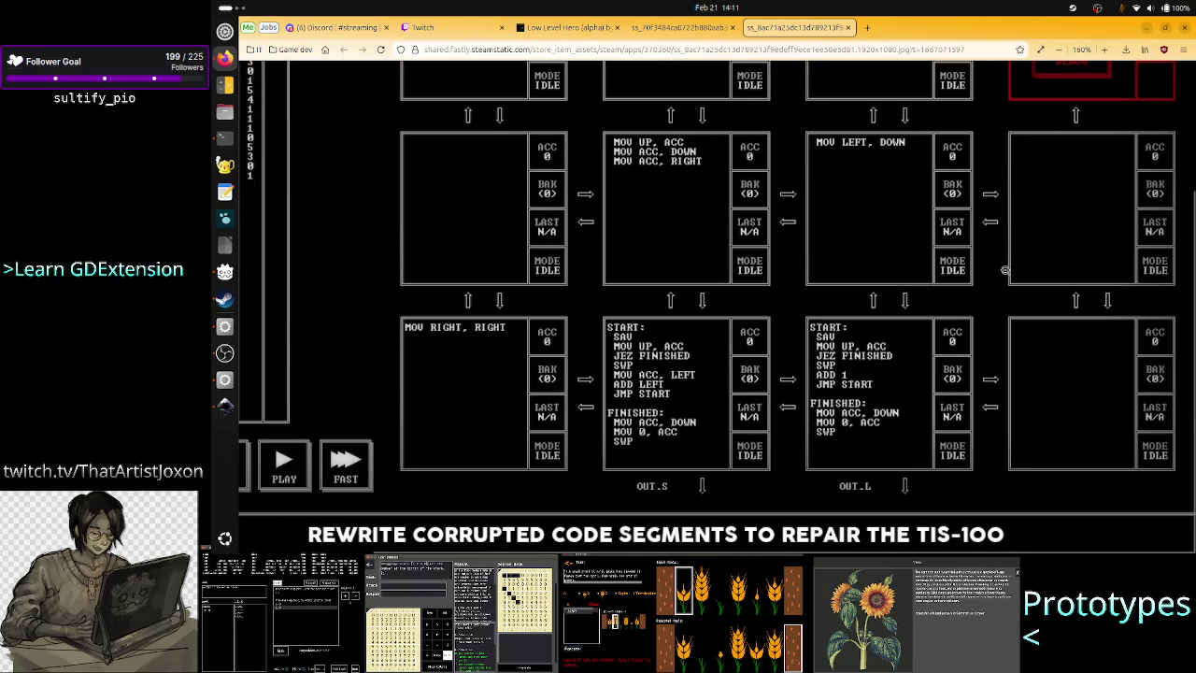
scroll(1060, 240, "up", 2)
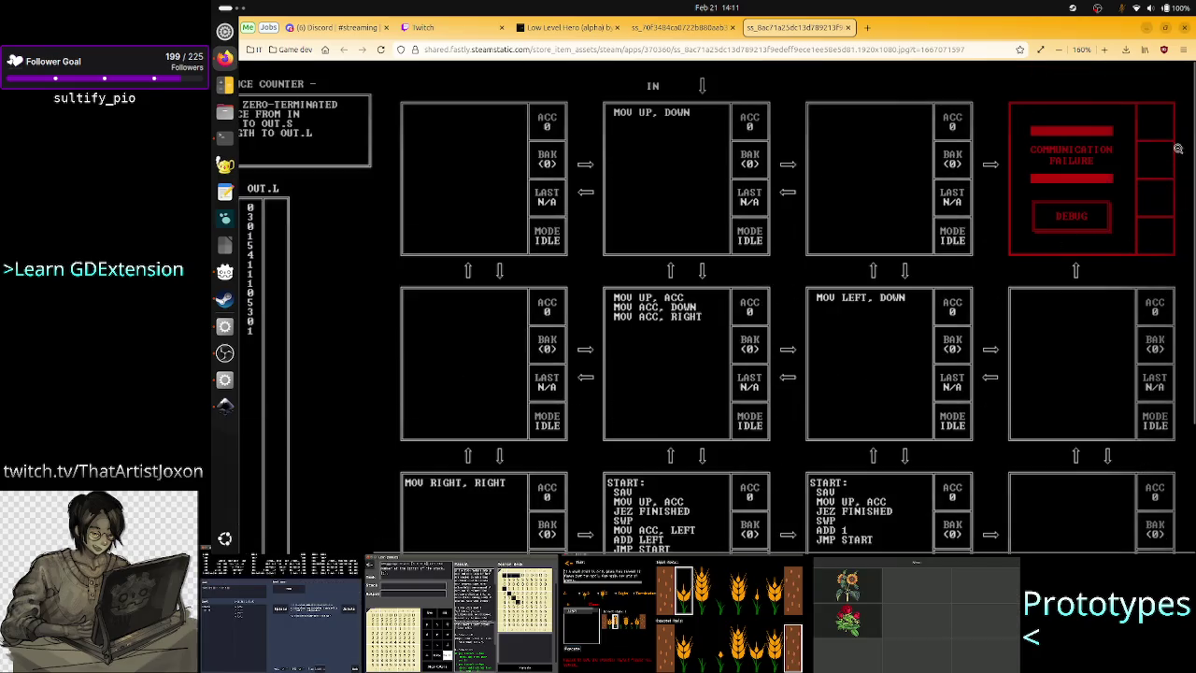
scroll(704, 449, "down", 1)
scroll(705, 449, "down", 3)
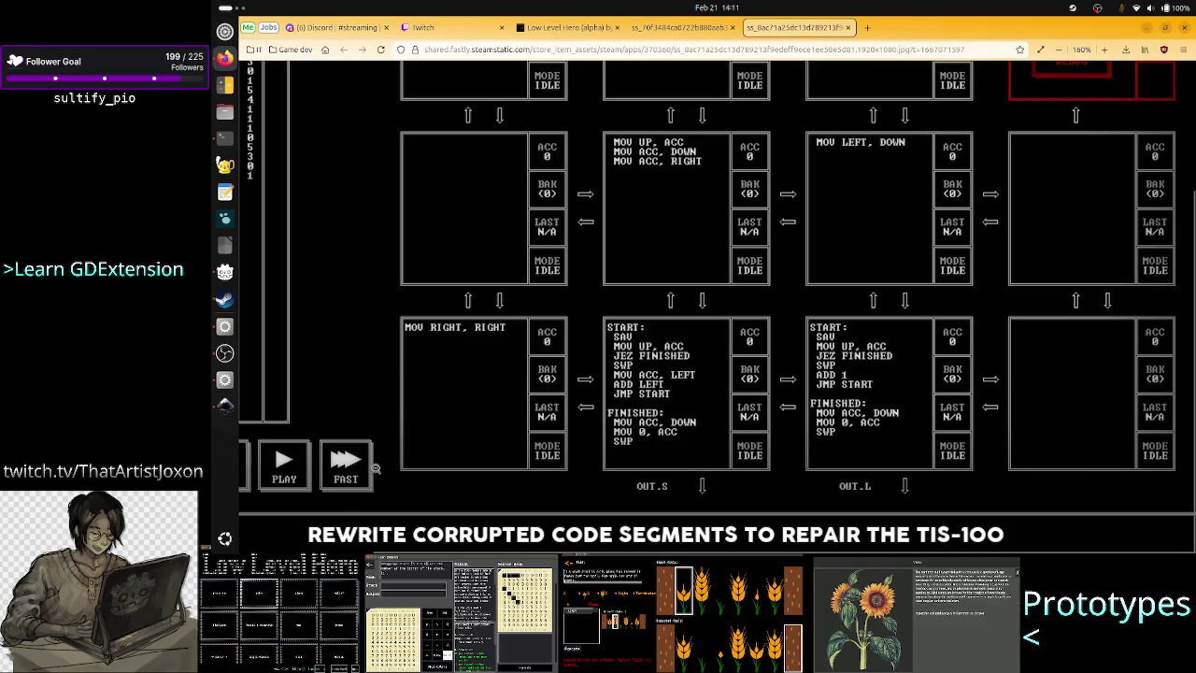
scroll(815, 342, "up", 3)
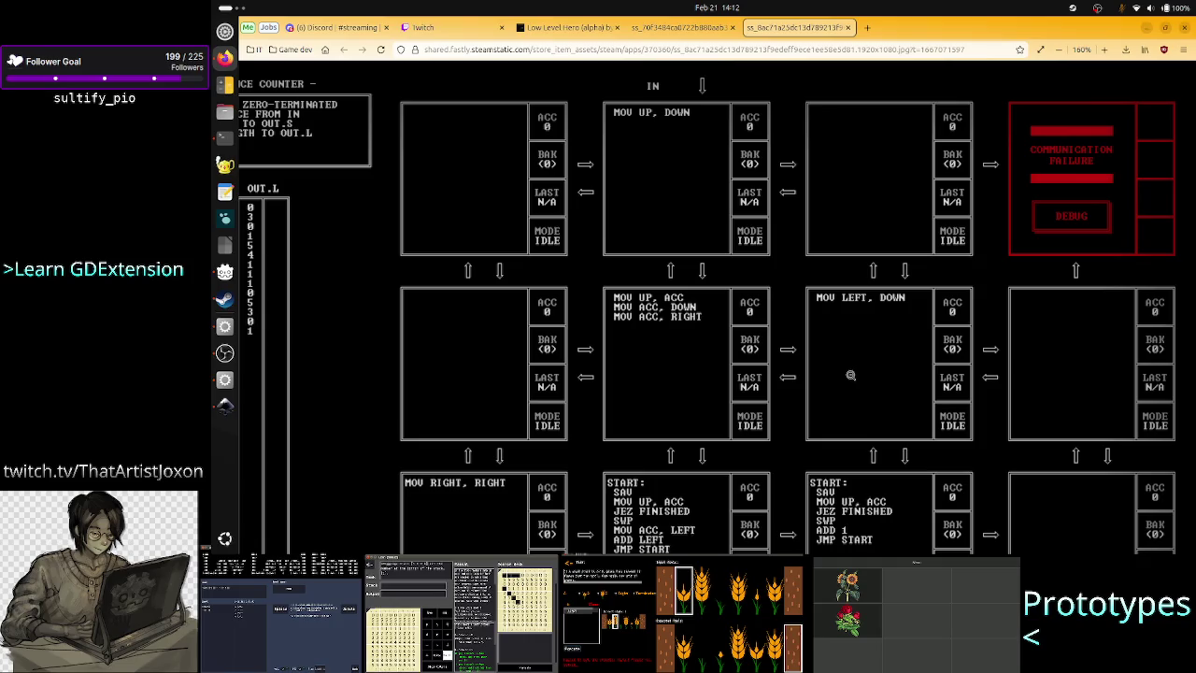
scroll(850, 374, "down", 3)
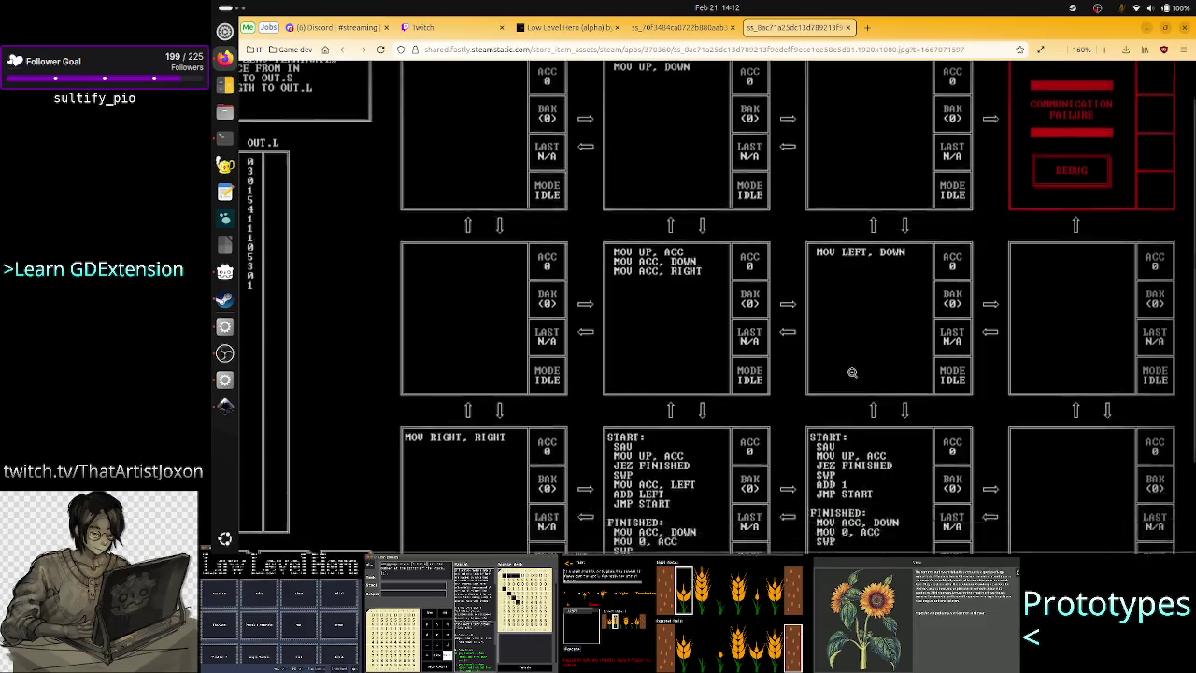
scroll(851, 375, "up", 3)
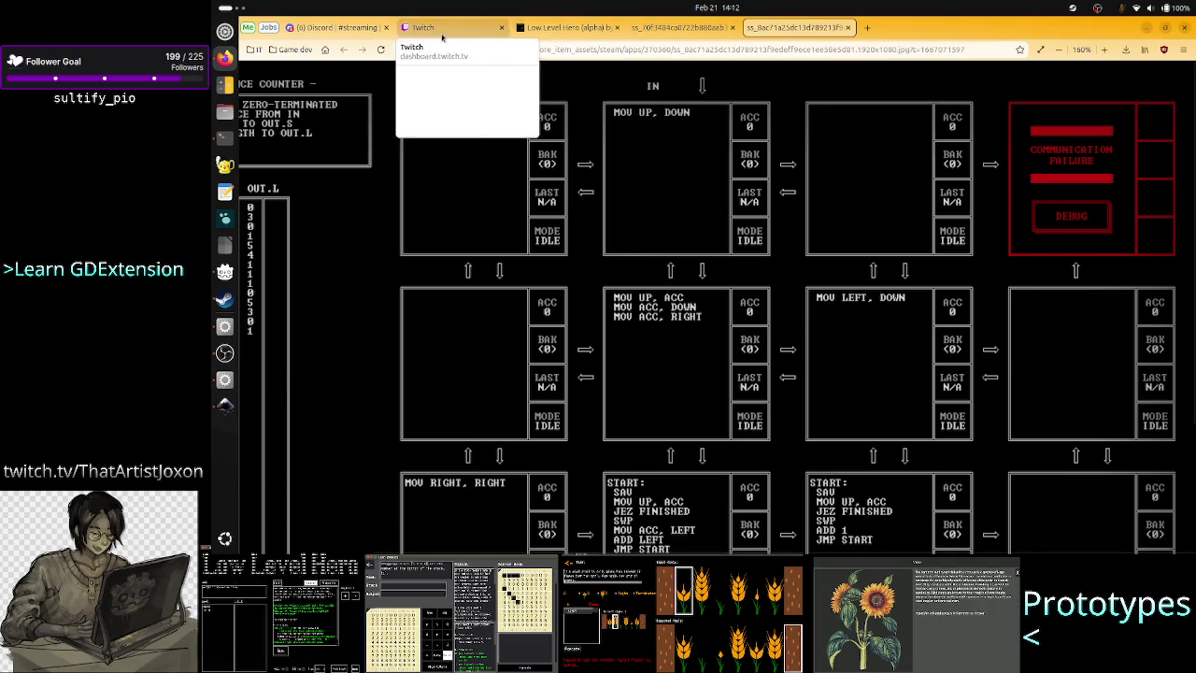
left_click(566, 27)
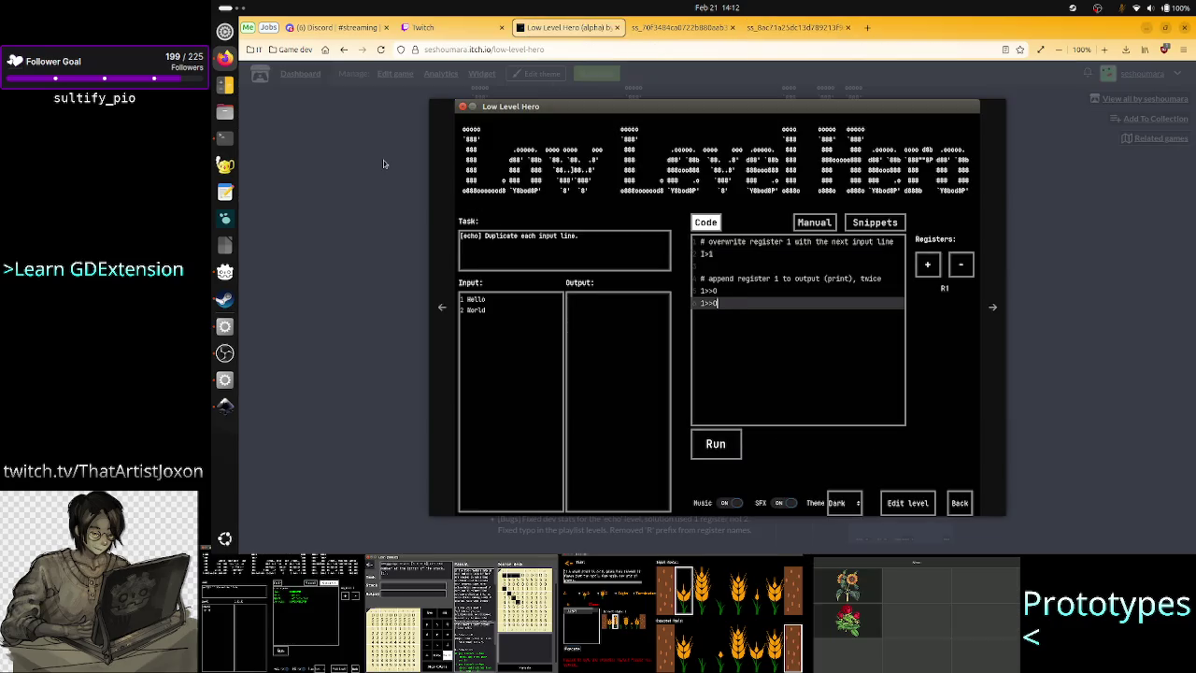
- Run echo, reopen it, paste the store-in-register-1 and double-print lines, and run to solve it
key("ctrl+Return")
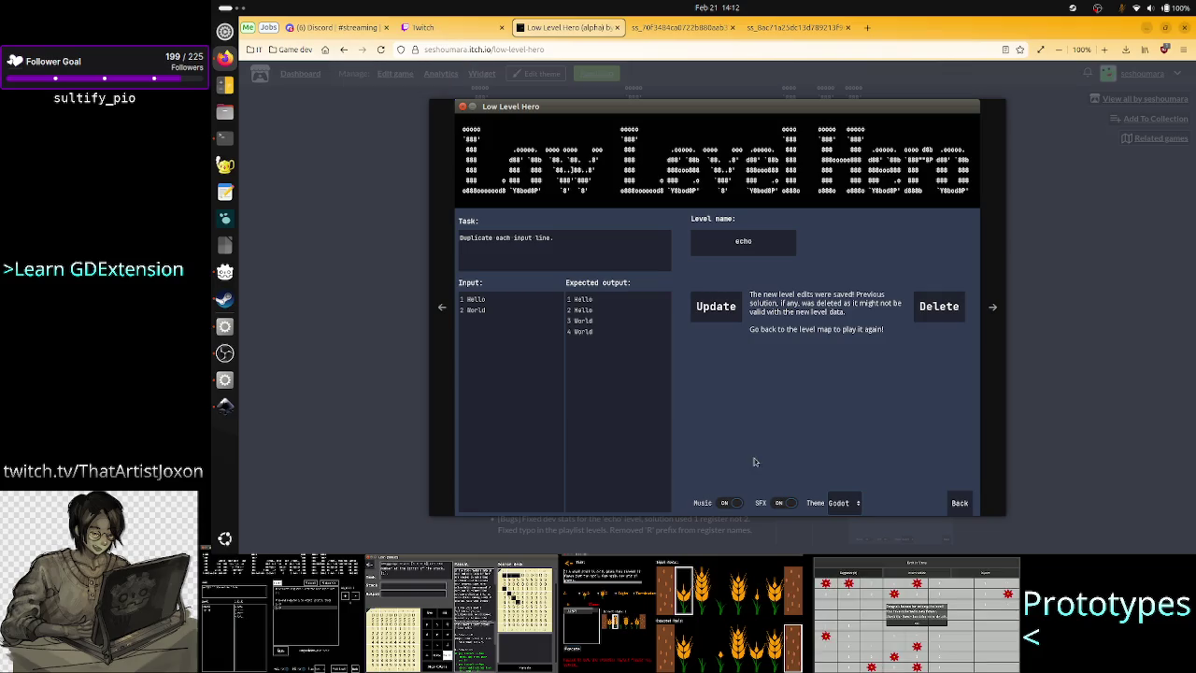
key("Escape")
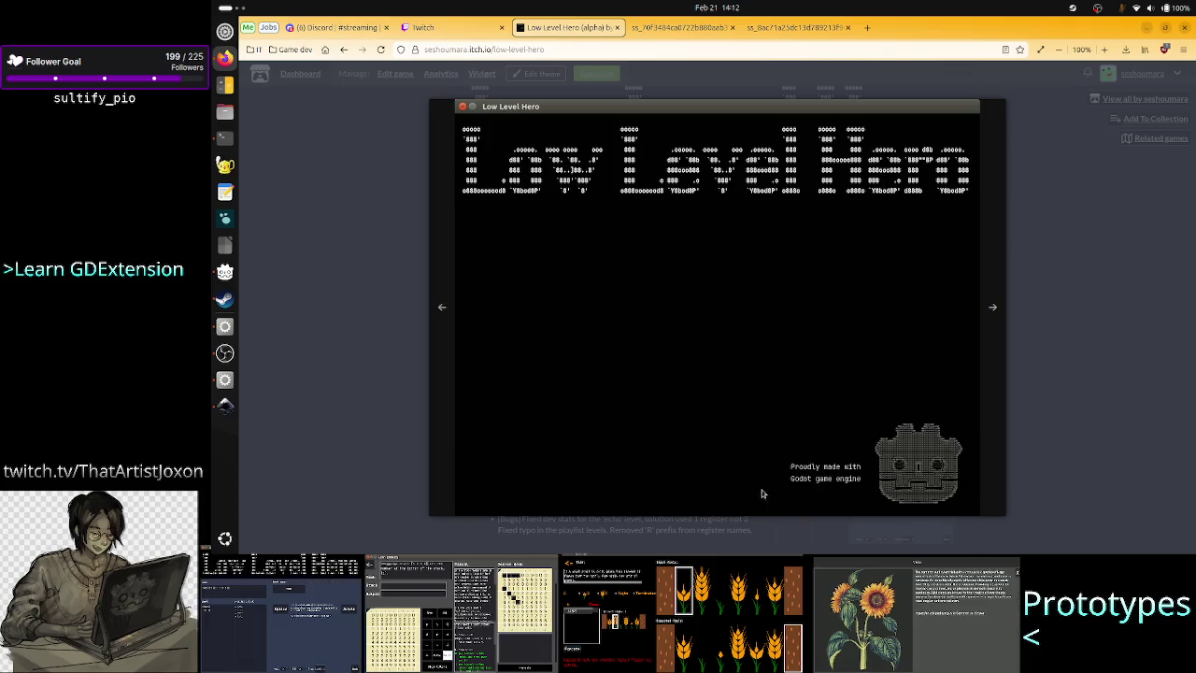
key("Return")
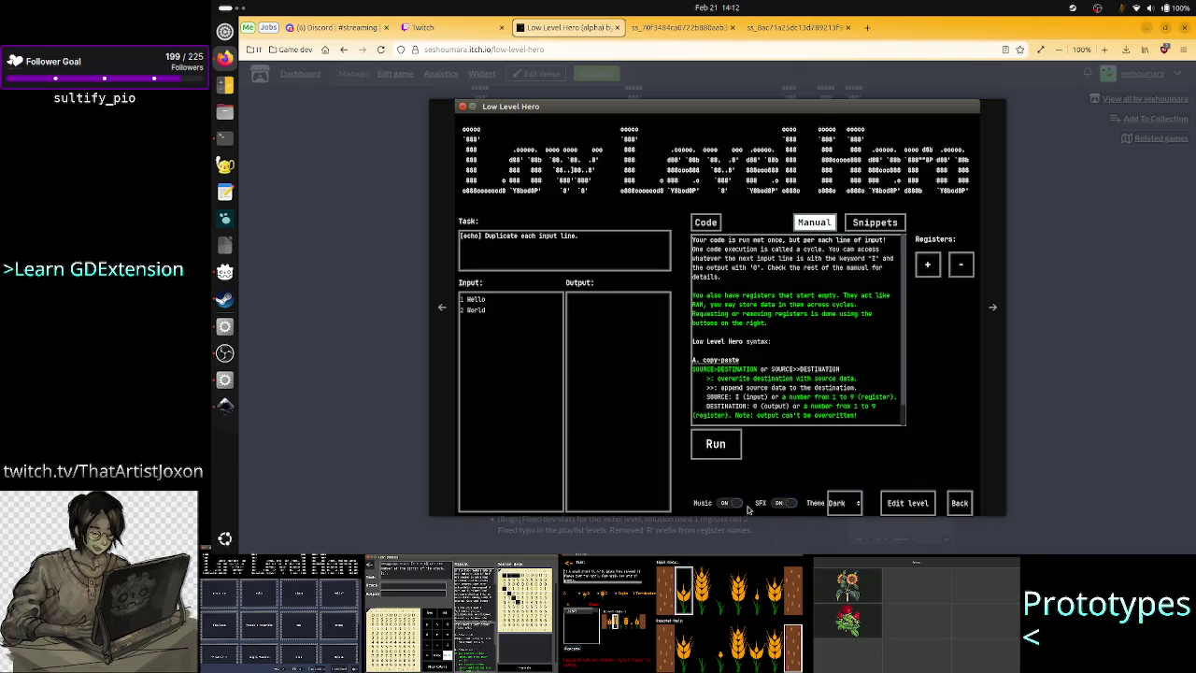
key("Tab")
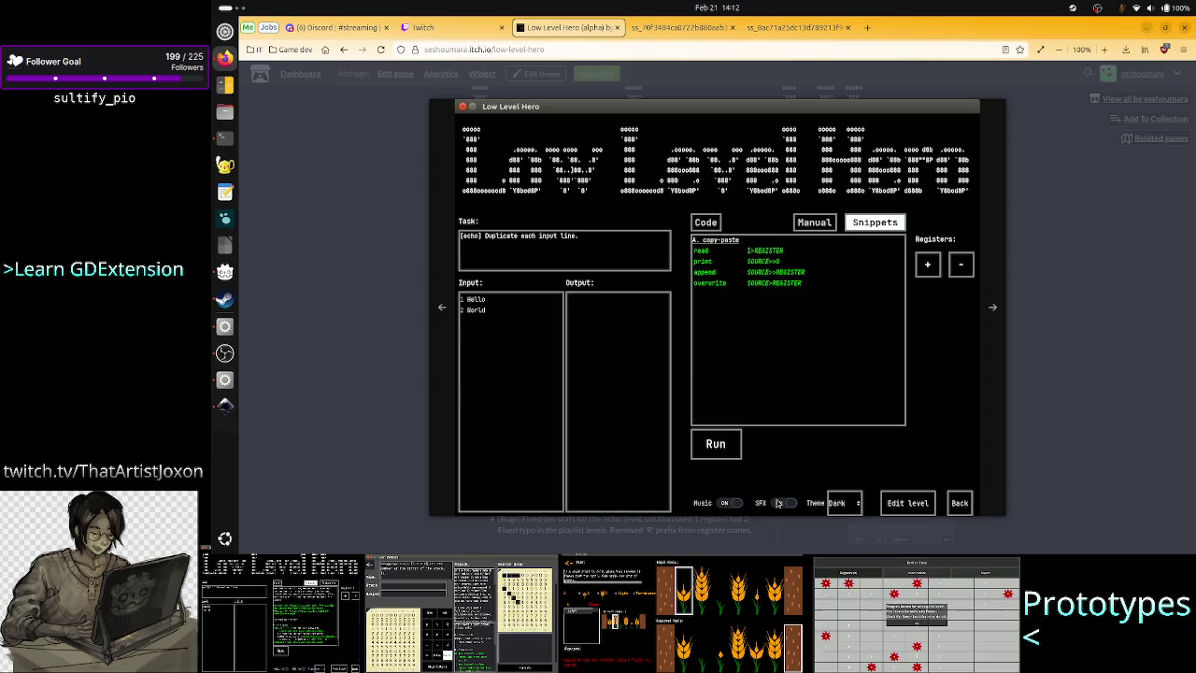
key("Tab")
type("# overwrite register 1 with the next input line I>1")
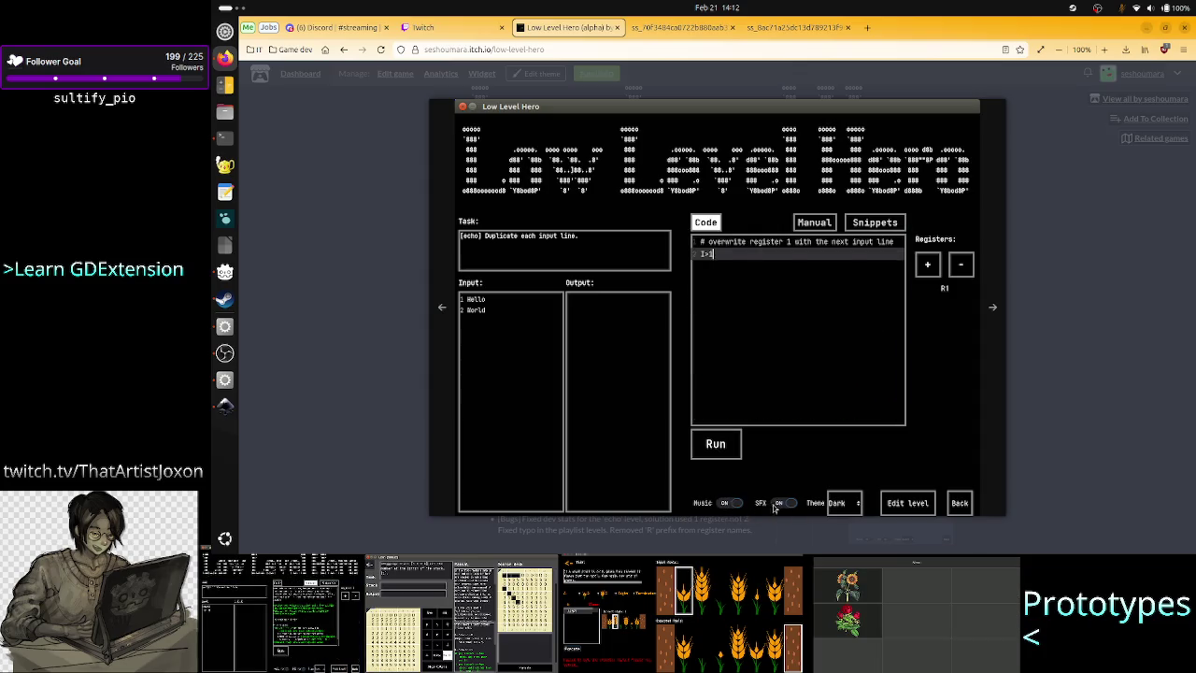
type("# append register 1 to output (print), twice 1>>0 1>>0")
key("ctrl+Return")
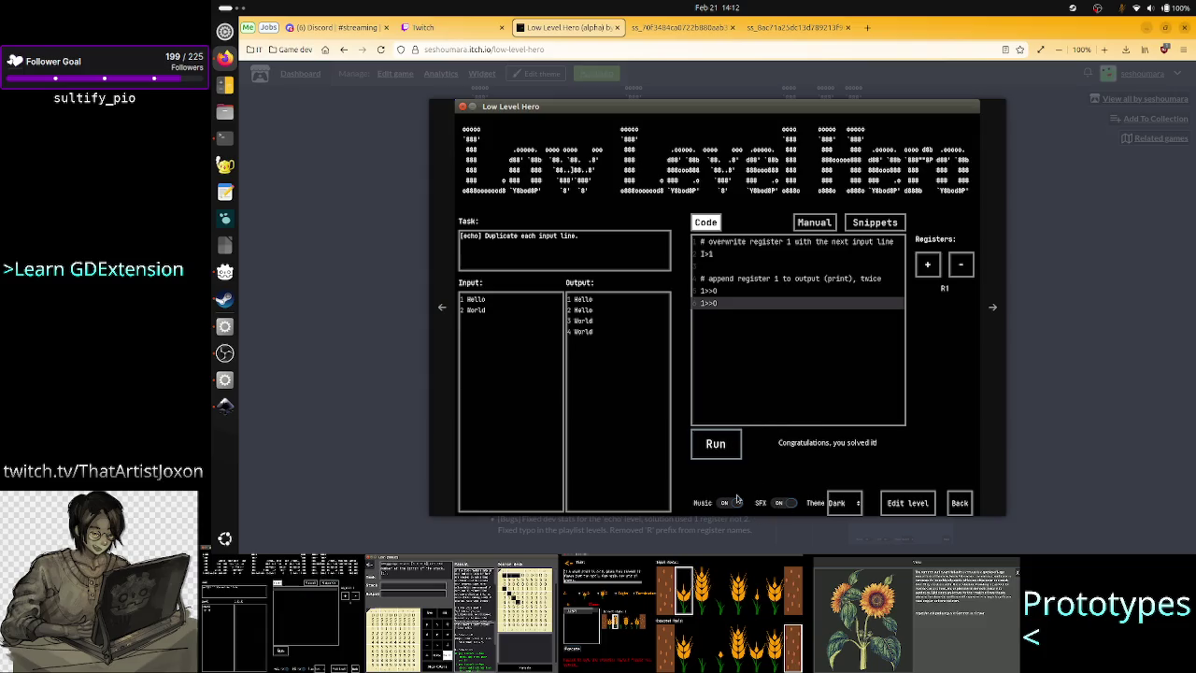
- Return to the level map, switch the theme from Godot to Dark, and reopen echo
key("Escape")
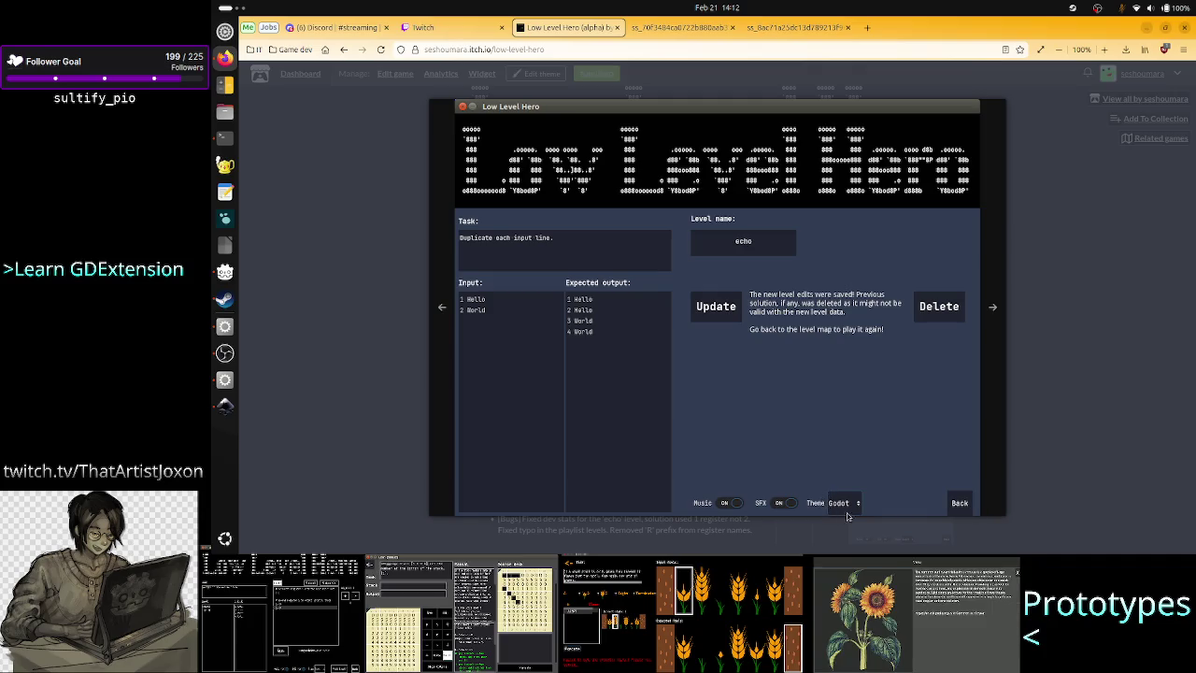
key("Escape")
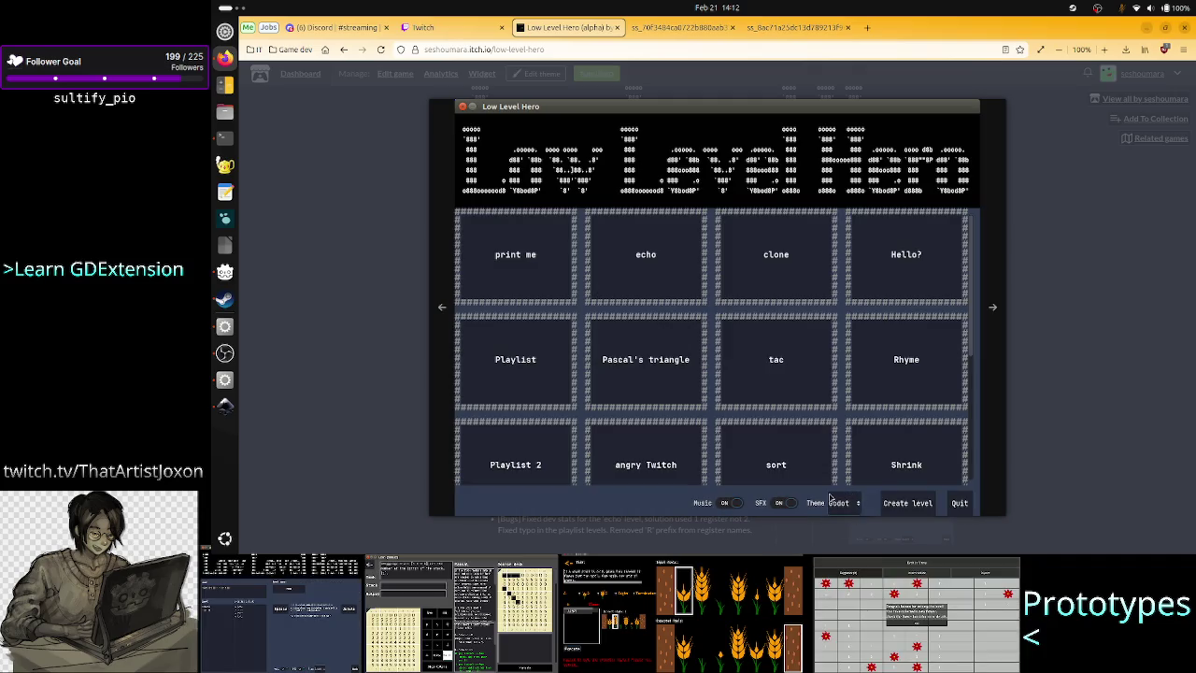
left_click(830, 498)
key("Return")
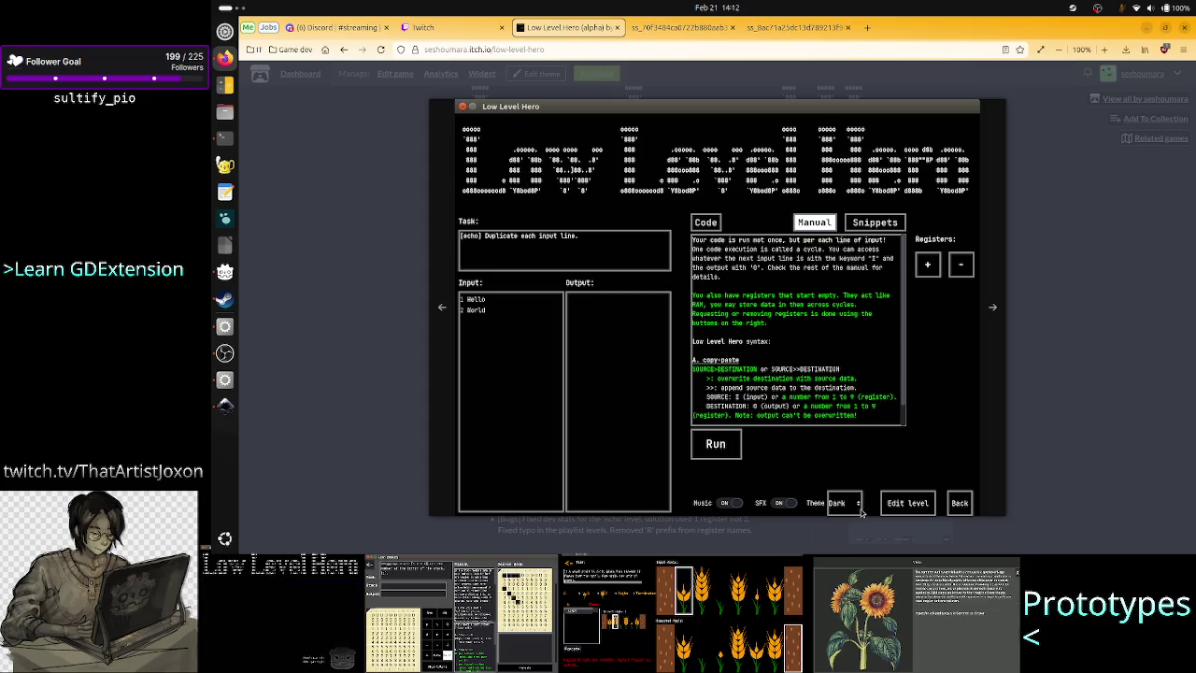